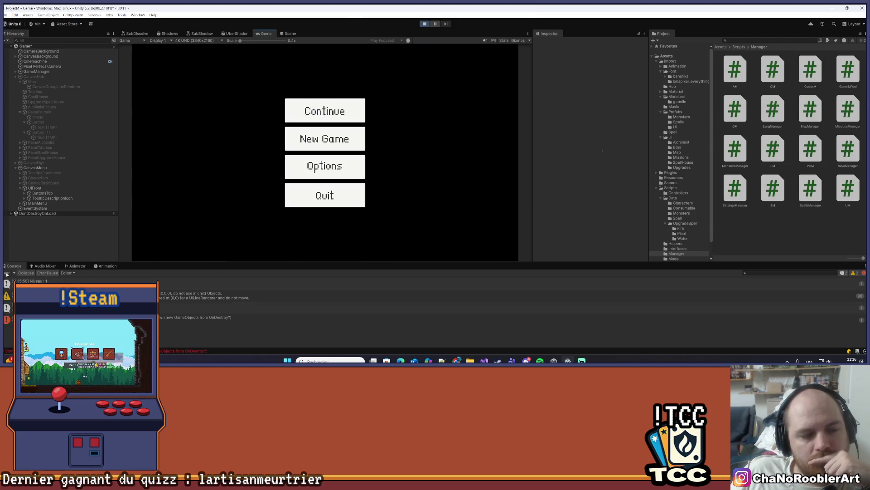
Continue the saved game, enter the spell-learning room from the map, then leave it
left_click(299, 113)
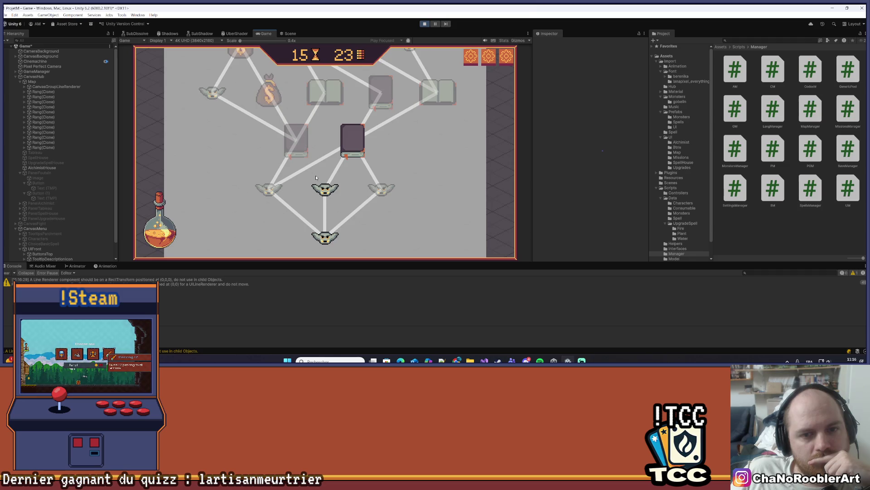
left_click(356, 147)
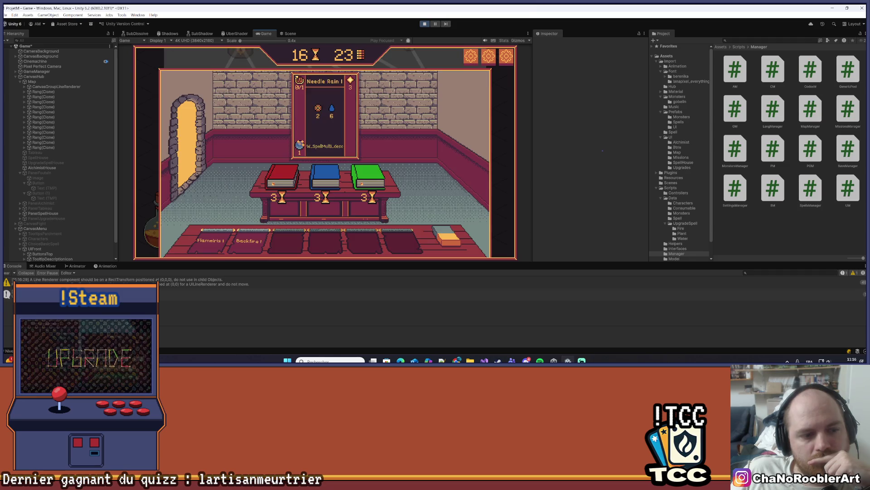
left_click(188, 142)
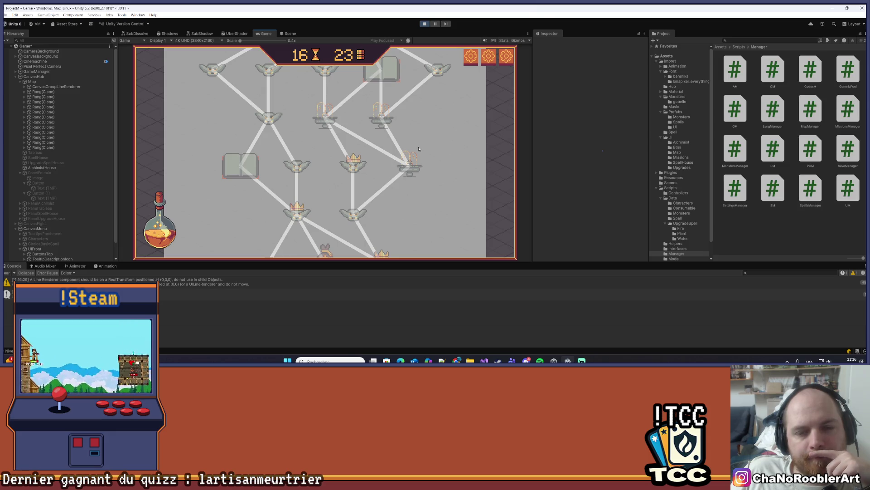
Clear the Console warnings and make the Game view taller
left_click(7, 273)
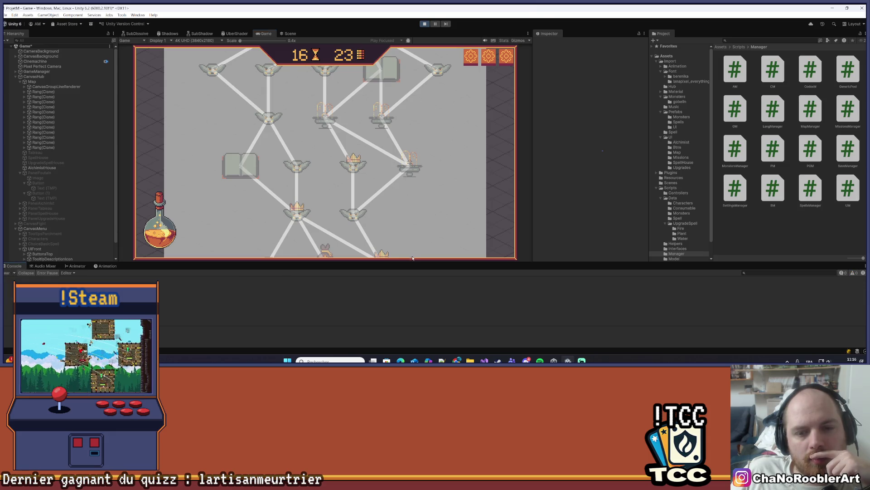
left_click_drag(412, 262, 405, 283)
scroll(419, 251, "down", 3)
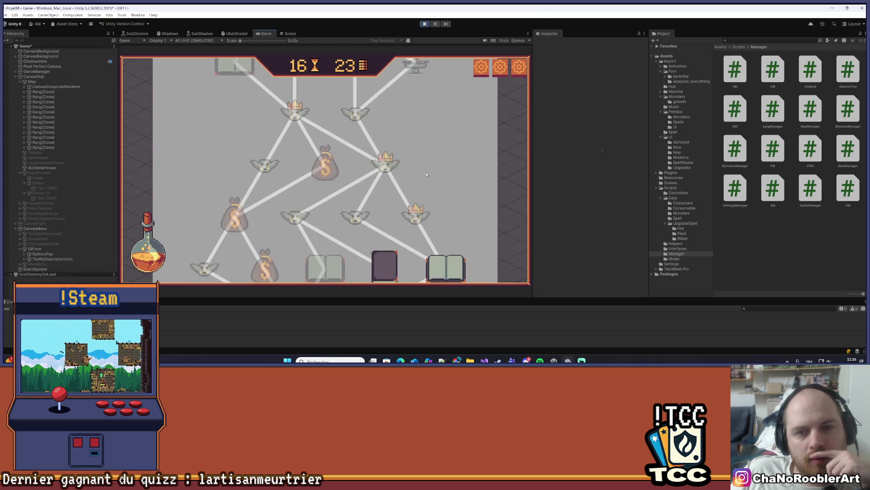
scroll(416, 181, "up", 4)
scroll(415, 104, "down", 4)
scroll(415, 103, "down", 2)
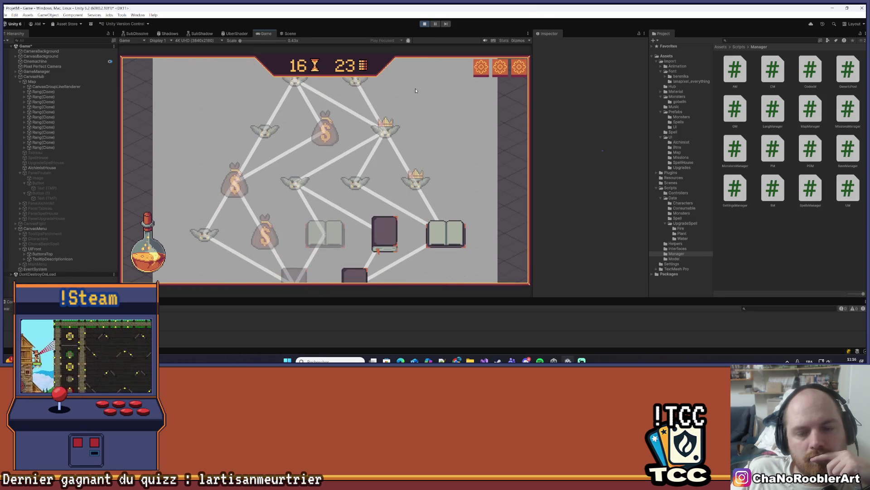
Stop play mode and save the scene
left_click(424, 24)
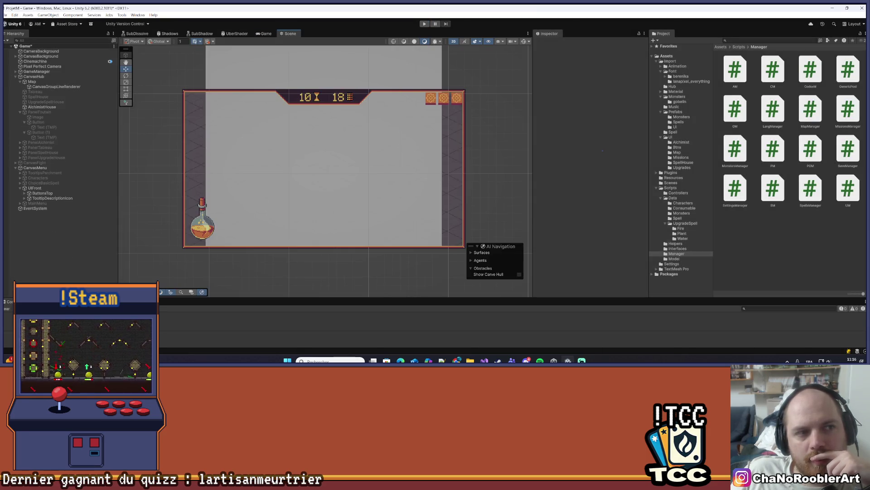
left_click(6, 15)
left_click(18, 42)
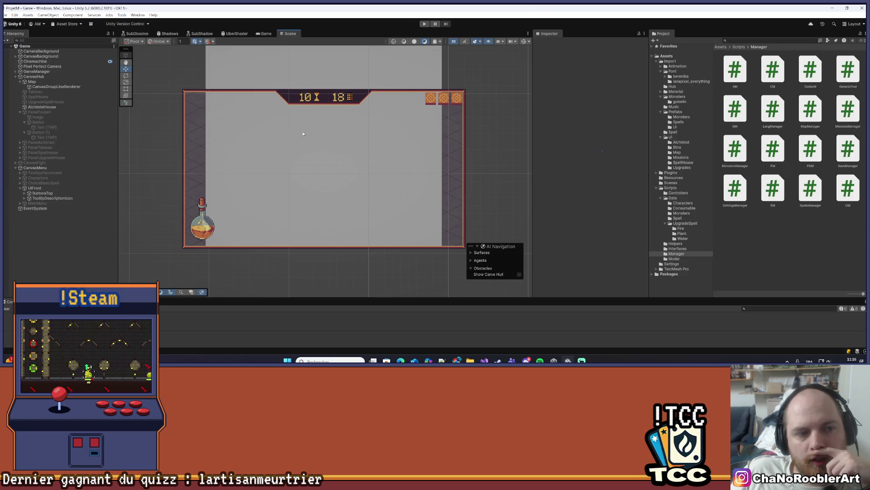
Launch Aseprite from the Steam library, then minimize Steam
key("alt+Tab")
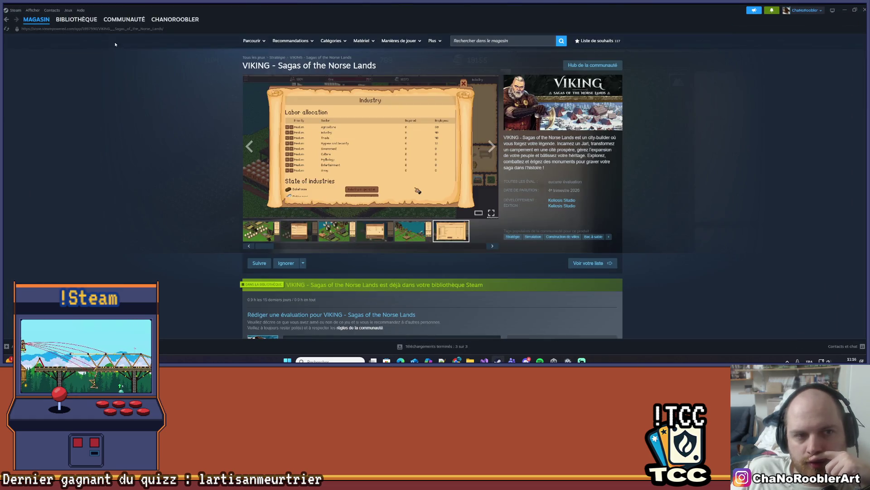
left_click(82, 57)
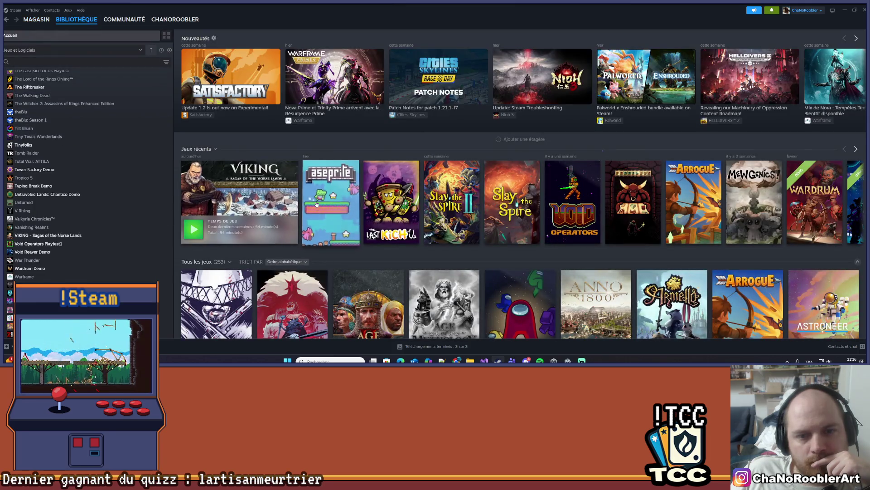
left_click(318, 202)
left_click(213, 145)
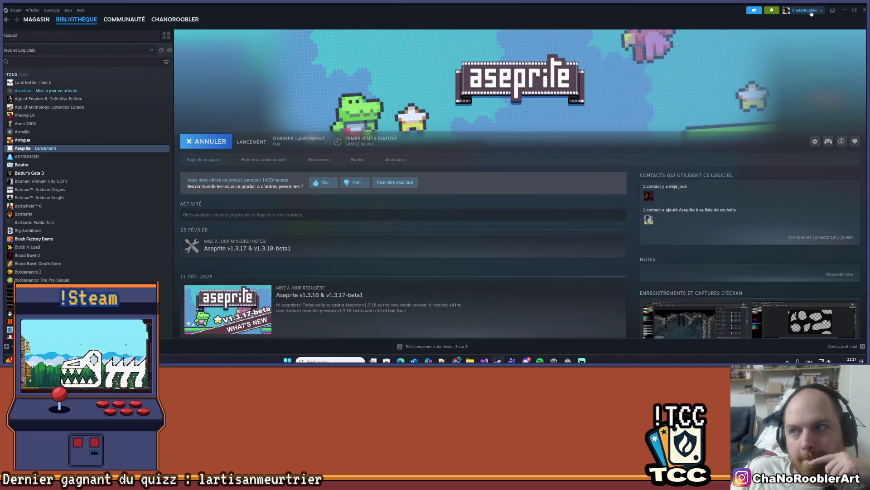
left_click(845, 10)
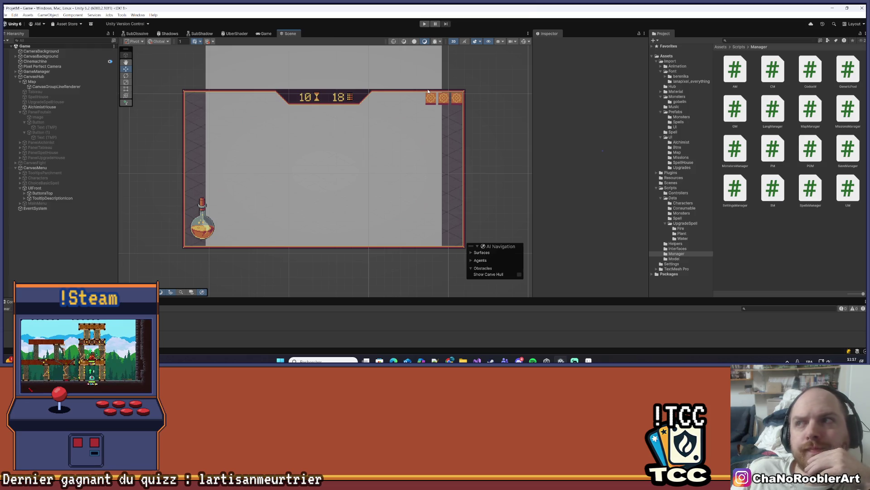
Bring the Aseprite window in front of Unity from the taskbar
left_click(563, 361)
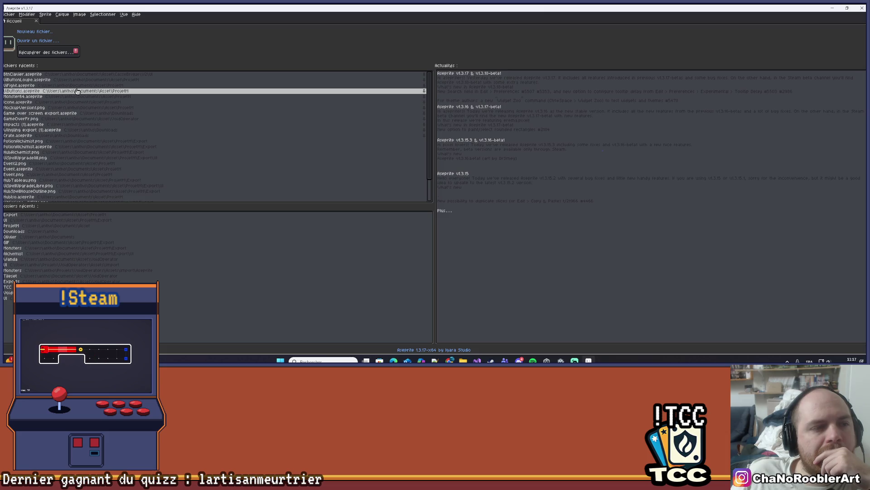
Open Consumables.aseprite from recent files and preview the blue, green and red grenade layers
scroll(77, 90, "down", 2)
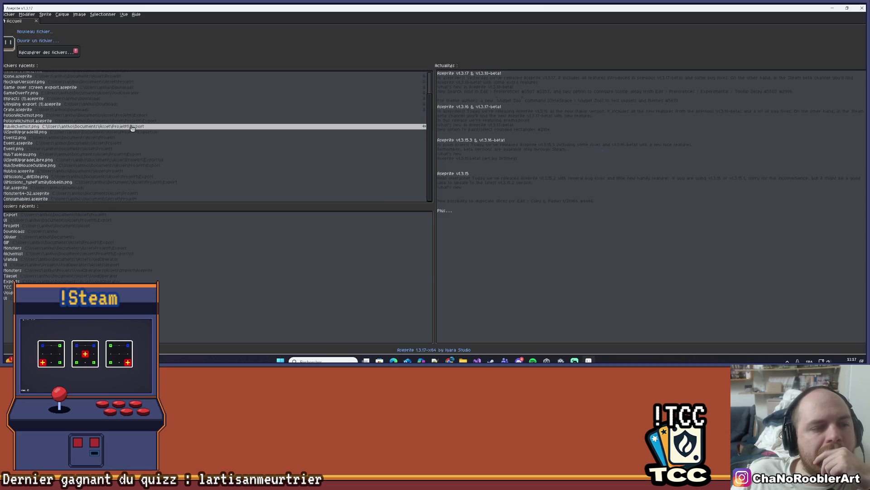
left_click(93, 199)
scroll(424, 195, "up", 5)
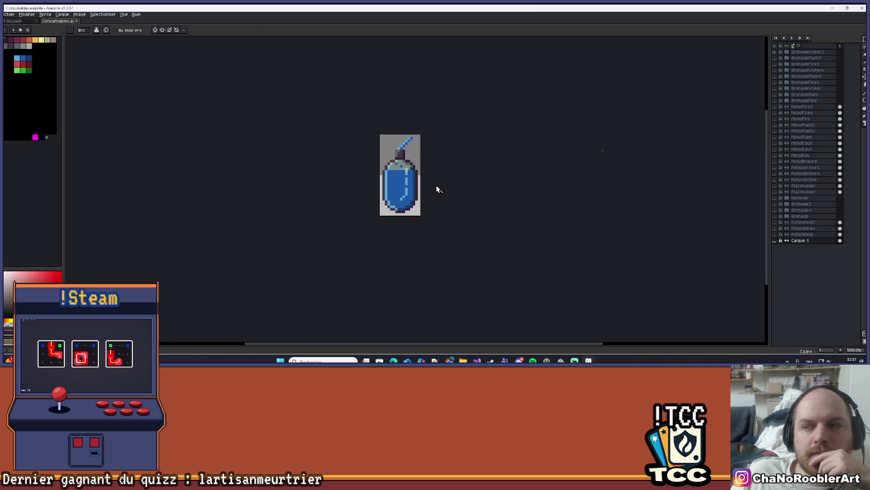
left_click(775, 58)
left_click(776, 58)
left_click(775, 58)
left_click(775, 64)
left_click(775, 64)
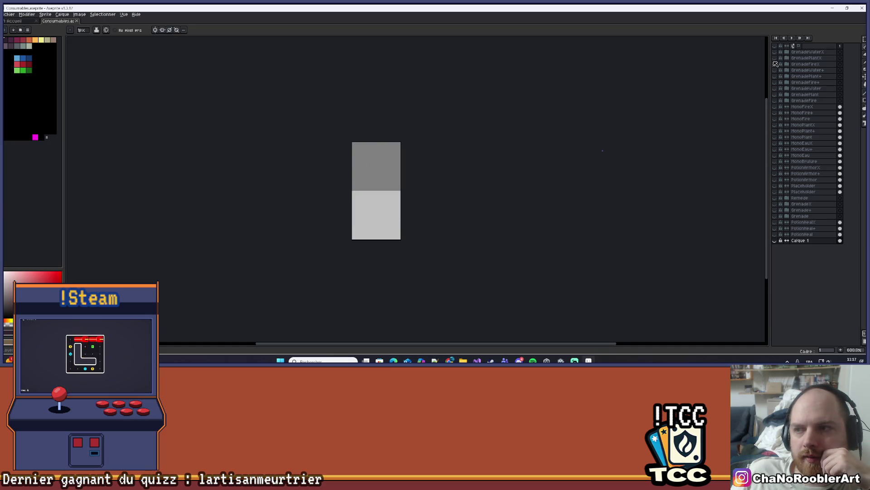
Preview the next item layers and the red and green potion variants, hiding each again
left_click(776, 107)
left_click(776, 106)
left_click(776, 112)
left_click(776, 112)
left_click(775, 119)
left_click(776, 119)
left_click(775, 125)
left_click(776, 125)
left_click(776, 131)
left_click(776, 130)
left_click(776, 130)
left_click(777, 136)
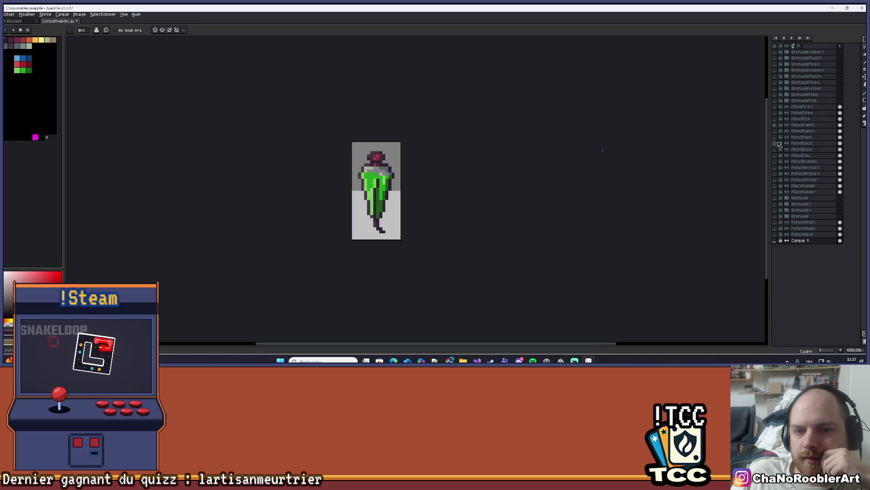
left_click(776, 137)
left_click(776, 124)
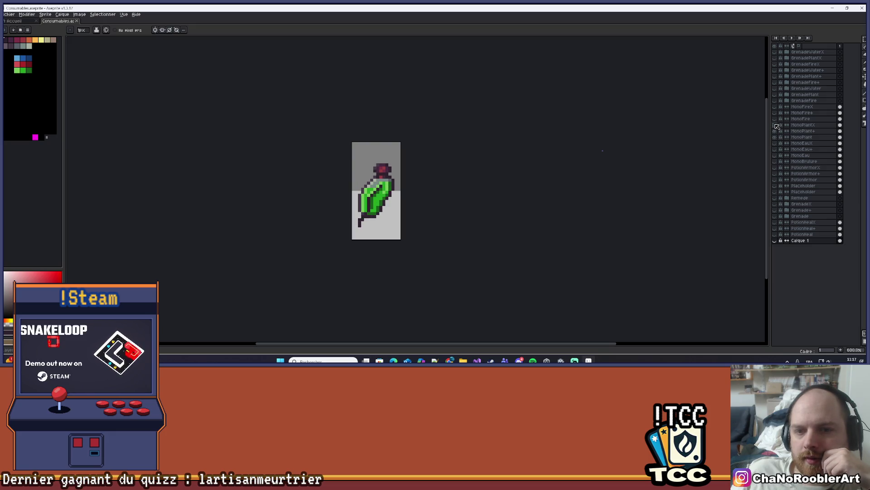
left_click(776, 131)
Preview the remaining potion, blue potion and red chili layers, leaving all hidden, and return home
left_click(776, 142)
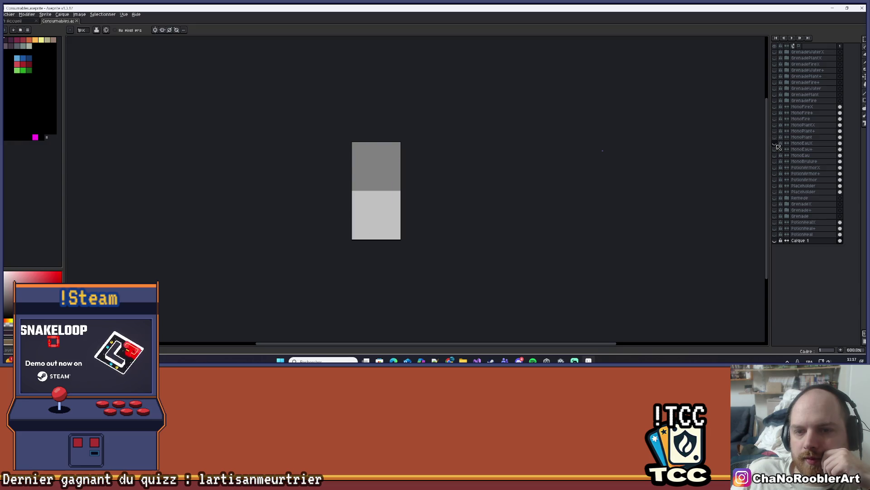
left_click(777, 143)
left_click(776, 149)
left_click(776, 149)
left_click(776, 155)
left_click(776, 155)
left_click(776, 161)
left_click(776, 161)
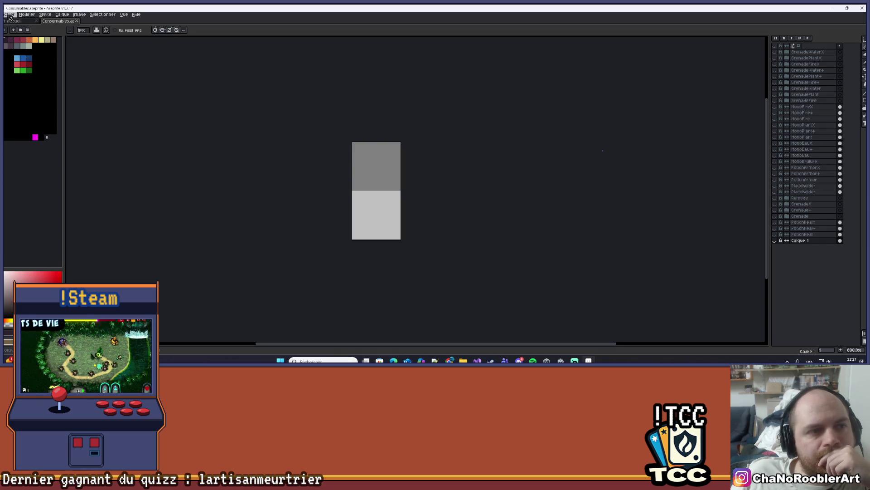
left_click(13, 21)
Open UiAlchemist.aseprite from the Export folder
left_click(58, 21)
left_click(9, 14)
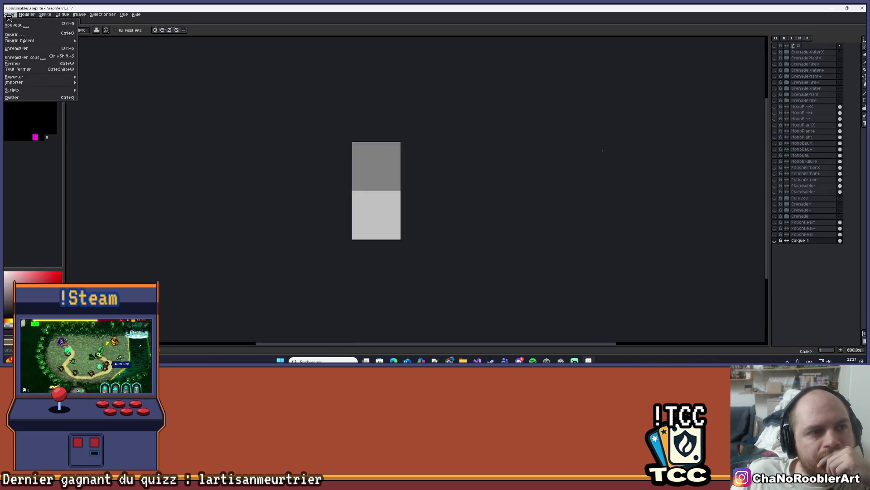
left_click(19, 35)
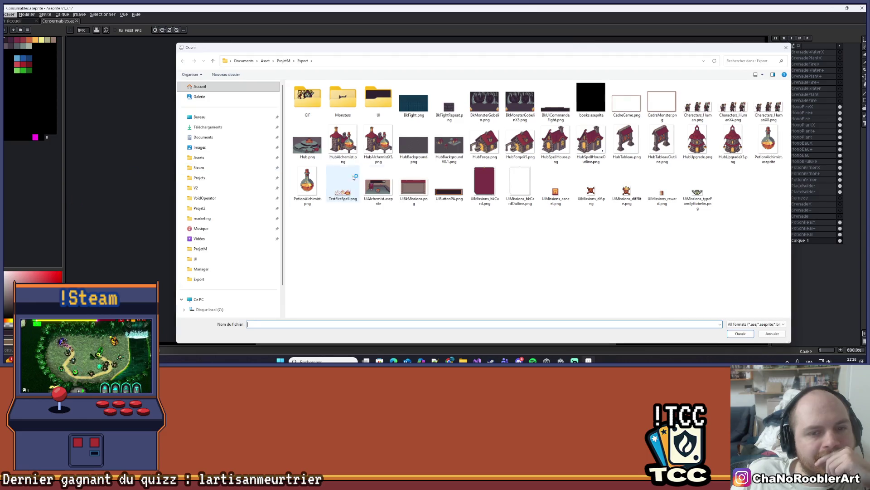
left_click(389, 188)
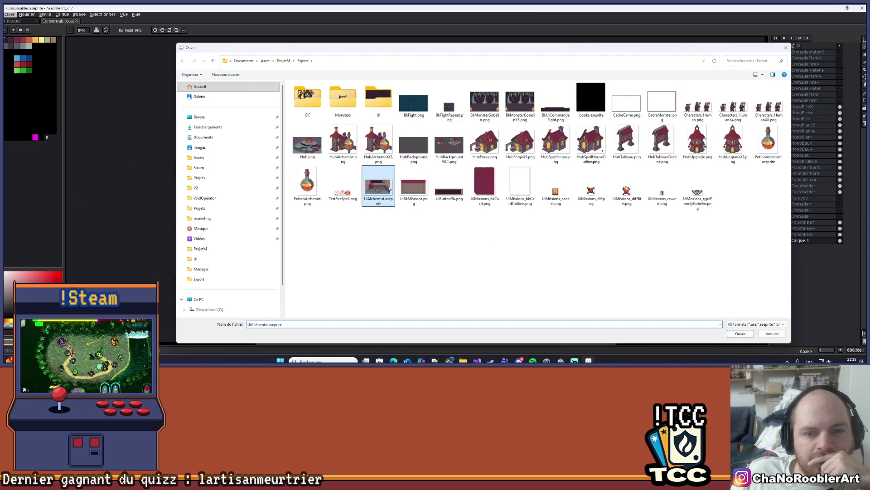
double_click(388, 192)
scroll(522, 179, "up", 1)
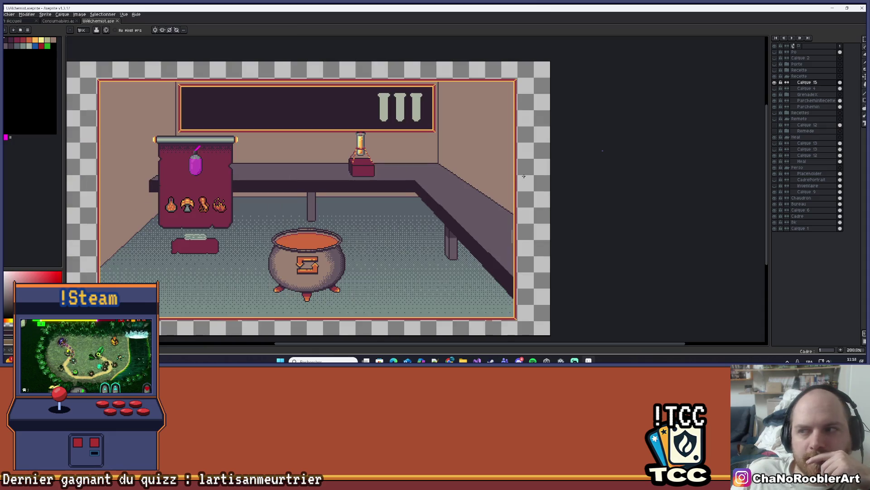
scroll(543, 169, "left", 3)
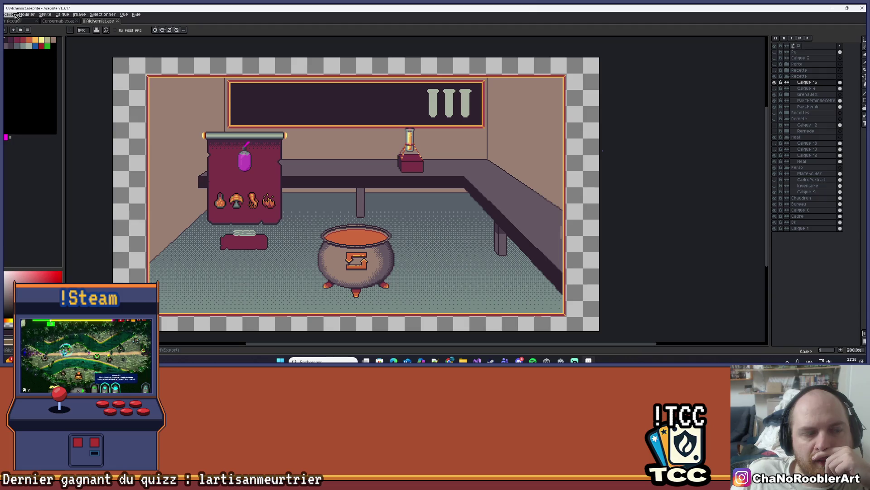
Check UiAlchemist's current sprite size without resizing it
left_click(12, 14)
left_click(17, 24)
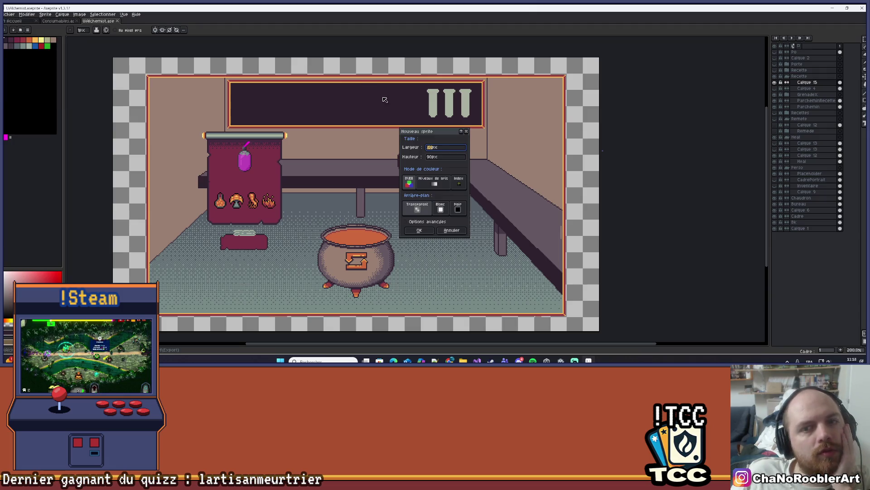
left_click(465, 131)
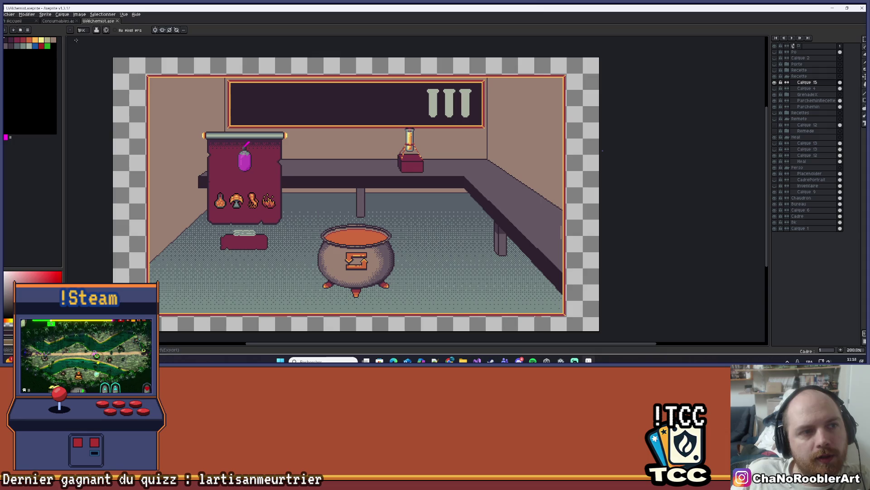
left_click(45, 14)
left_click(58, 53)
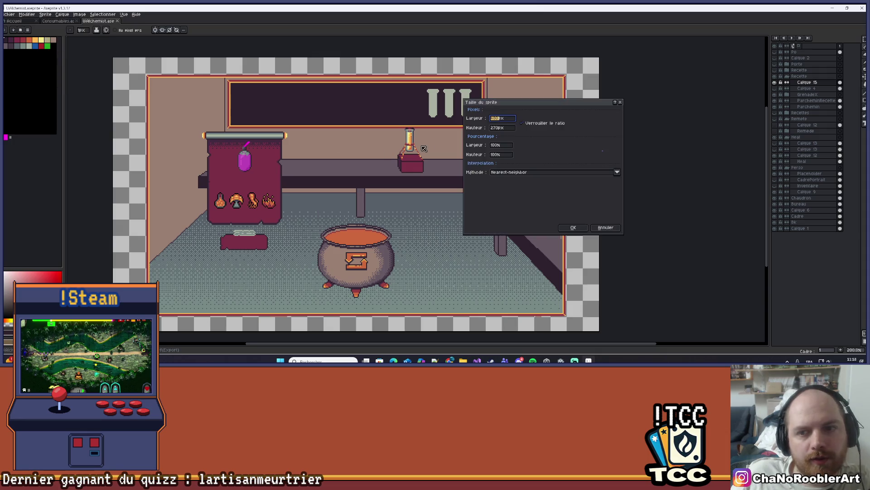
left_click(620, 103)
Create a new blank 480x270 sprite
left_click(13, 15)
left_click(14, 23)
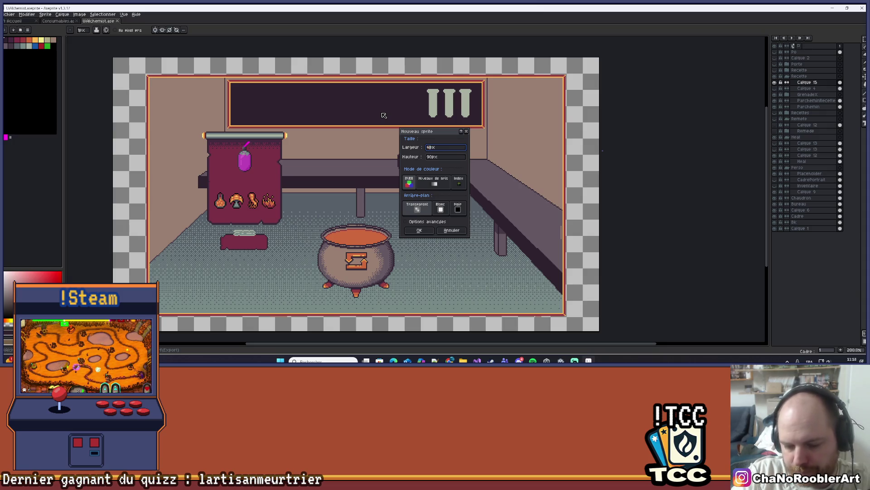
key("Tab")
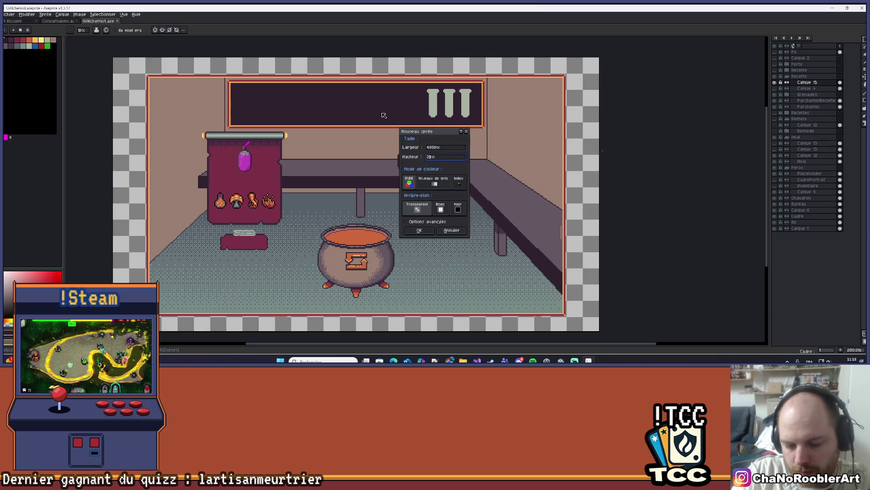
key("Return")
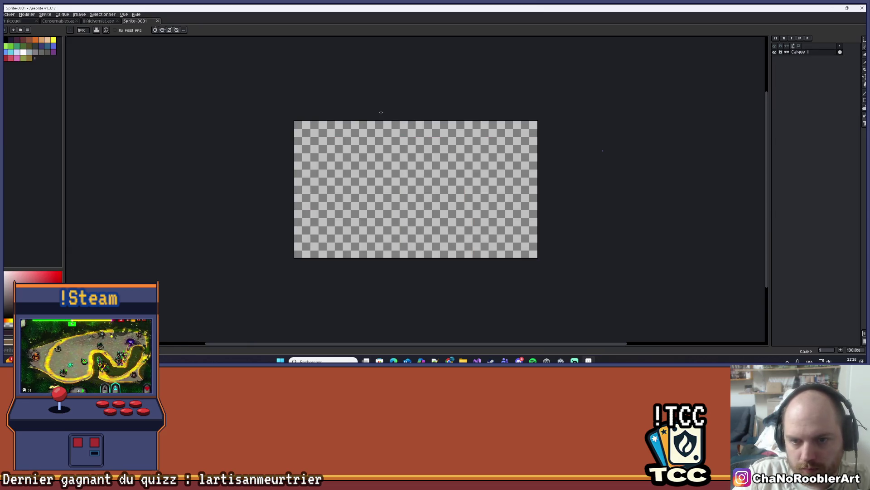
In the alchemist scene, show only the Cadre frame layer and make it current
scroll(413, 117, "up", 1)
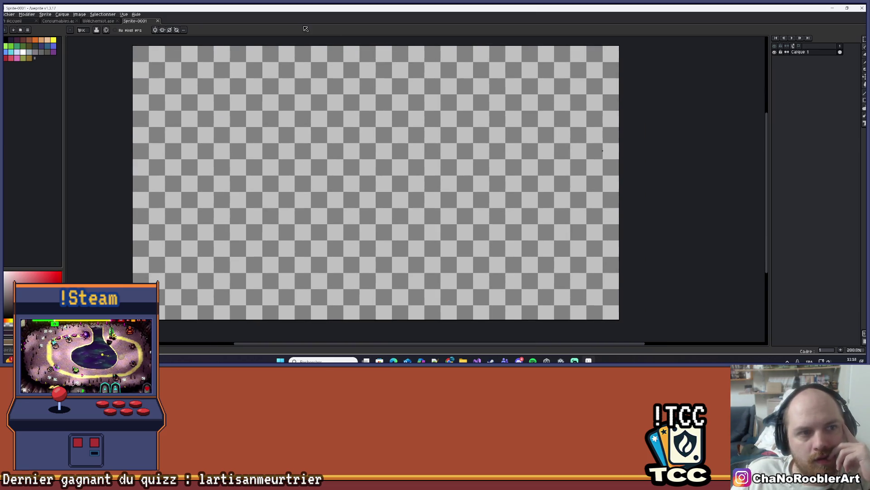
left_click(106, 22)
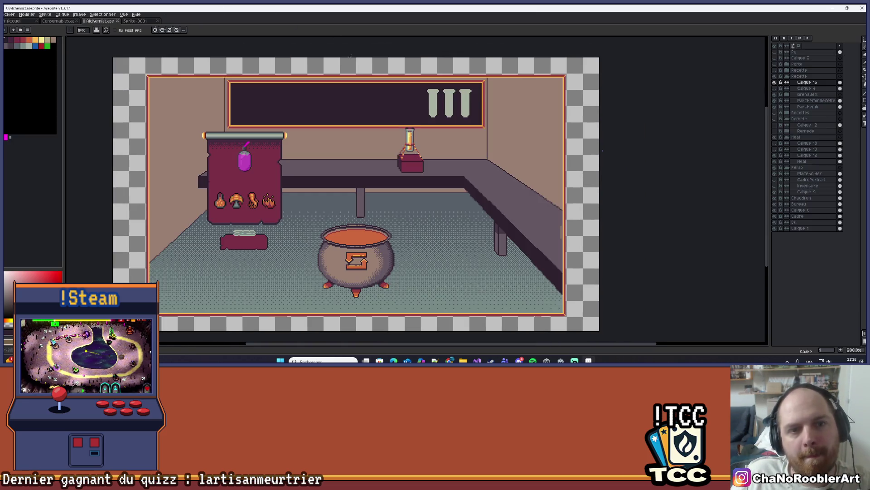
left_click(774, 47)
left_click(775, 47)
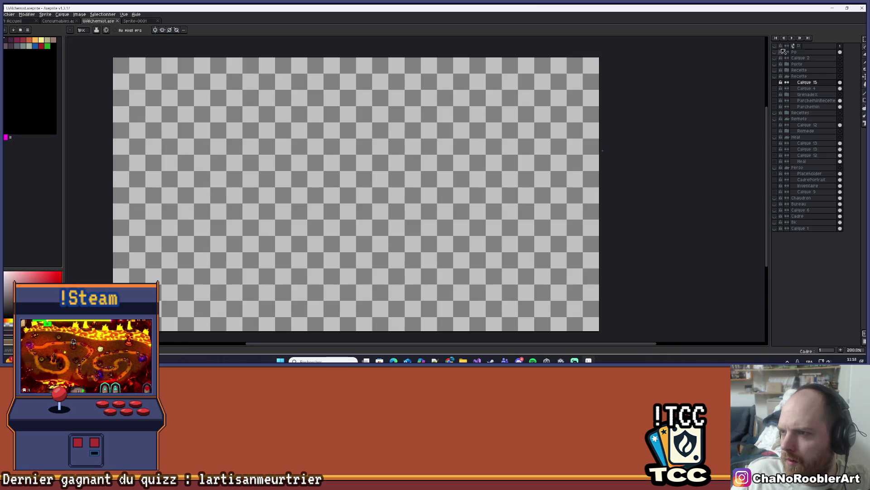
left_click(774, 222)
left_click(775, 222)
left_click(775, 216)
left_click(775, 222)
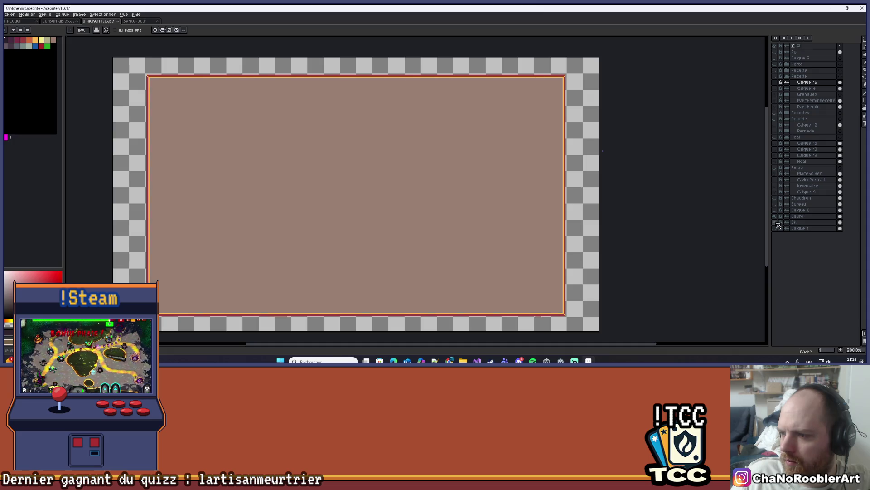
left_click(807, 217)
Copy the orange frame and paste it in place into Sprite-0001
key("ctrl")
key("ctrl+c")
left_click(135, 21)
key("ctrl+v")
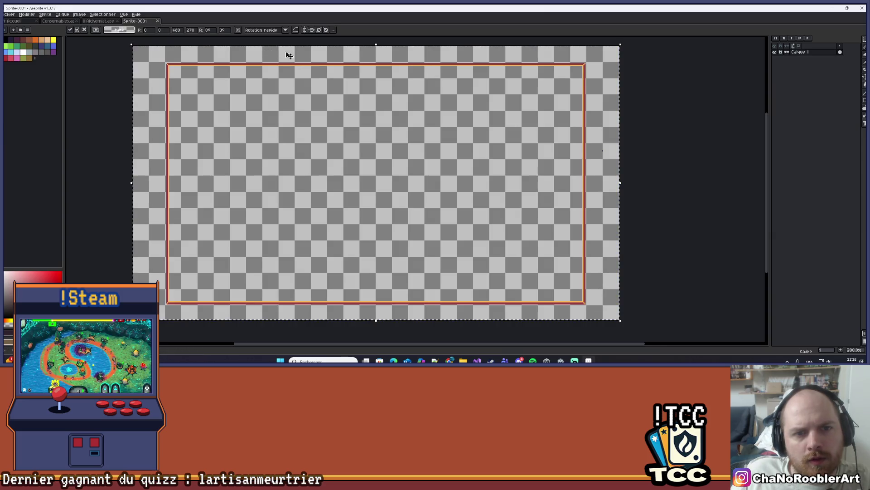
key("Return")
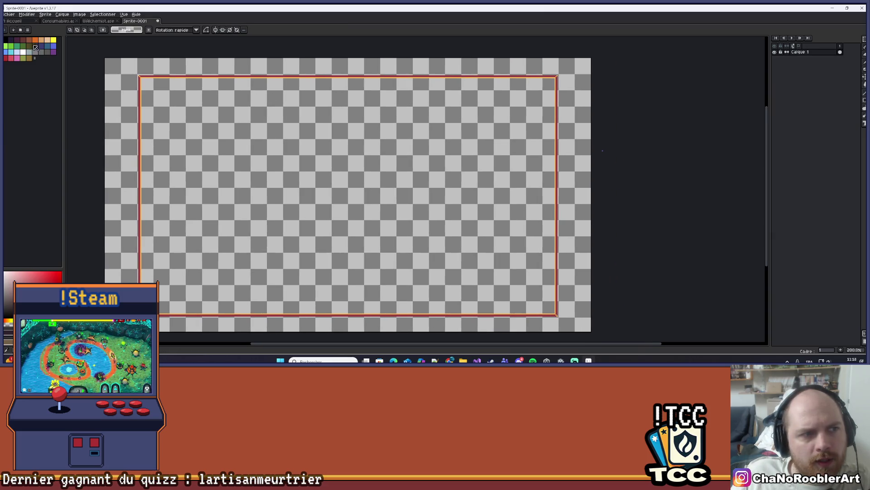
Load palette.aseprite from the ProjetM folder as the sprite's palette
left_click(28, 29)
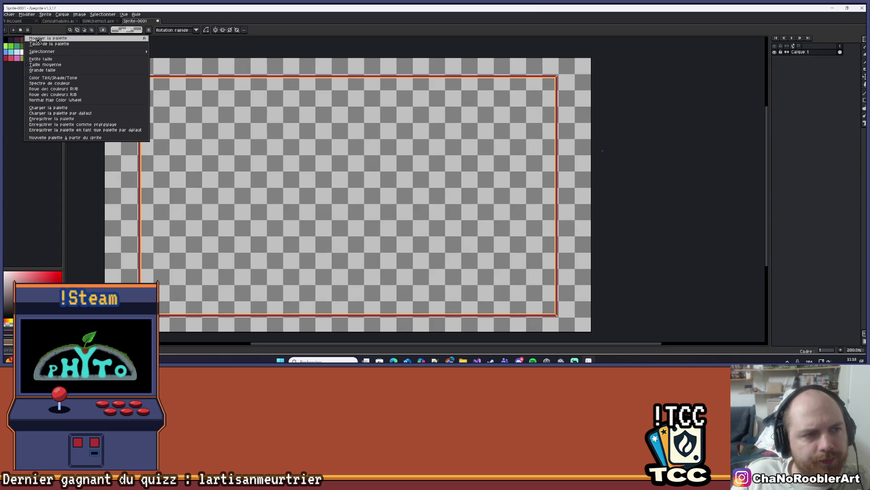
left_click(50, 112)
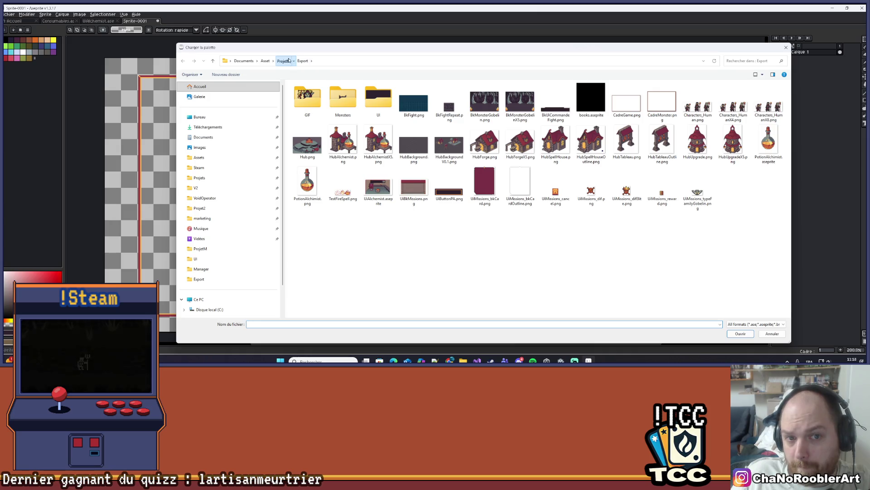
left_click(283, 61)
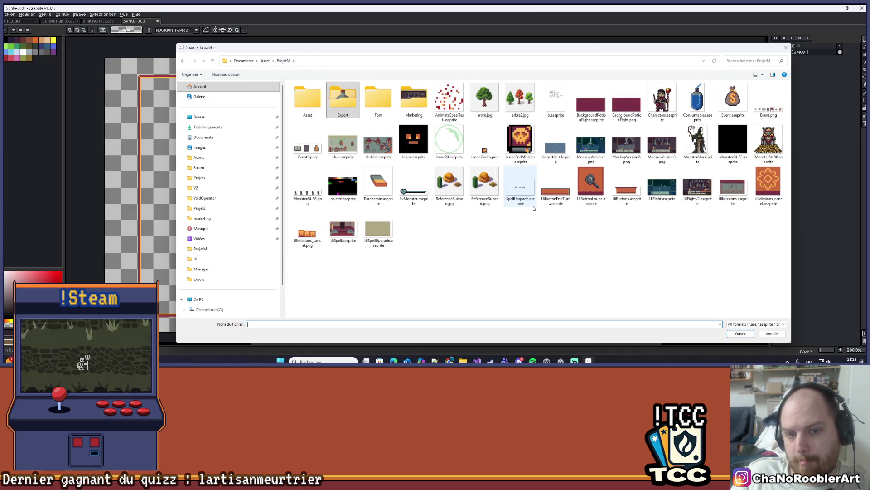
double_click(344, 184)
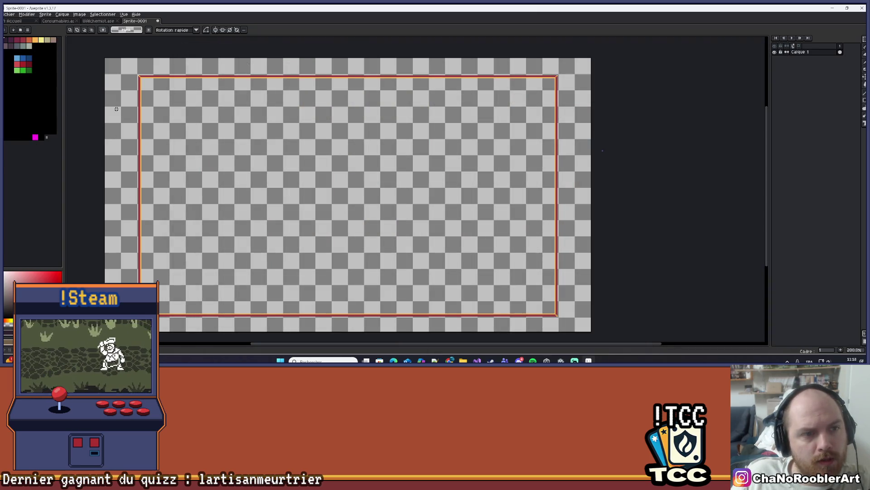
Bucket-fill only the area inside the orange frame with the palette's brown swatch
left_click(54, 39)
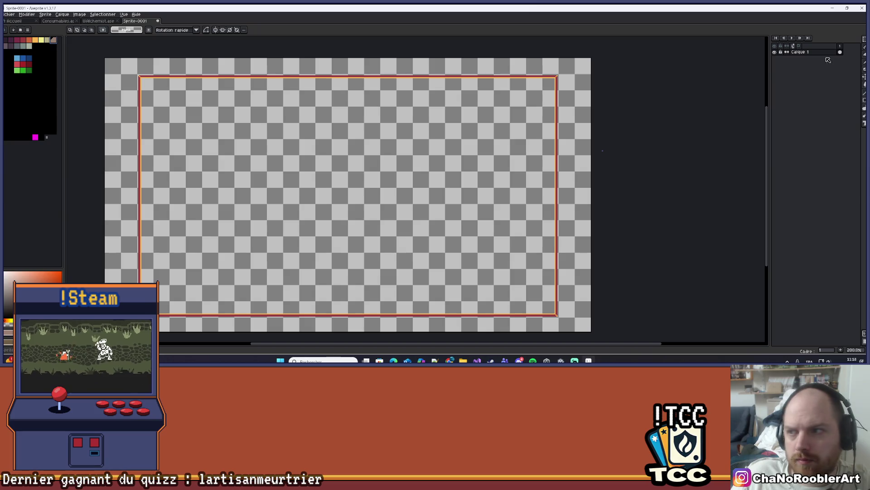
key("g")
left_click(463, 140)
key("ctrl+z")
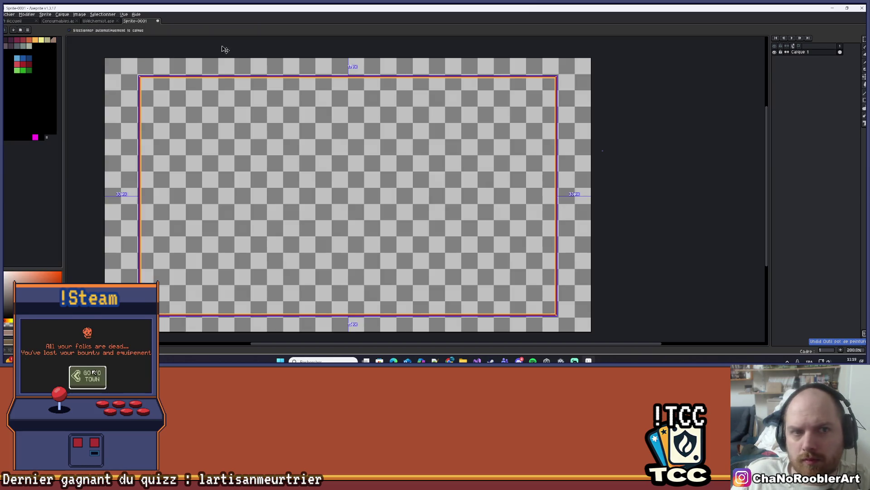
left_click(155, 182)
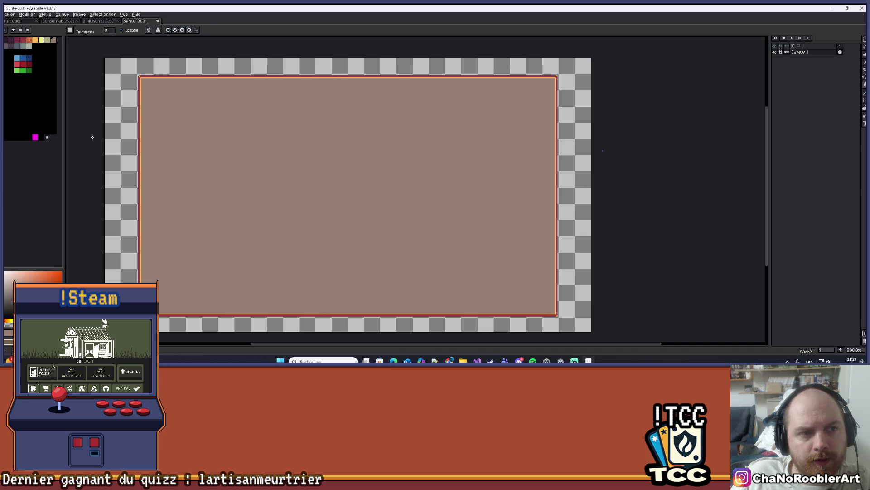
Save the sprite as Foutain.aseprite, then return to the alchemist scene document
key("ctrl+s")
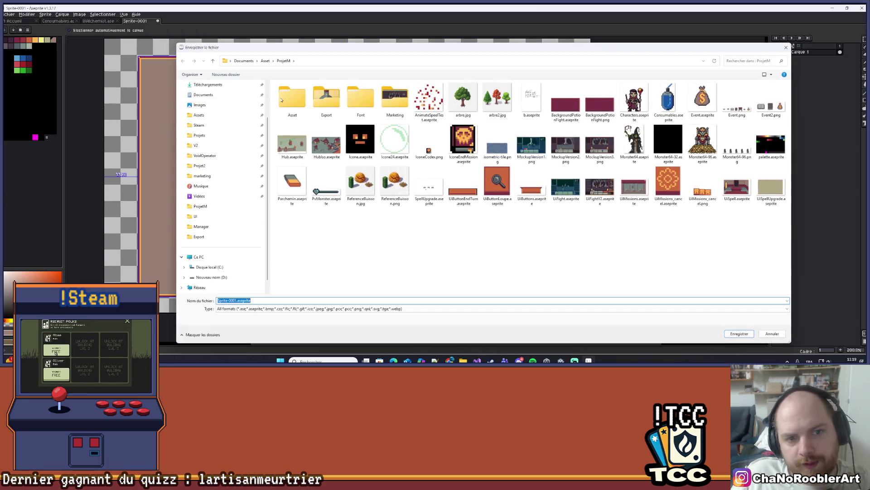
key("Escape")
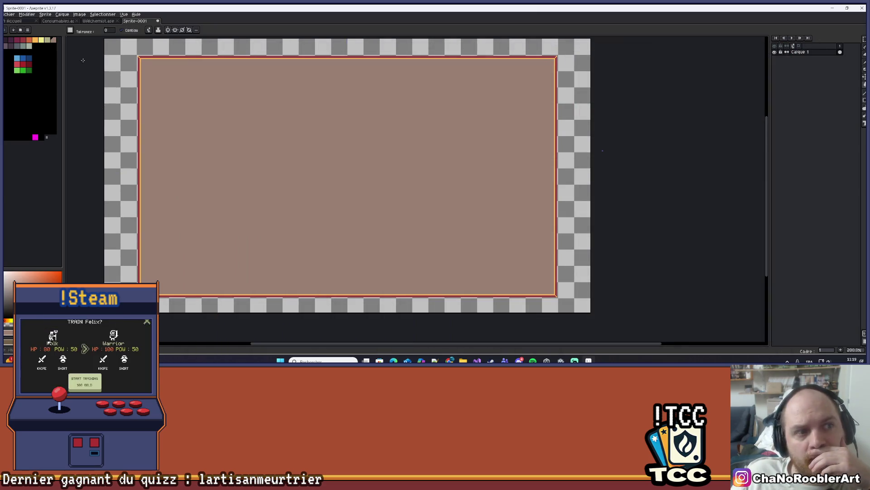
left_click(9, 14)
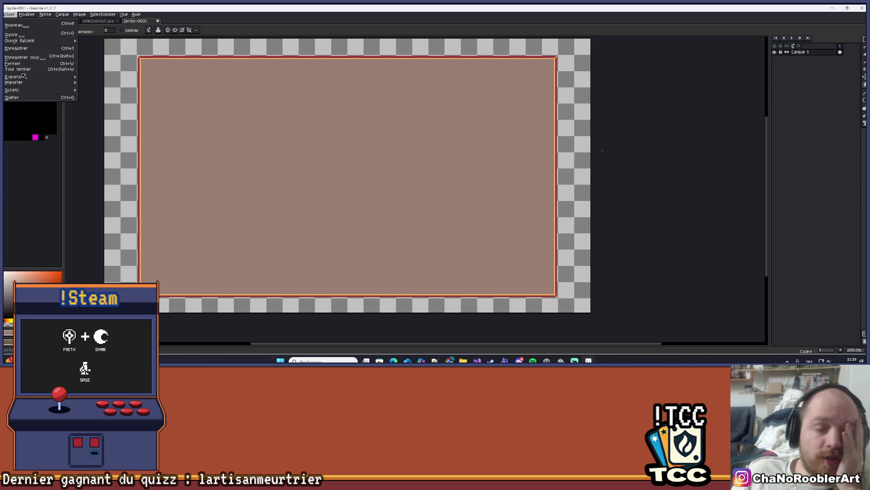
mouse_move(24, 77)
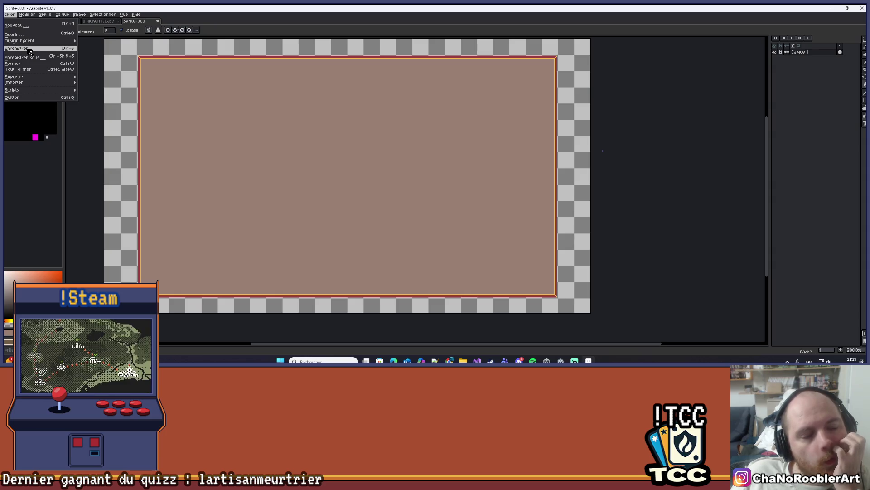
left_click(25, 58)
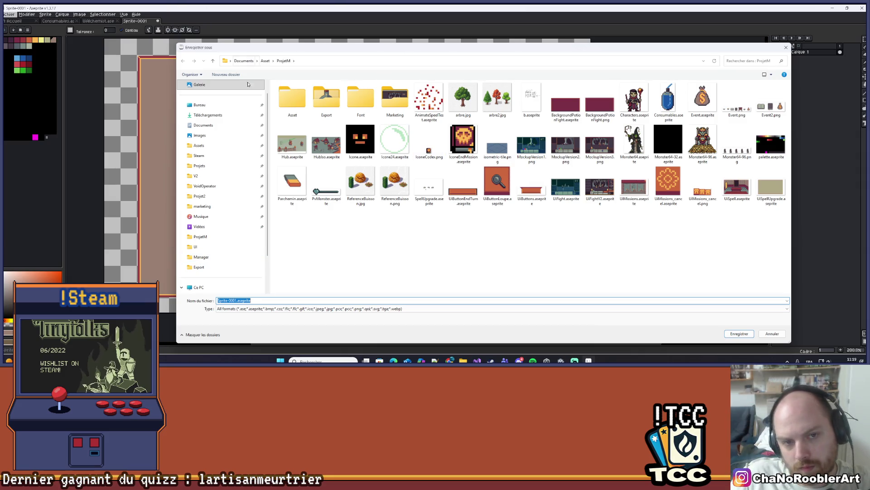
left_click(236, 301)
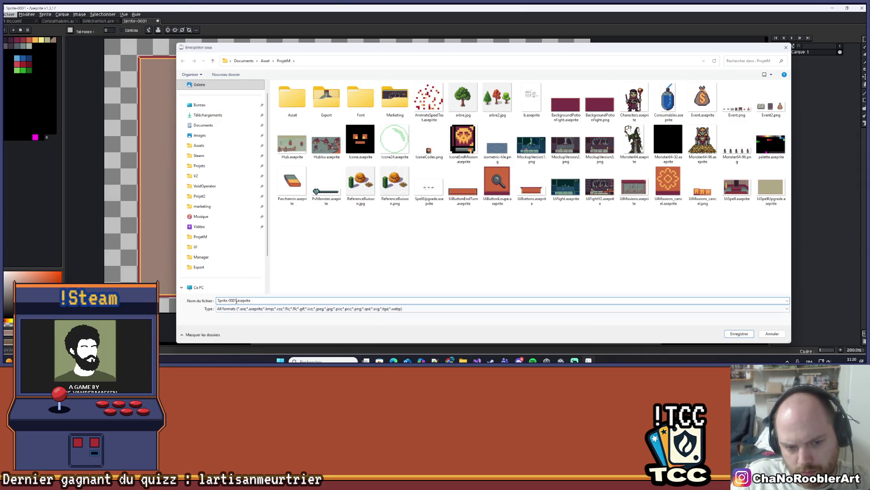
key("BackSpace")
key("BackSpace")
key("BackSpace")
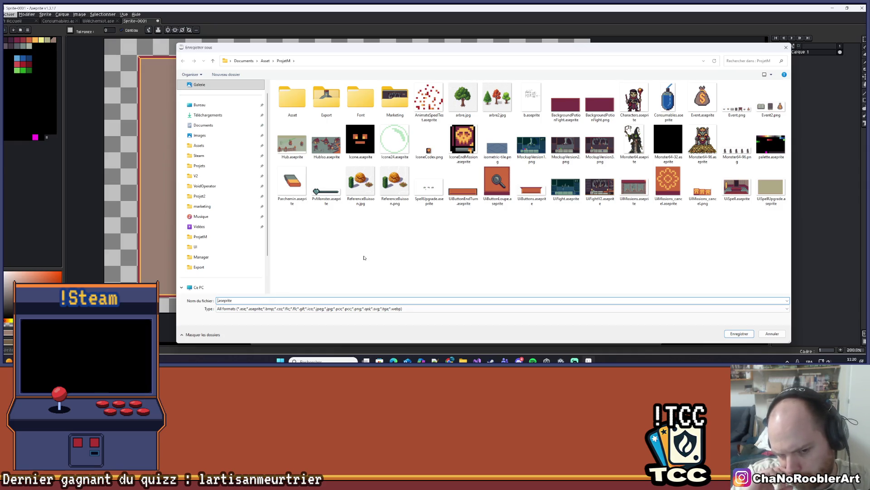
type("Foutain")
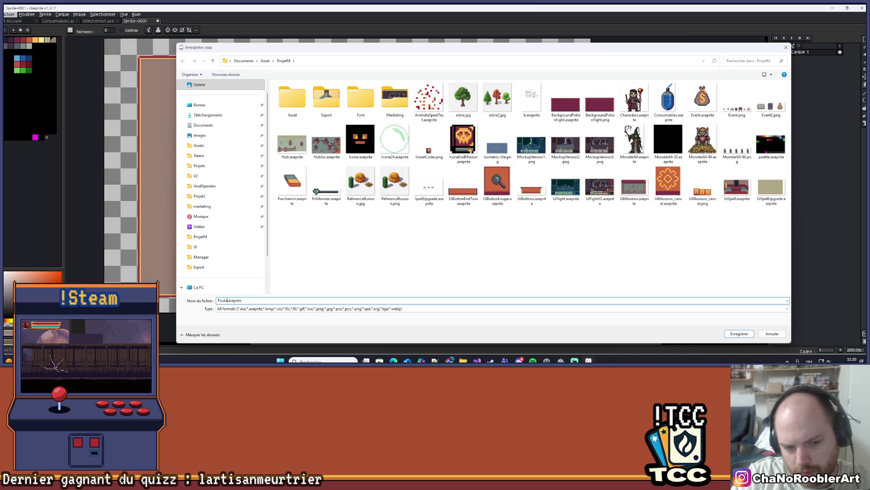
key("Return")
scroll(364, 255, "up", 2)
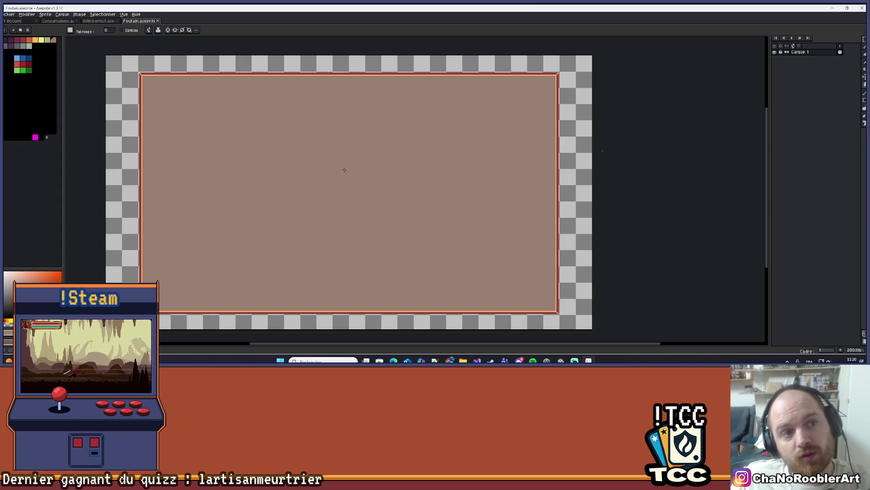
left_click(97, 21)
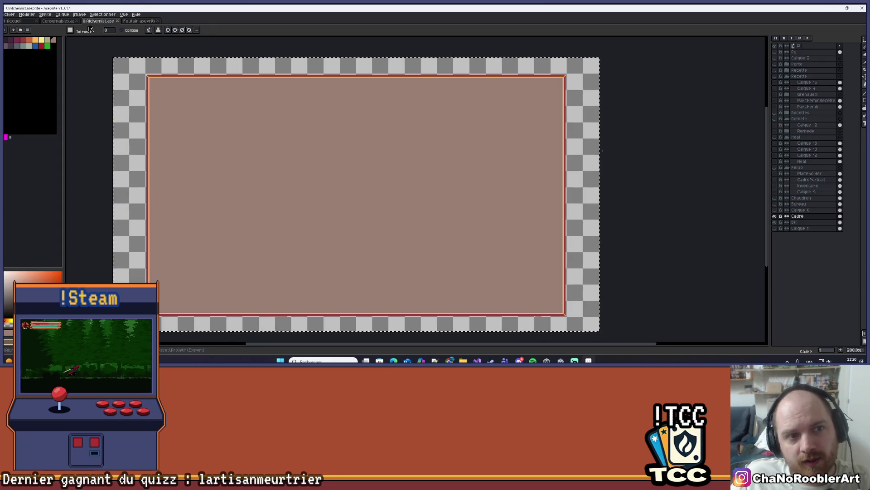
Deselect and make all alchemist scene layers visible again
key("ctrl+d")
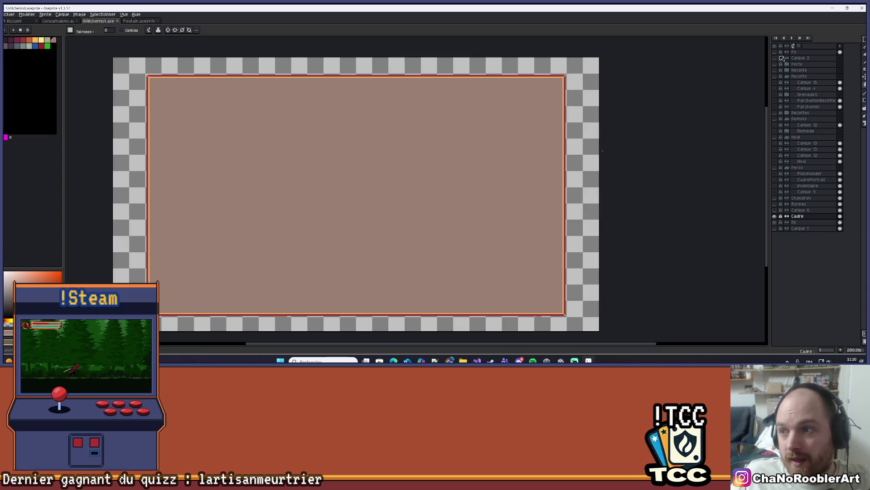
left_click(775, 46)
scroll(526, 194, "down", 1)
scroll(556, 200, "up", 2)
scroll(570, 190, "down", 1)
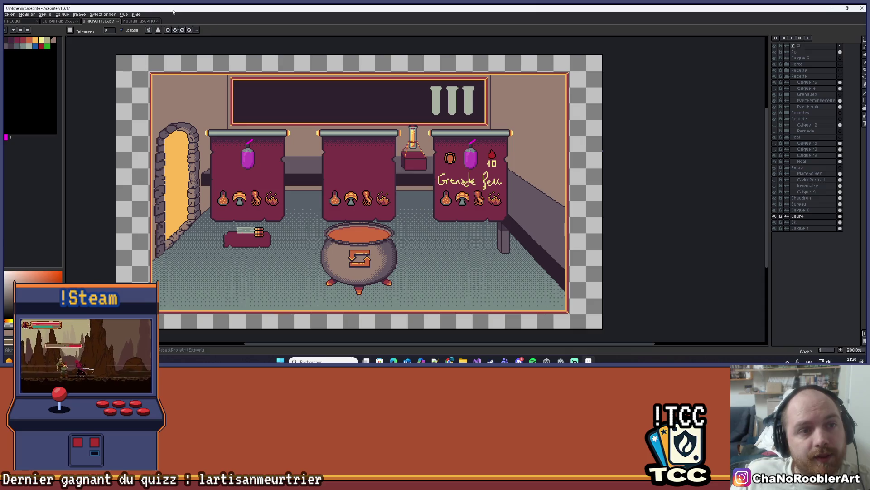
Switch back to Foutain.aseprite and reposition the canvas view
left_click(137, 21)
mouse_move(284, 142)
left_mouse_down()
mouse_move(357, 129)
mouse_move(355, 110)
left_mouse_up()
scroll(328, 136, "down", 1)
scroll(363, 146, "up", 1)
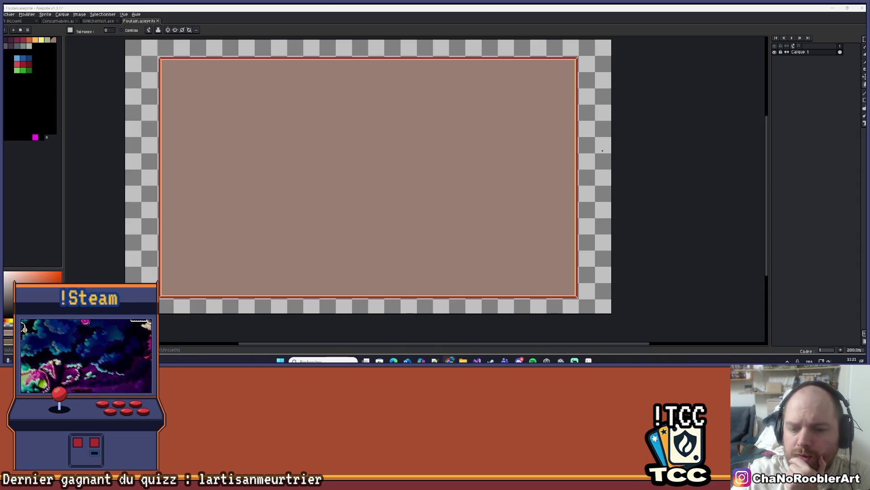
Glance at the Unity scene, minimize it, and bring up Aseprite's Open dialog in ProjetM
mouse_move(449, 360)
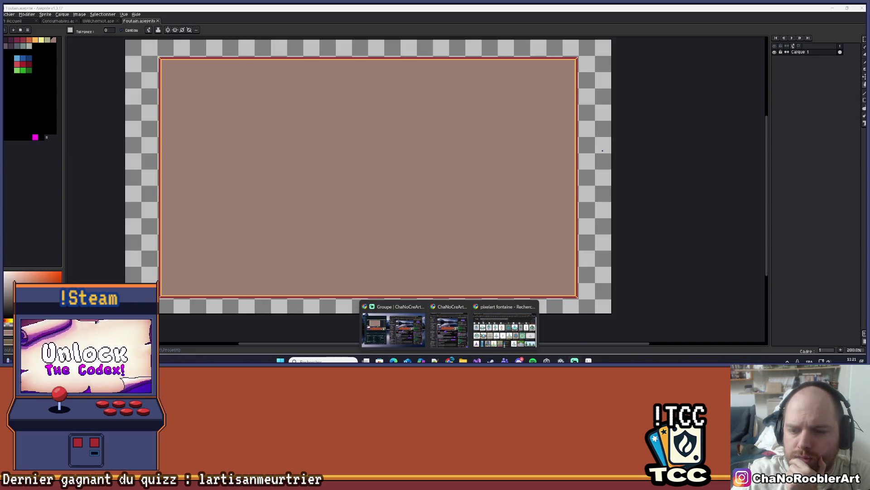
left_click(547, 361)
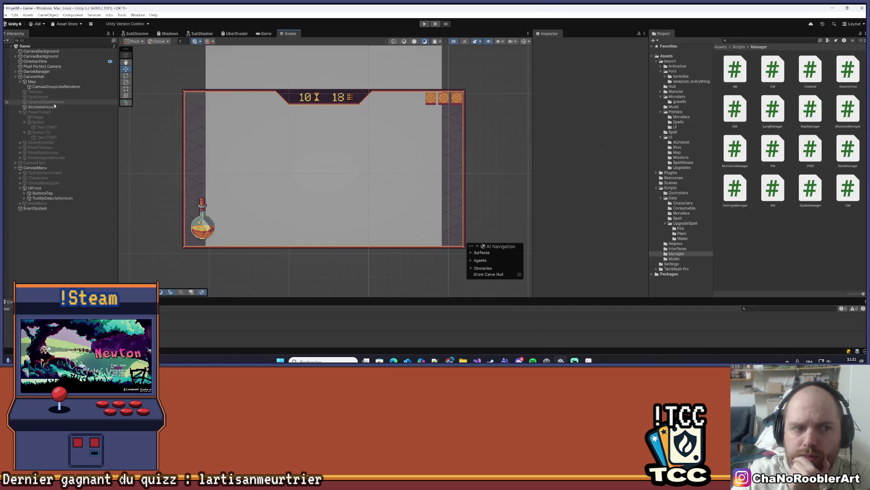
left_click(833, 9)
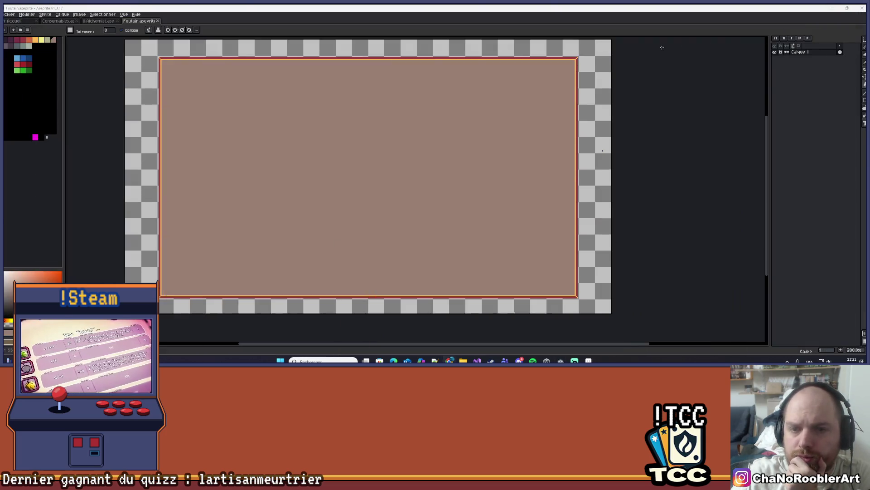
left_click(9, 14)
left_click(12, 35)
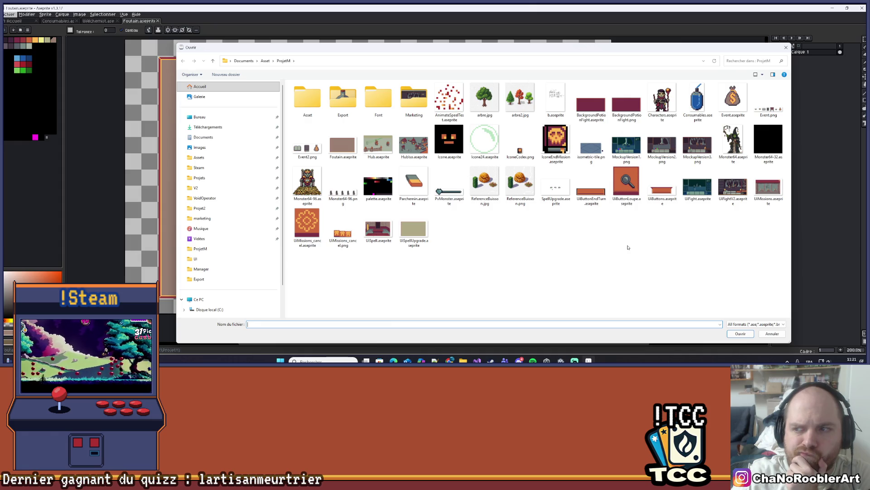
Open Event.png in its own tab and zoom in on the fountain sprite
double_click(769, 102)
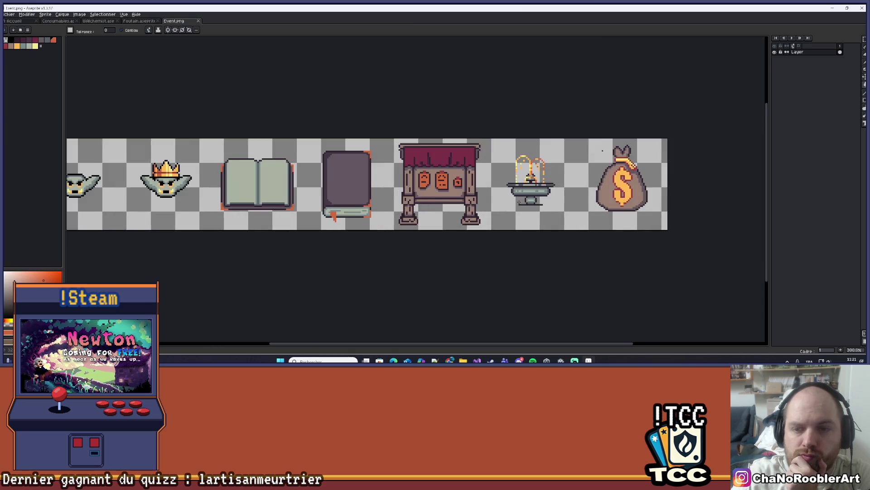
scroll(520, 202, "up", 1)
left_click_drag(582, 192, 539, 215)
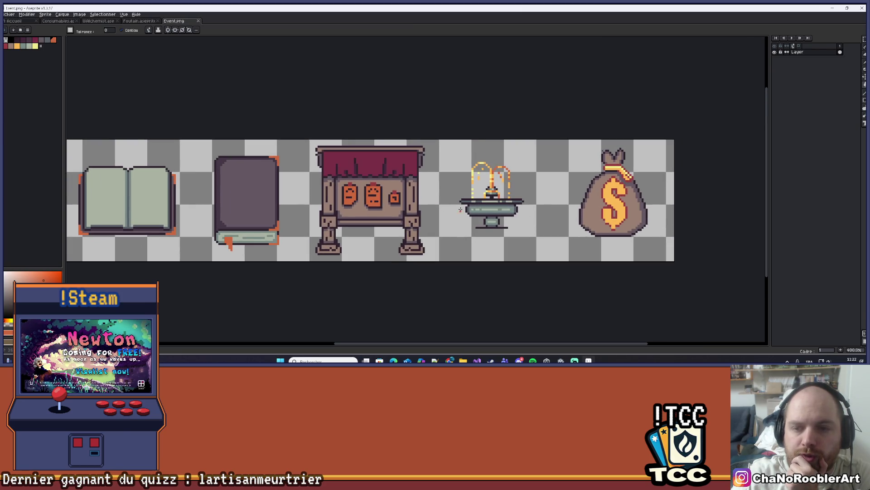
Compare Event.png with Foutain.aseprite, then settle back on the Foutain canvas and pan it
left_click(136, 20)
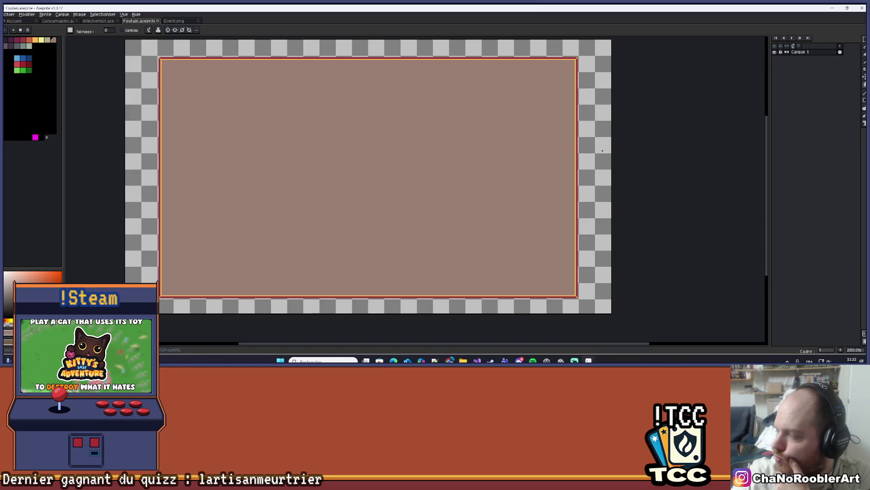
left_click(180, 21)
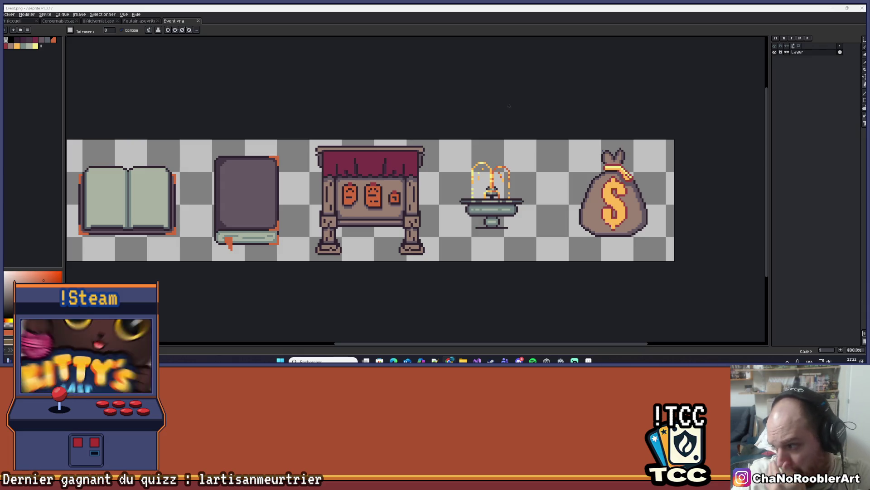
left_click(138, 24)
mouse_move(360, 161)
left_mouse_down()
mouse_move(346, 161)
mouse_move(351, 176)
left_mouse_up()
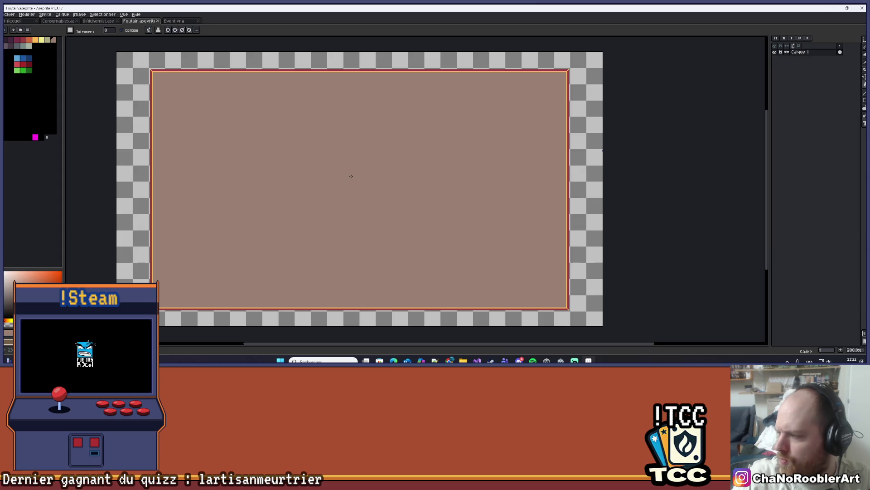
mouse_move(243, 176)
left_mouse_down()
mouse_move(216, 180)
mouse_move(225, 184)
mouse_move(208, 175)
mouse_move(216, 179)
left_mouse_up()
Add a new layer, Calque 2, above Calque 1 with Shift+N
left_click_drag(268, 165, 279, 158)
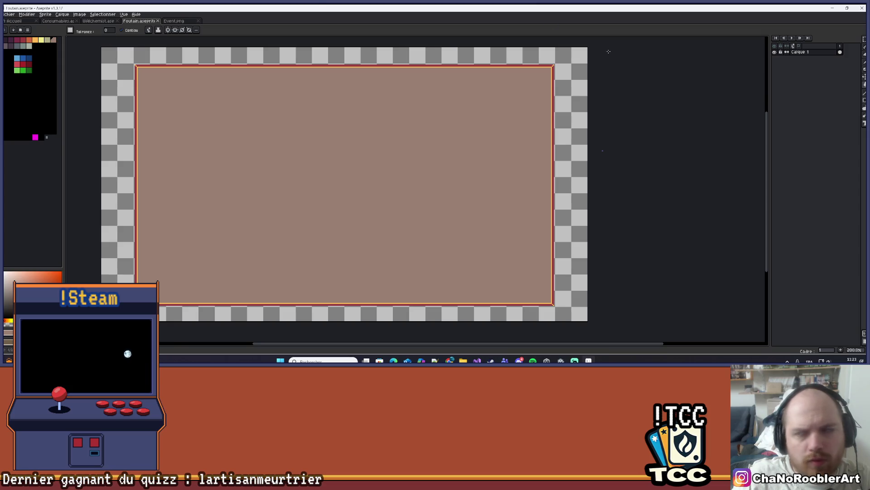
left_click(803, 55)
key("shift+n")
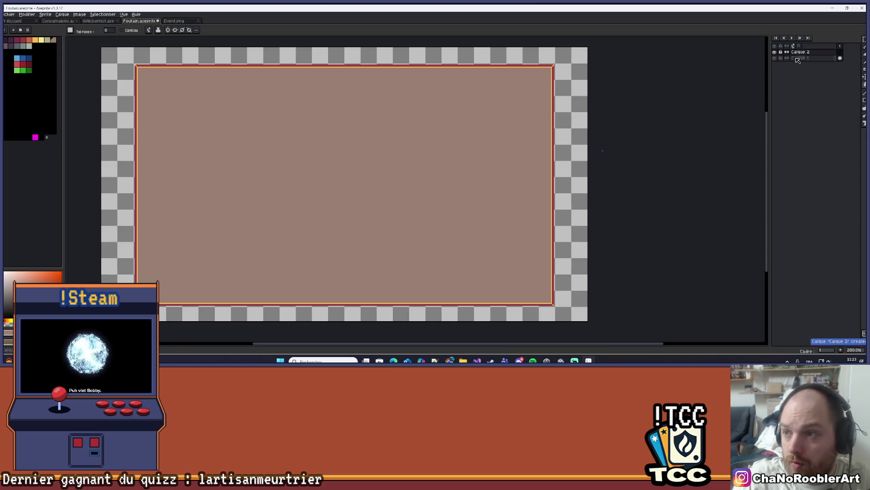
scroll(434, 159, "up", 1)
scroll(428, 163, "down", 1)
mouse_move(427, 163)
left_mouse_down()
mouse_move(418, 155)
mouse_move(418, 171)
mouse_move(426, 165)
left_mouse_up()
scroll(425, 165, "up", 1)
scroll(331, 131, "down", 2)
scroll(330, 131, "up", 2)
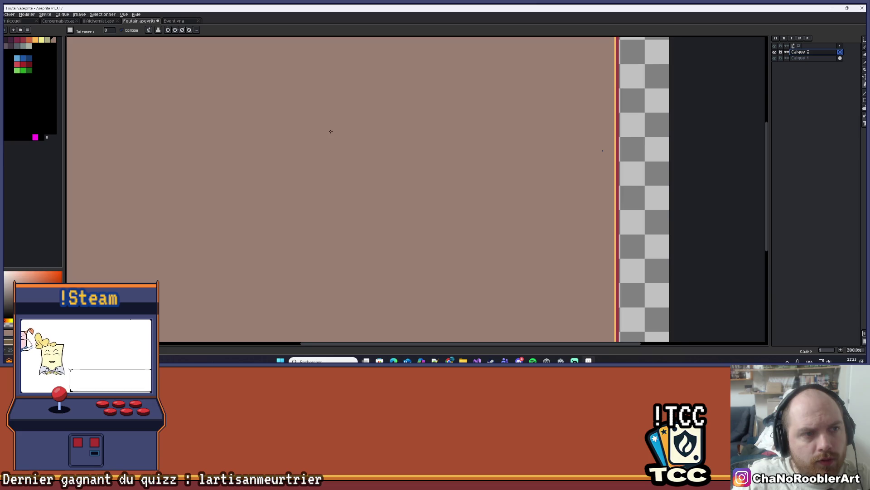
left_click_drag(330, 131, 334, 128)
scroll(204, 124, "down", 1)
left_click_drag(204, 123, 218, 119)
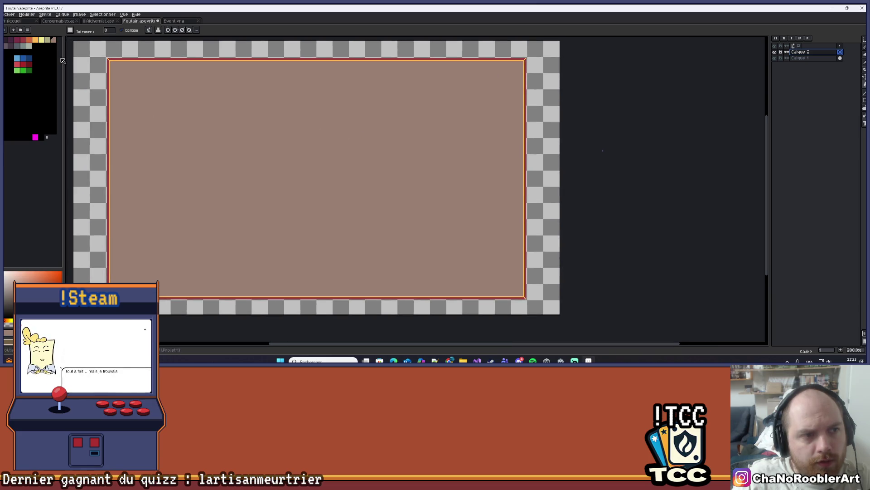
left_click_drag(162, 83, 179, 94)
Turn on vertical symmetry at the sprite centre and choose the Ellipse tool
key("alt+s")
left_click_drag(255, 123, 253, 119)
scroll(317, 136, "up", 1)
scroll(318, 136, "down", 1)
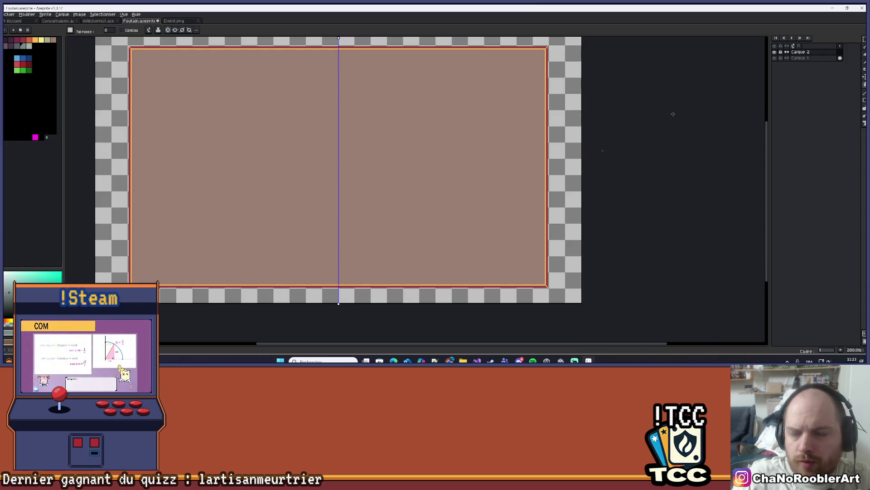
mouse_move(864, 40)
left_mouse_down()
mouse_move(843, 42)
mouse_move(859, 81)
left_mouse_up()
left_click(865, 102)
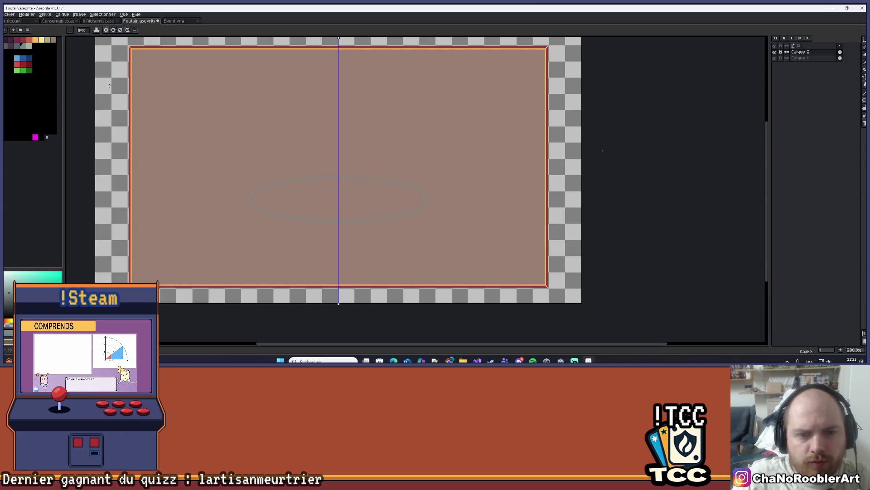
Paint Bucket the Calque 1 background dark purple
left_click(776, 59)
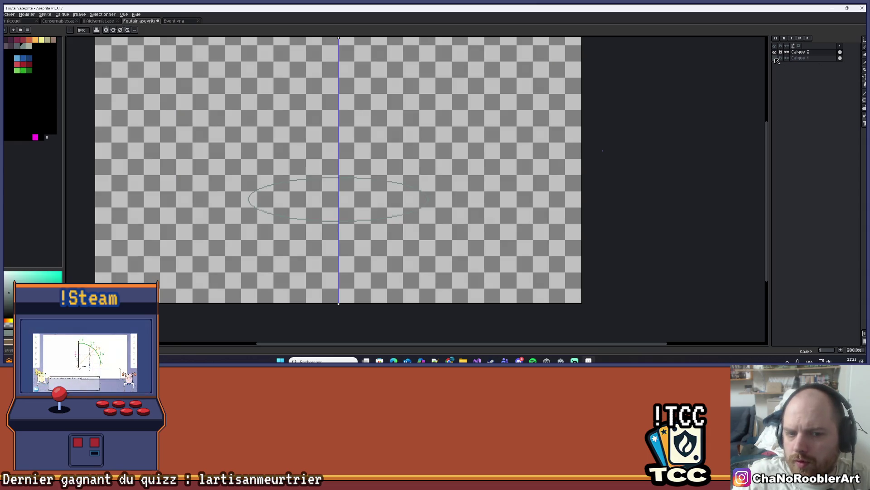
left_click(775, 58)
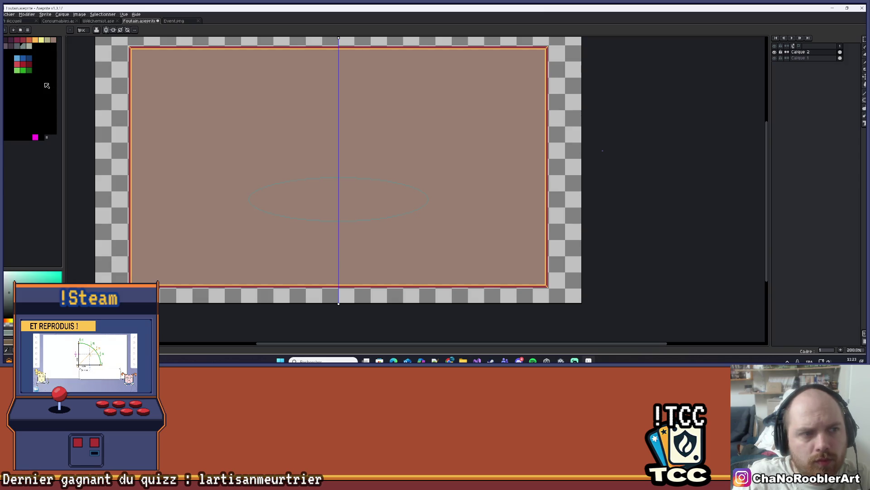
key("Down")
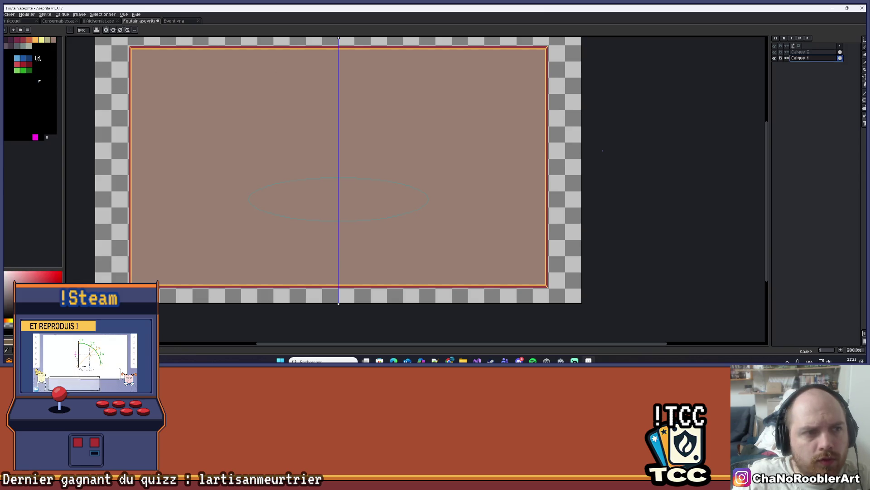
left_click(8, 45)
key("g")
left_click(477, 120)
scroll(388, 146, "up", 1)
scroll(387, 145, "down", 1)
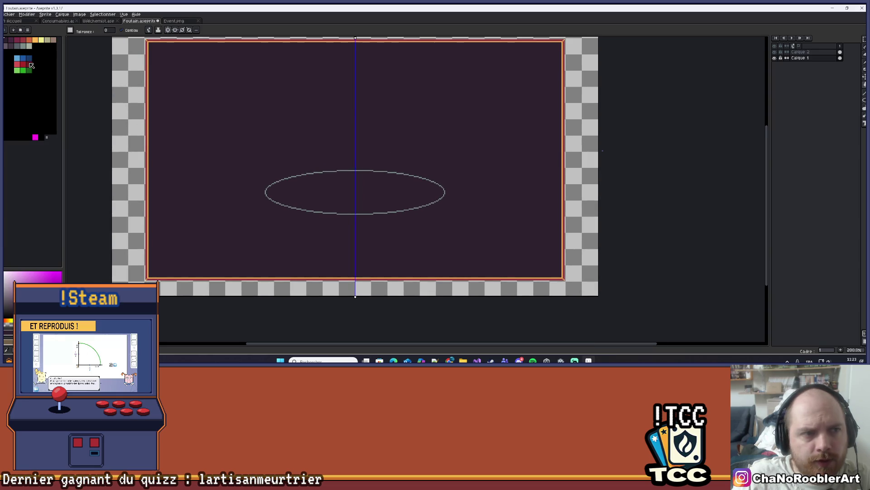
scroll(291, 163, "up", 1)
scroll(253, 137, "down", 2)
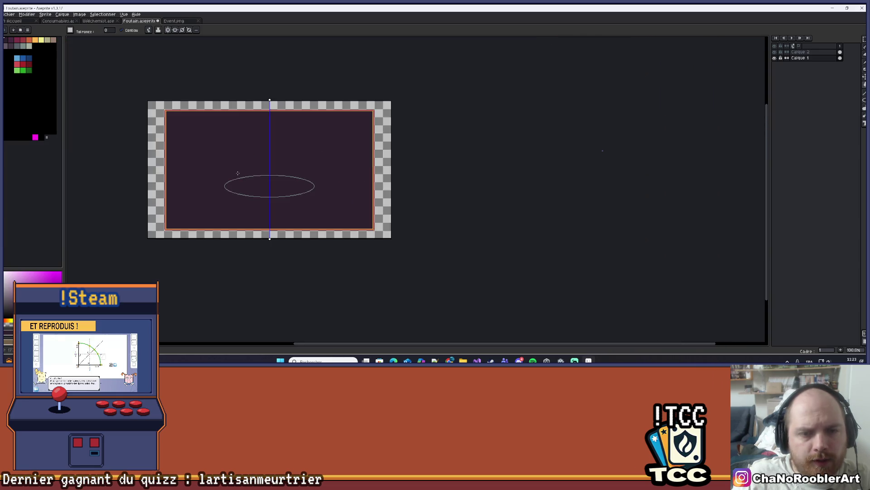
scroll(243, 167, "up", 1)
scroll(244, 166, "up", 1)
scroll(225, 172, "down", 1)
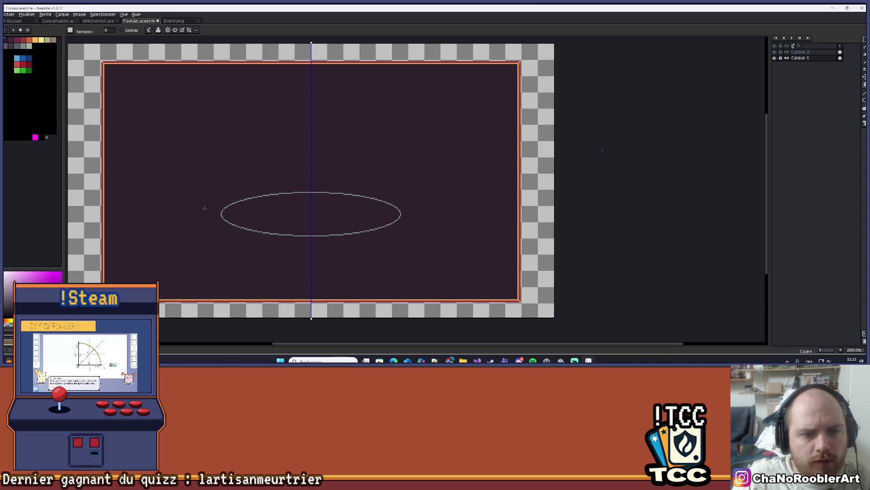
scroll(213, 214, "up", 1)
On Calque 2, move the grey ellipse down about 25 px
left_click(804, 52)
scroll(383, 183, "down", 1)
left_click_drag(390, 169, 340, 179)
scroll(340, 180, "down", 1)
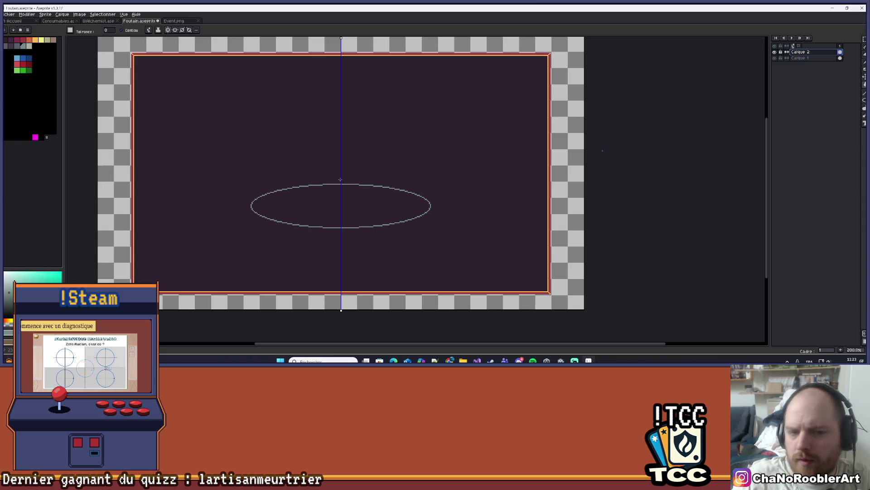
scroll(340, 180, "up", 1)
mouse_move(354, 179)
left_mouse_down()
mouse_move(365, 163)
mouse_move(351, 169)
left_mouse_up()
scroll(364, 163, "down", 1)
key("v")
left_click_drag(388, 194, 388, 205)
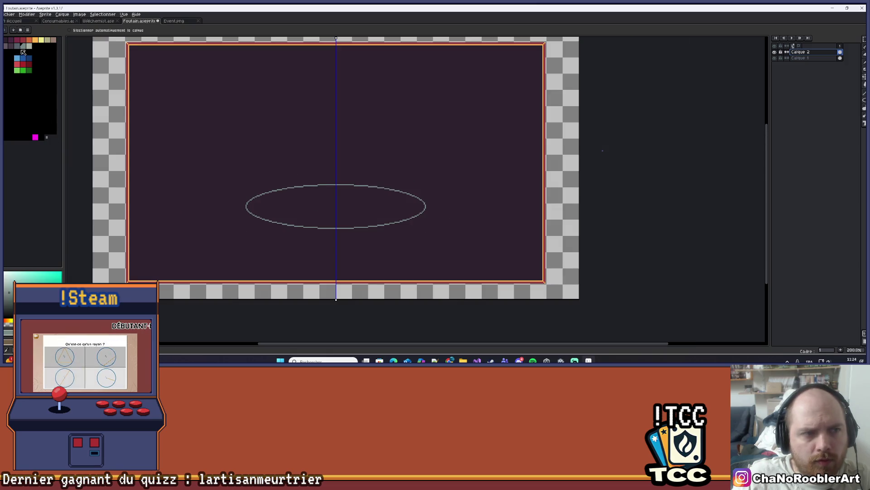
scroll(251, 163, "up", 1)
scroll(272, 157, "down", 2)
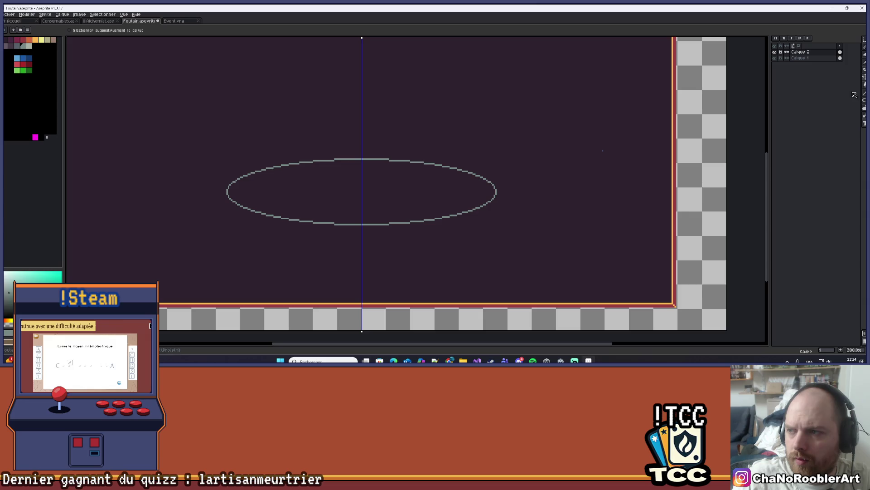
Draw a rectangle outline bounding the full width and height of the ellipse
key("b")
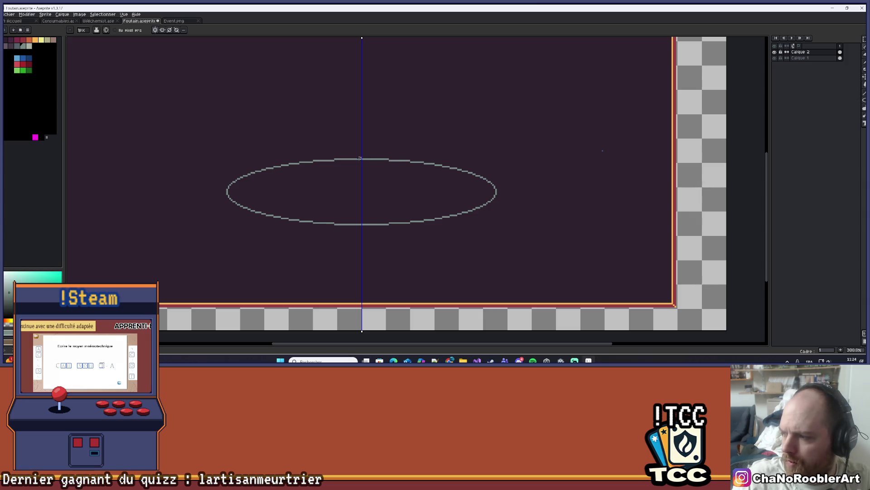
scroll(336, 164, "up", 1)
scroll(322, 161, "up", 1)
mouse_move(239, 158)
left_mouse_down()
mouse_move(286, 155)
mouse_move(272, 164)
left_mouse_up()
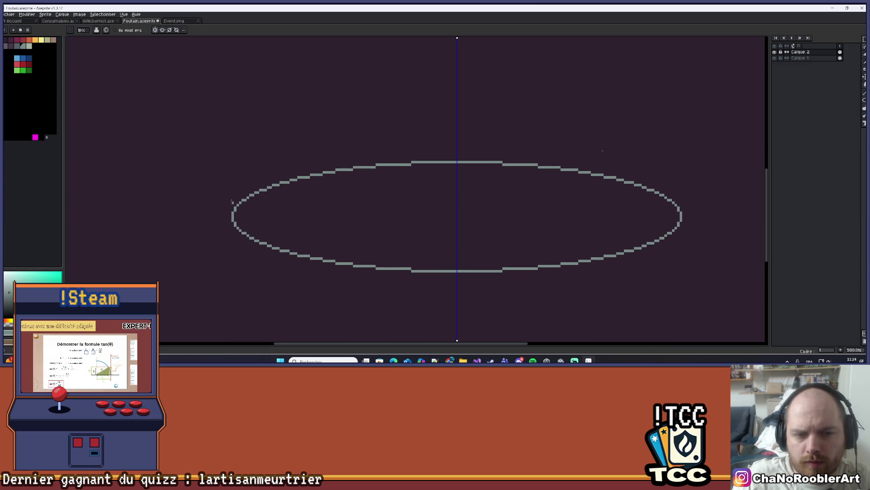
scroll(326, 150, "down", 1)
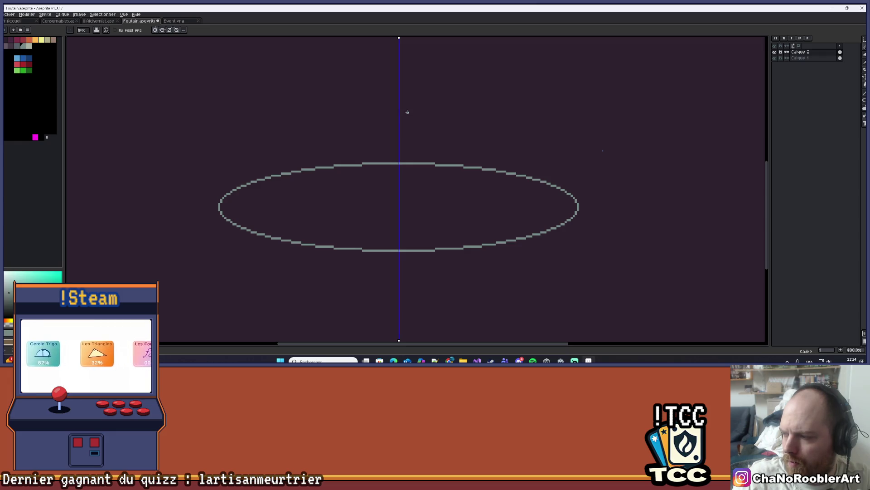
scroll(407, 111, "down", 1)
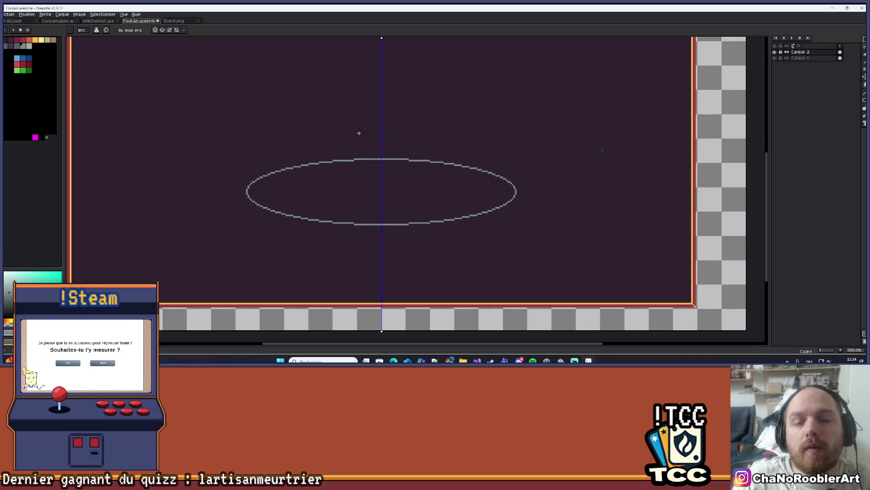
scroll(356, 134, "up", 1)
scroll(345, 141, "down", 1)
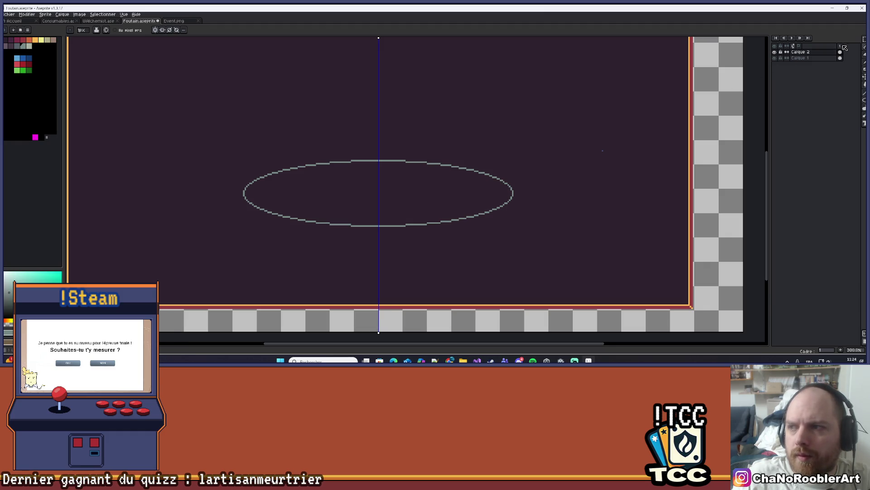
left_click(864, 39)
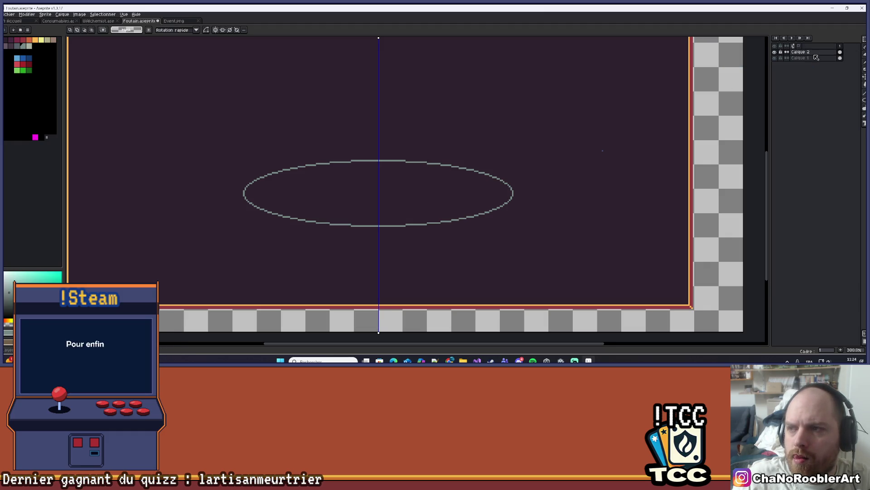
left_click(864, 101)
left_click(836, 101)
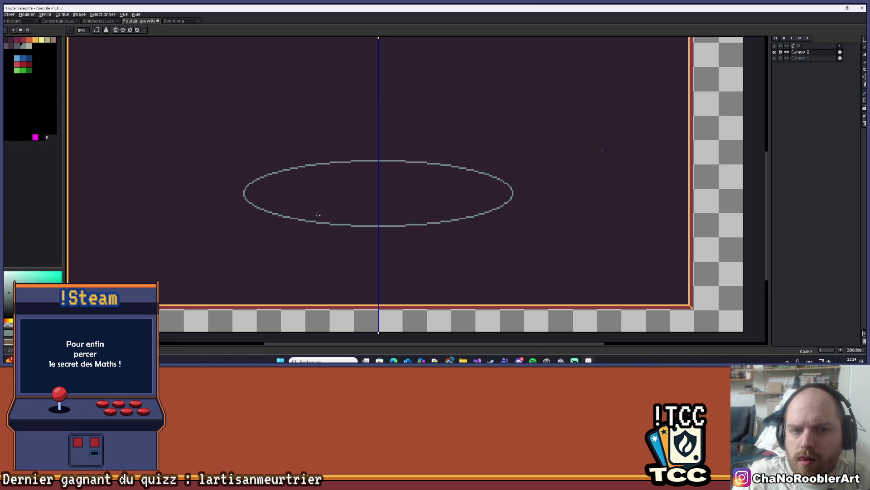
left_click_drag(243, 161, 512, 225)
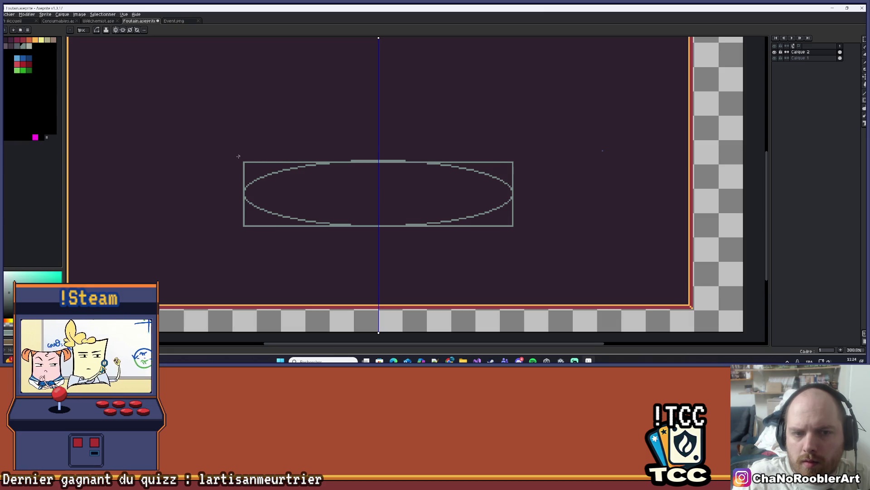
Try drawing wider mirrored ellipses over the rectangle and undo each attempt
scroll(239, 156, "up", 1)
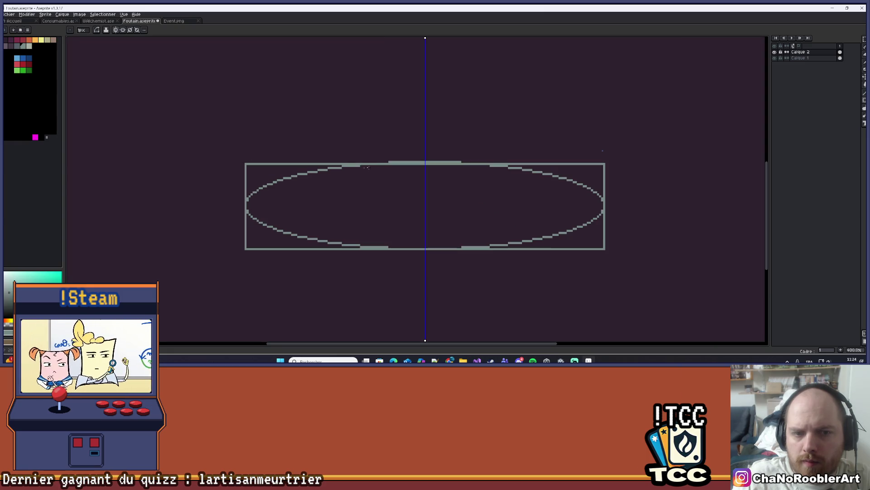
left_click(863, 101)
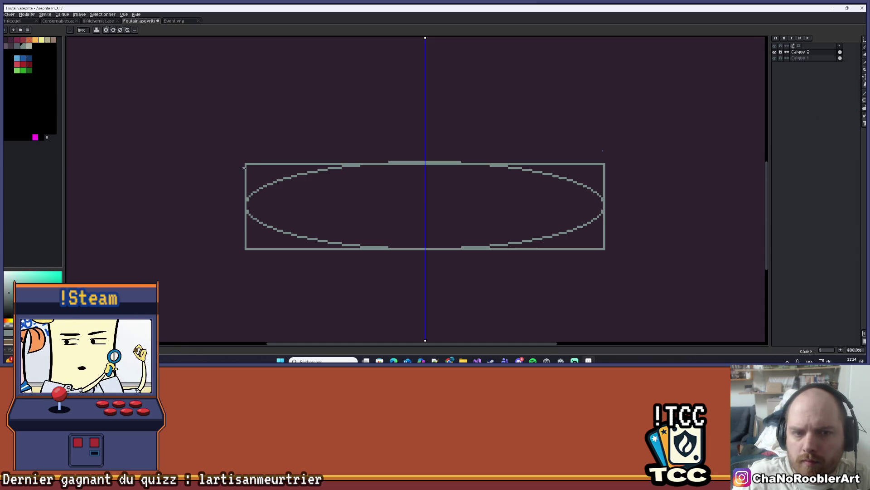
mouse_move(238, 157)
left_mouse_down()
mouse_move(467, 251)
mouse_move(589, 241)
mouse_move(607, 250)
left_mouse_up()
key("ctrl+z")
scroll(241, 166, "up", 5)
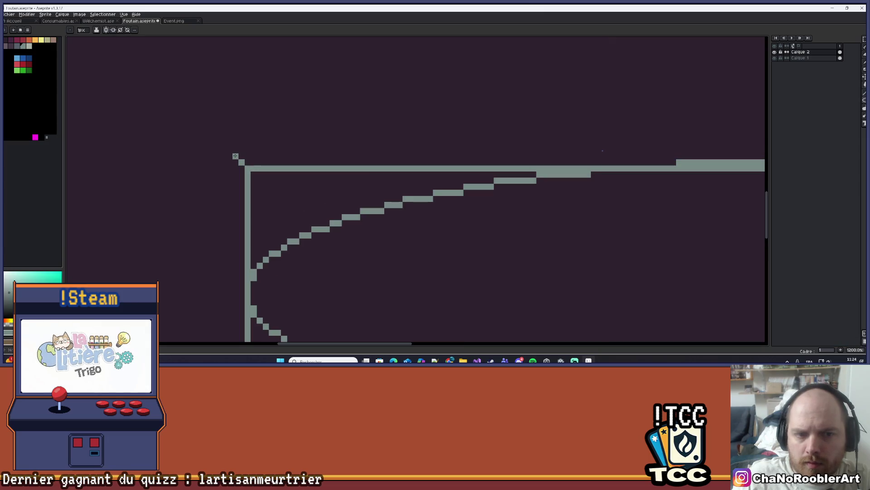
scroll(227, 149, "down", 4)
mouse_move(232, 138)
left_mouse_down()
mouse_move(602, 243)
mouse_move(702, 240)
mouse_move(711, 267)
mouse_move(700, 265)
left_mouse_up()
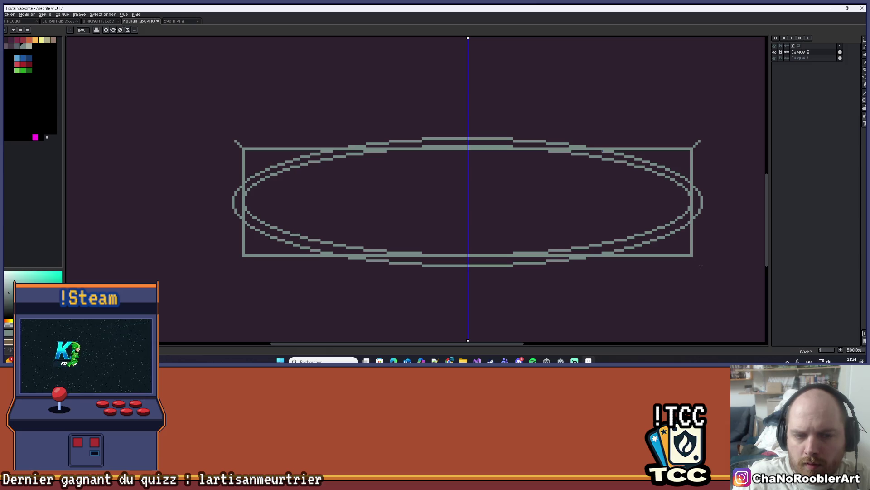
key("ctrl+z")
Undo the rectangle outline, then add a new layer Calque 3 above Calque 2
mouse_move(607, 217)
left_mouse_down()
mouse_move(496, 224)
mouse_move(530, 210)
left_mouse_up()
key("v")
key("ctrl+z")
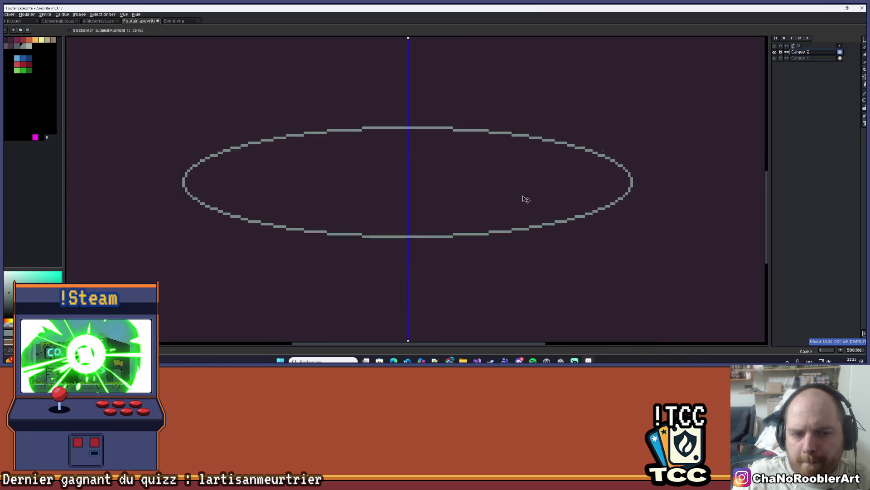
left_click(525, 198)
scroll(509, 195, "down", 2)
left_click_drag(502, 196, 456, 214)
scroll(405, 209, "up", 1)
left_click_drag(387, 208, 369, 179)
scroll(373, 178, "down", 2)
scroll(373, 178, "up", 2)
scroll(426, 149, "down", 1)
left_click_drag(426, 149, 404, 193)
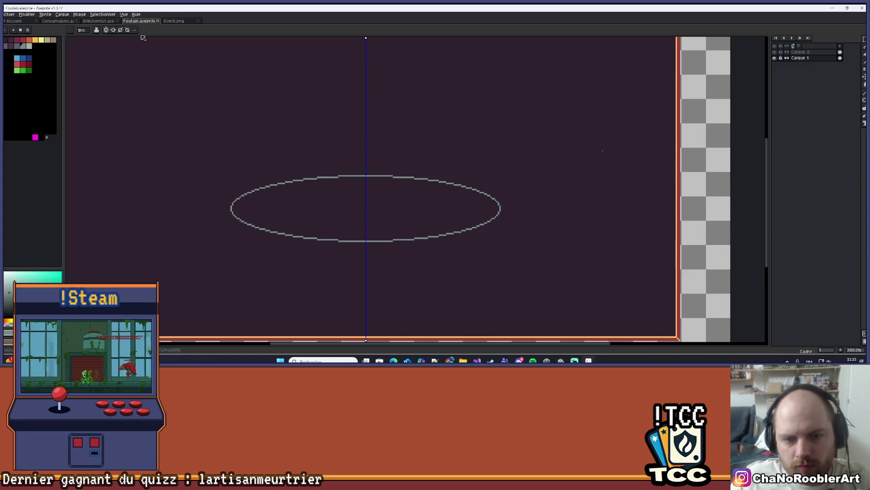
scroll(279, 120, "down", 2)
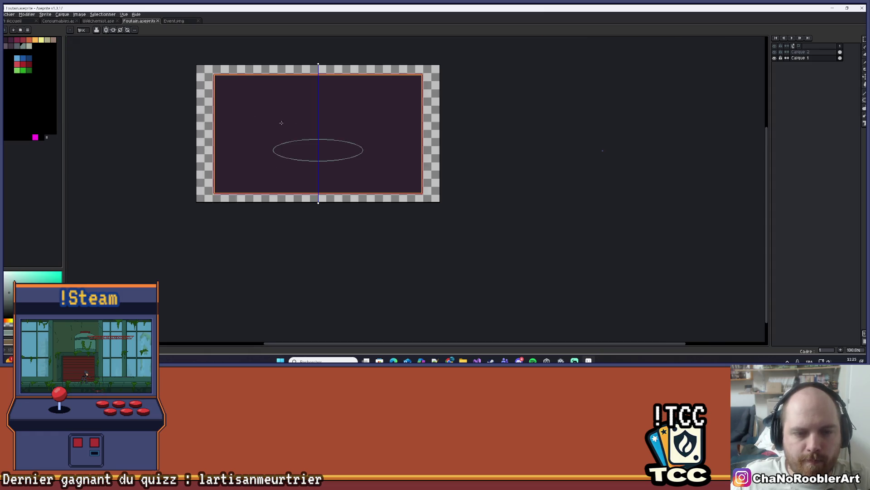
scroll(292, 122, "up", 2)
key("Up")
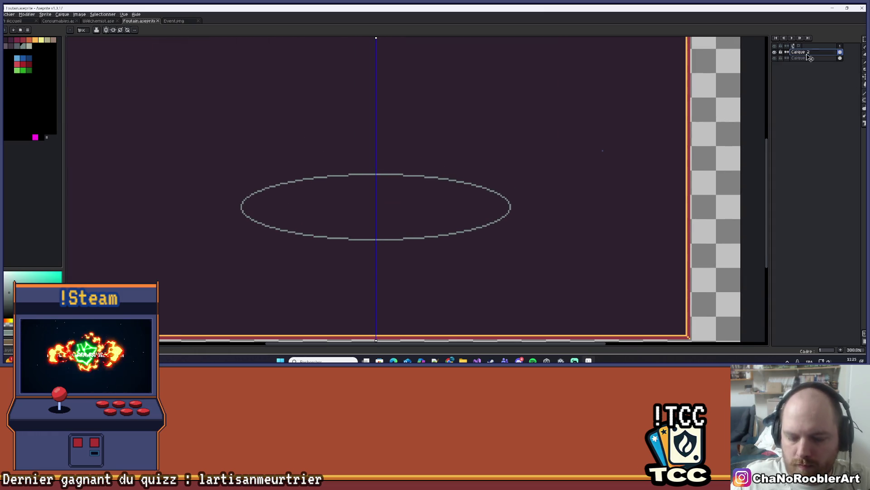
key("shift+n")
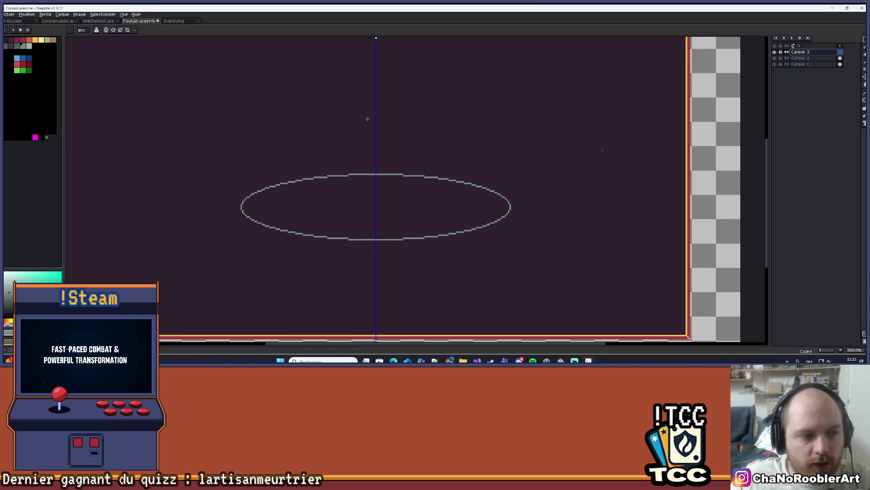
Pick red from the palette and recentre the ellipse in view
left_click(29, 64)
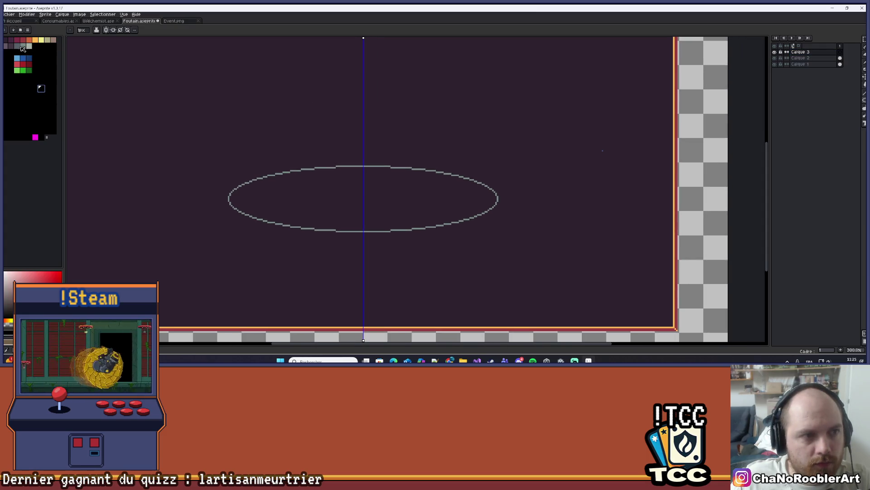
scroll(243, 147, "up", 1)
mouse_move(327, 161)
left_mouse_down()
mouse_move(258, 142)
mouse_move(292, 204)
mouse_move(284, 158)
mouse_move(324, 136)
mouse_move(359, 138)
mouse_move(362, 155)
mouse_move(350, 157)
left_mouse_up()
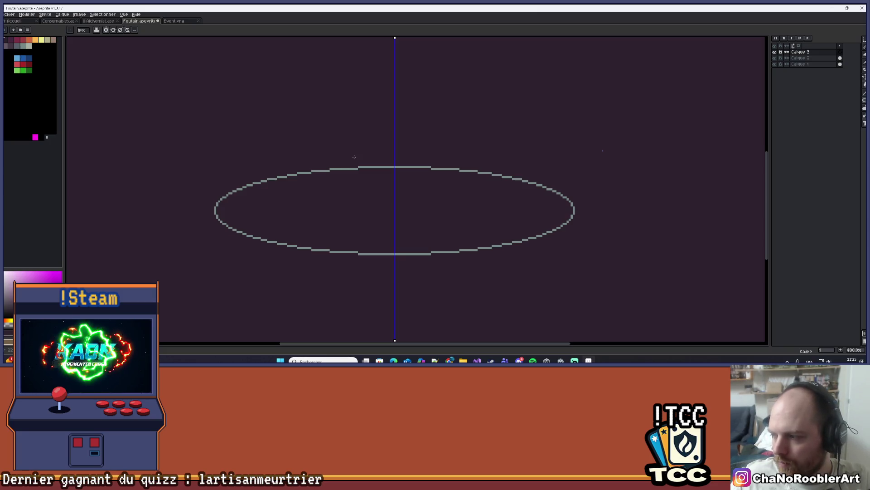
scroll(351, 157, "down", 4)
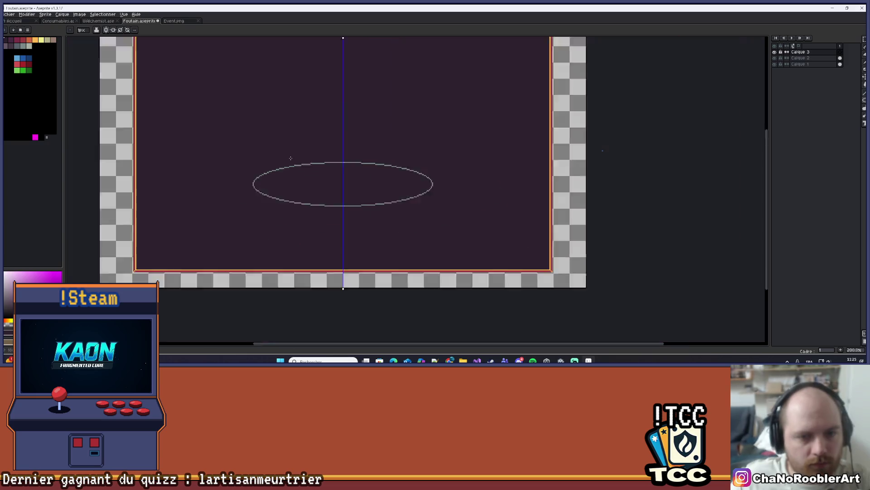
scroll(317, 223, "up", 3)
left_click_drag(319, 155, 328, 207)
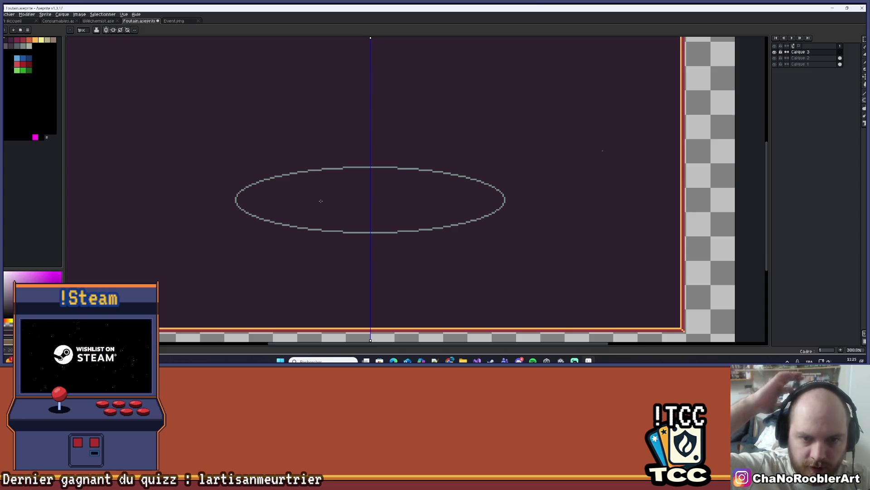
scroll(439, 143, "up", 1)
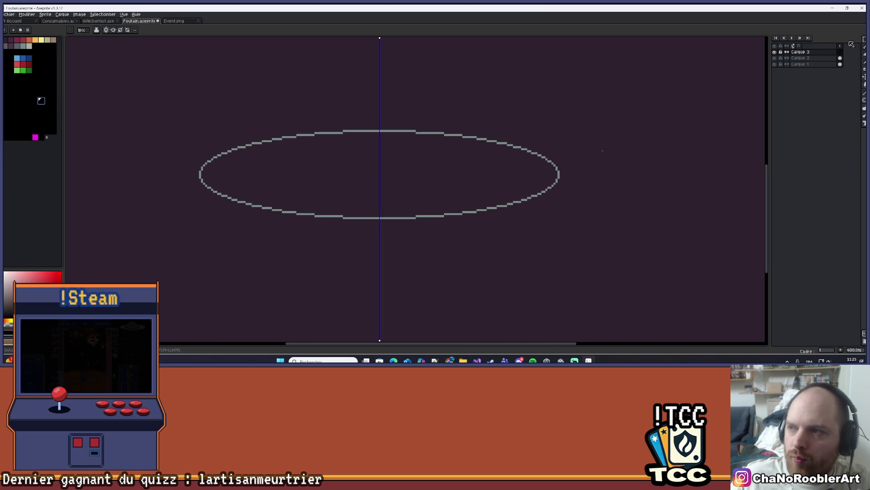
With the Rectangle tool, try several mirrored rectangles around the ellipse, undoing each misplaced one
left_click(845, 100)
scroll(461, 161, "up", 1)
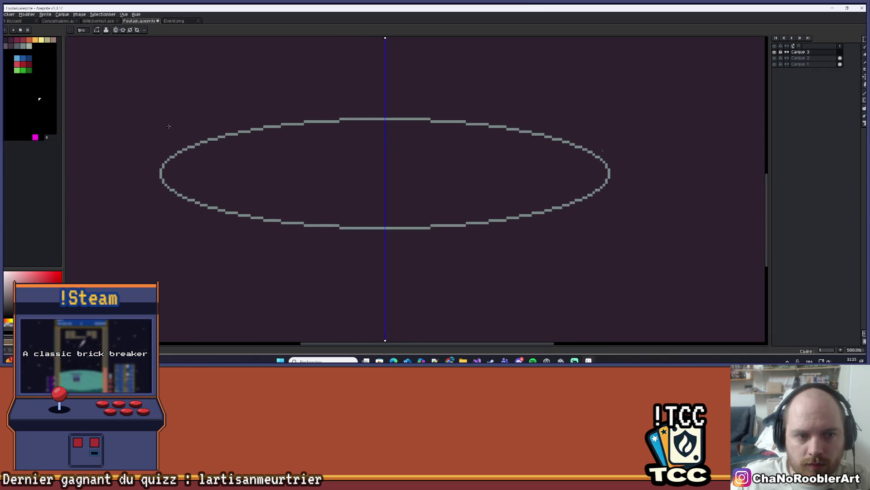
left_click_drag(163, 125, 362, 179)
key("ctrl+z")
mouse_move(159, 126)
left_mouse_down()
mouse_move(255, 173)
mouse_move(322, 185)
left_mouse_up()
key("ctrl+z")
left_click_drag(163, 120, 345, 158)
key("ctrl+z")
left_click_drag(160, 118, 365, 178)
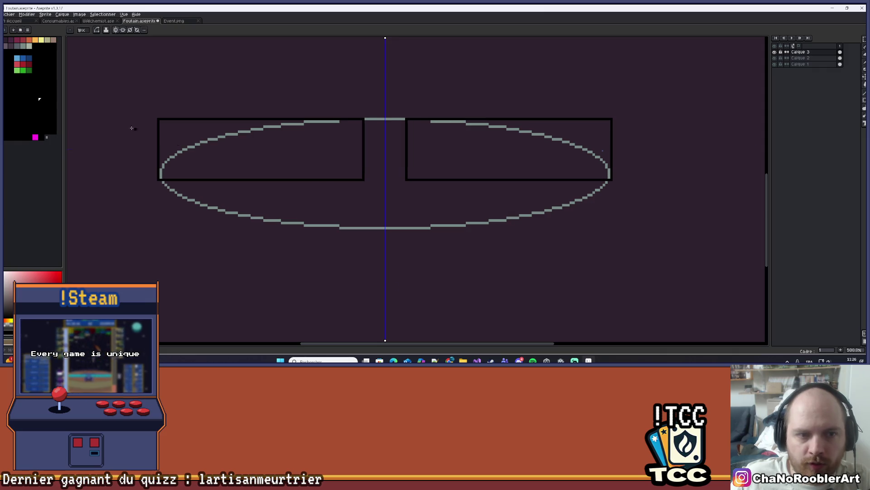
key("ctrl+z")
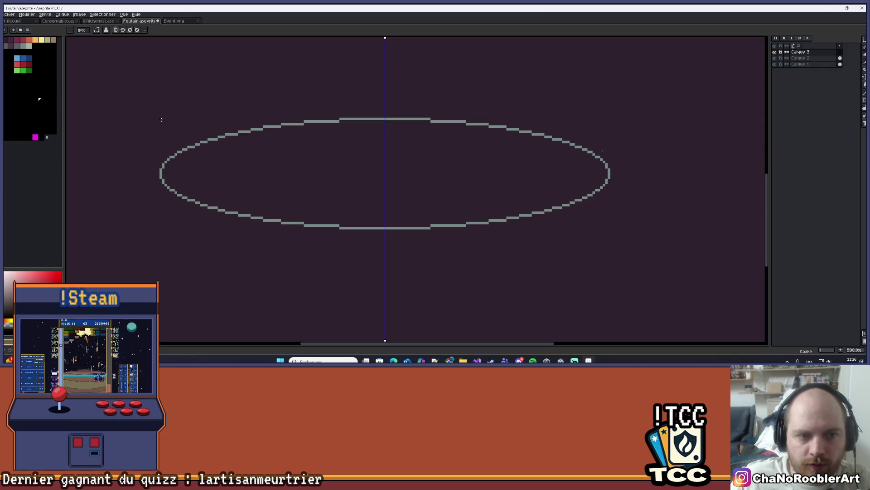
left_click_drag(162, 120, 187, 172)
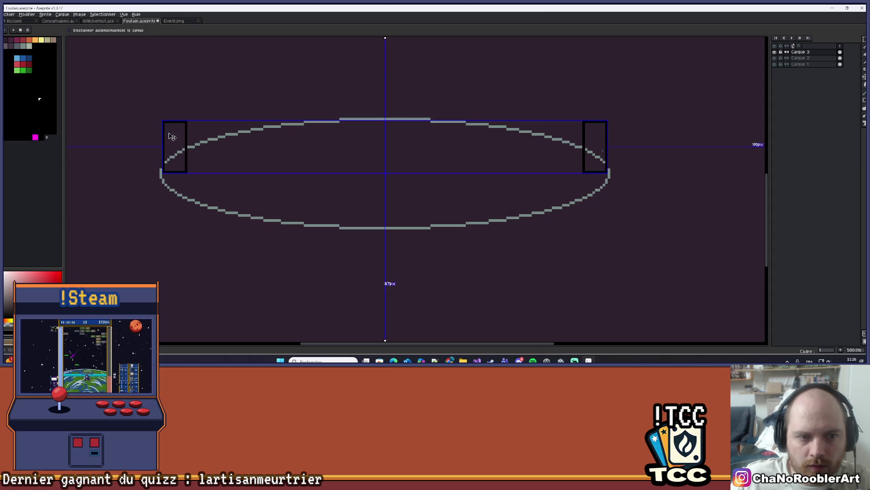
key("ctrl+z")
Draw a black rectangle around the whole ellipse and add layer Calque 4
mouse_move(160, 121)
left_mouse_down()
mouse_move(179, 184)
mouse_move(312, 223)
left_mouse_up()
key("ctrl+z")
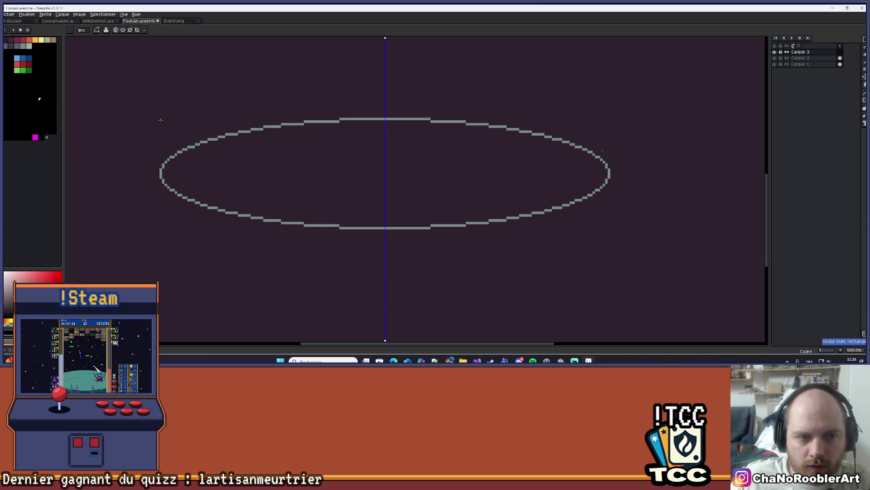
left_click_drag(160, 120, 366, 151)
key("ctrl+z")
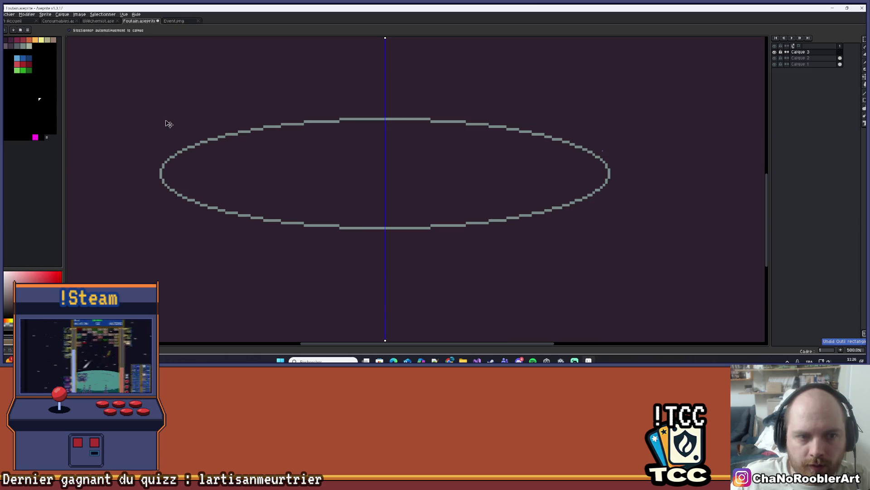
mouse_move(160, 120)
left_mouse_down()
mouse_move(483, 181)
mouse_move(609, 224)
left_mouse_up()
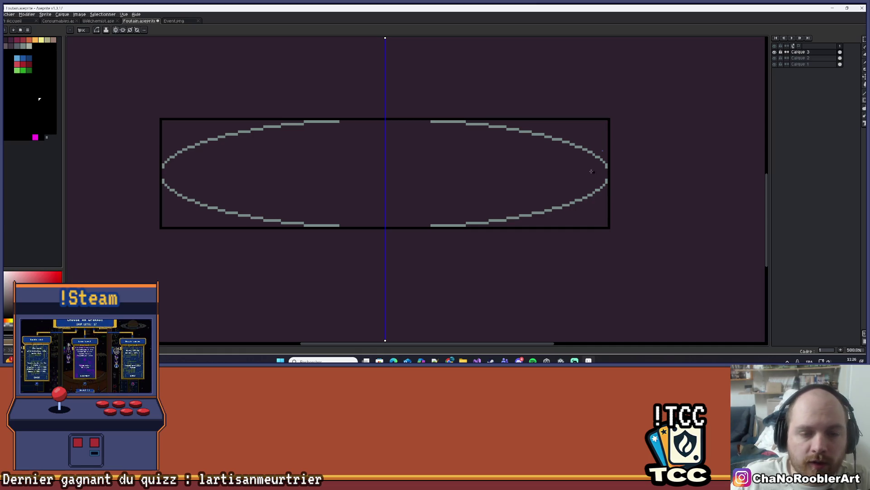
mouse_move(350, 107)
left_mouse_down()
mouse_move(297, 103)
mouse_move(350, 119)
mouse_move(322, 118)
left_mouse_up()
scroll(314, 110, "down", 1)
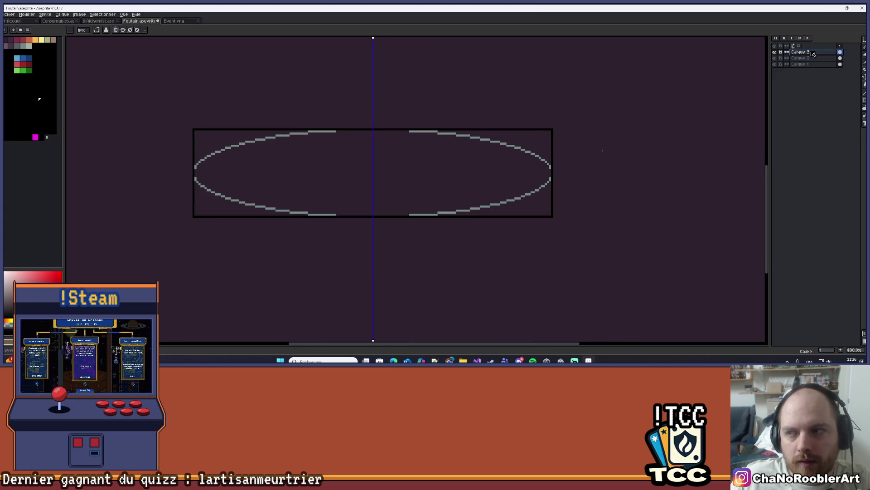
key("shift+n")
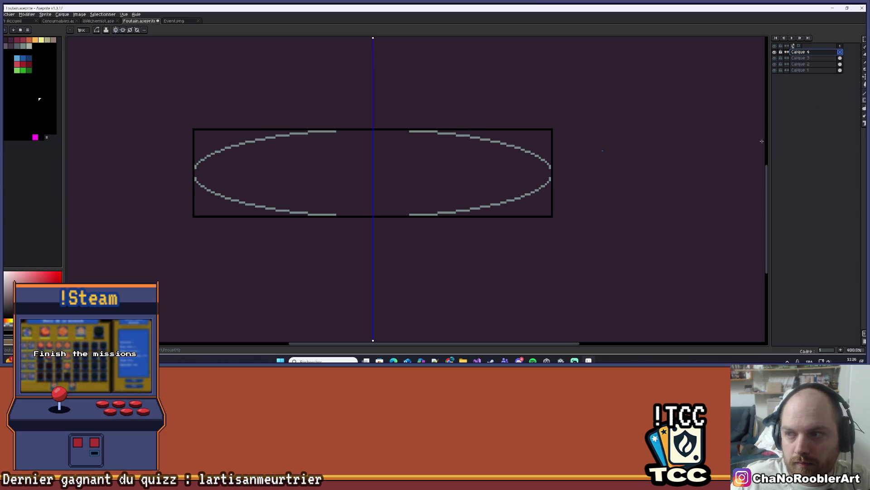
Sample the grey outline colour and switch to the Ellipse tool, undoing stray pixels
scroll(253, 193, "up", 1)
key("i")
left_click(248, 193)
left_click(248, 192)
left_click_drag(272, 177, 258, 193)
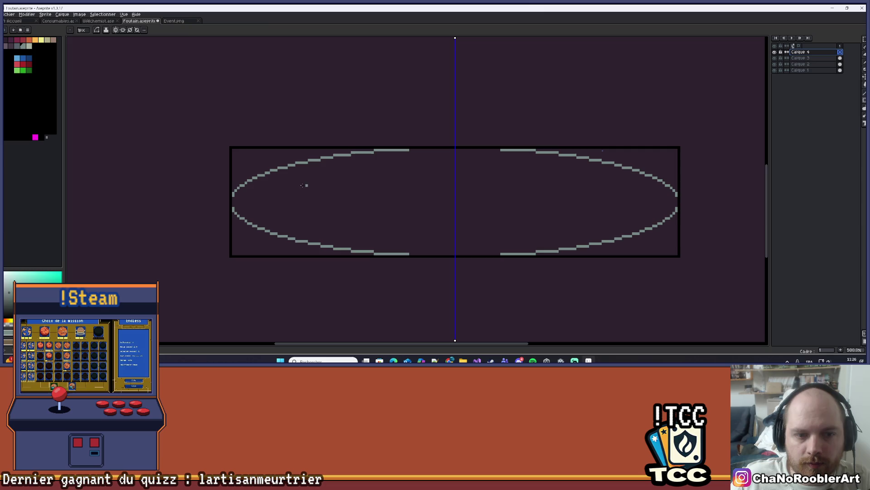
key("b")
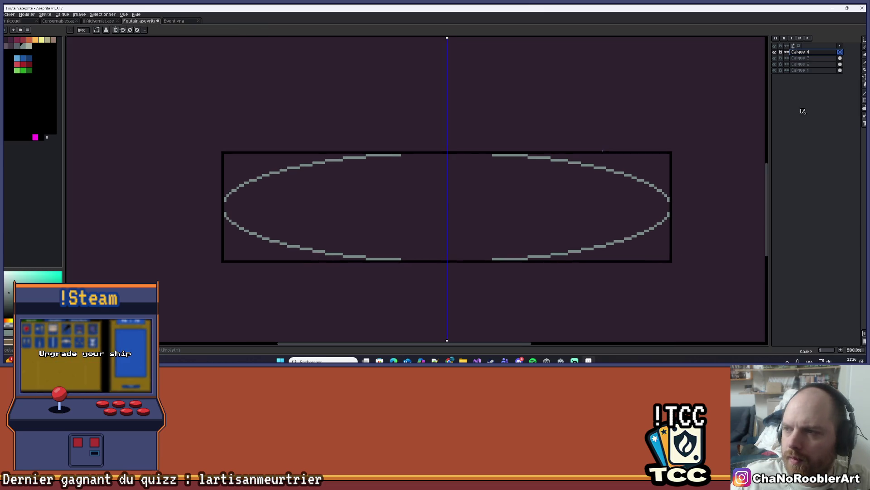
key("l")
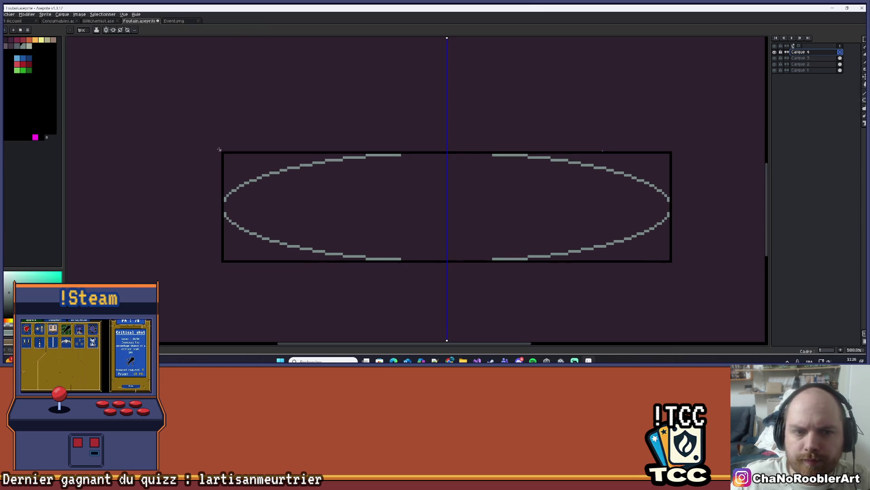
scroll(217, 148, "up", 4)
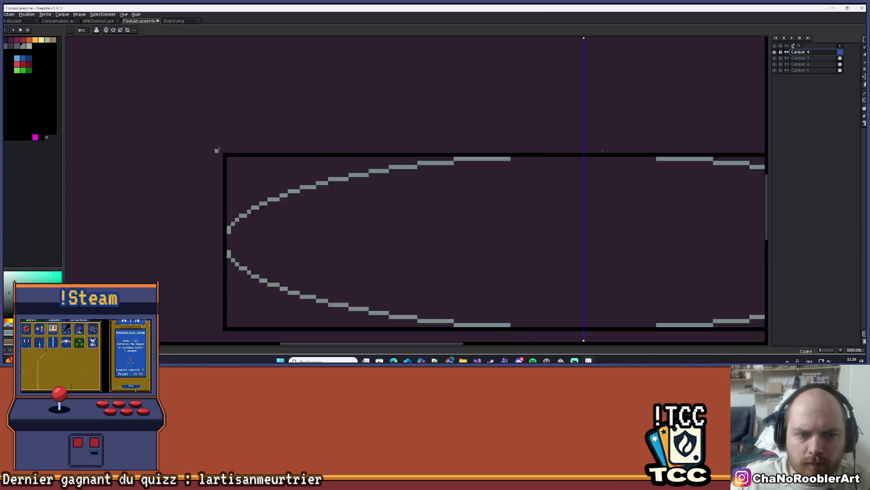
key("ctrl+z")
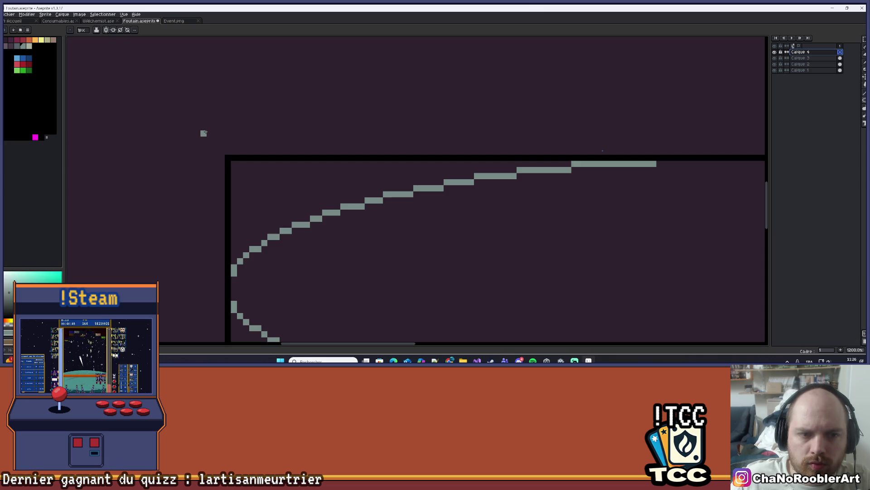
Draw a larger outer rim ellipse around the basin and shift it up about 20 px
mouse_move(201, 128)
left_mouse_down()
mouse_move(768, 311)
mouse_move(676, 317)
mouse_move(575, 342)
mouse_move(521, 277)
mouse_move(557, 273)
left_mouse_up()
scroll(573, 252, "down", 4)
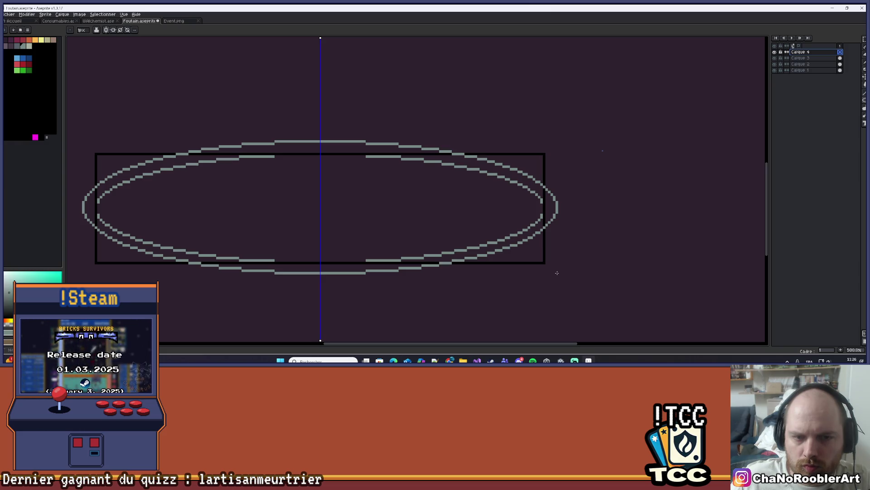
left_click_drag(119, 110, 153, 107)
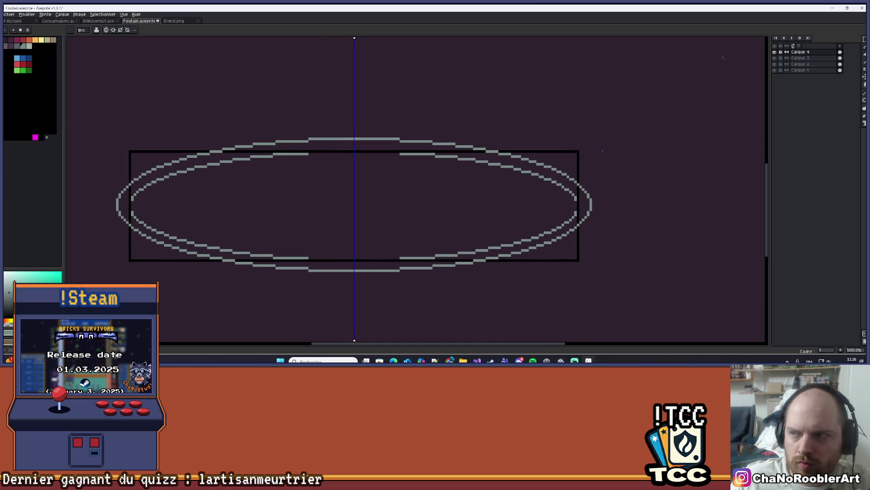
key("v")
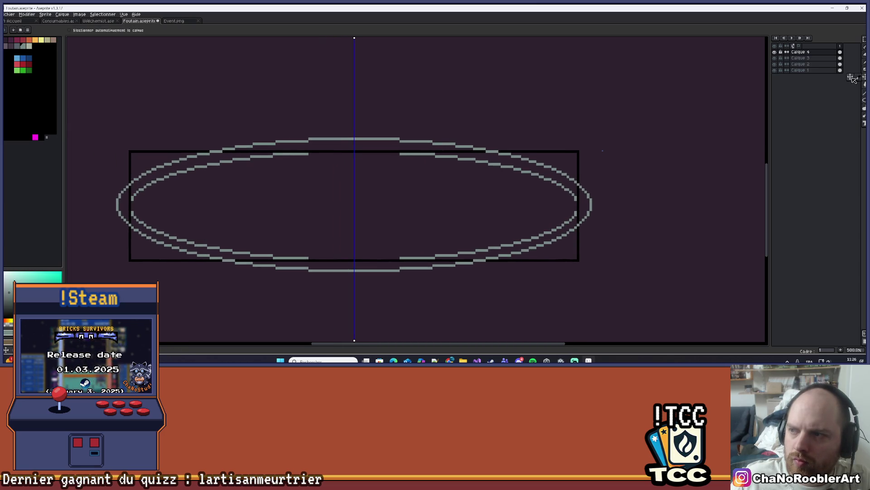
left_click_drag(349, 210, 368, 203)
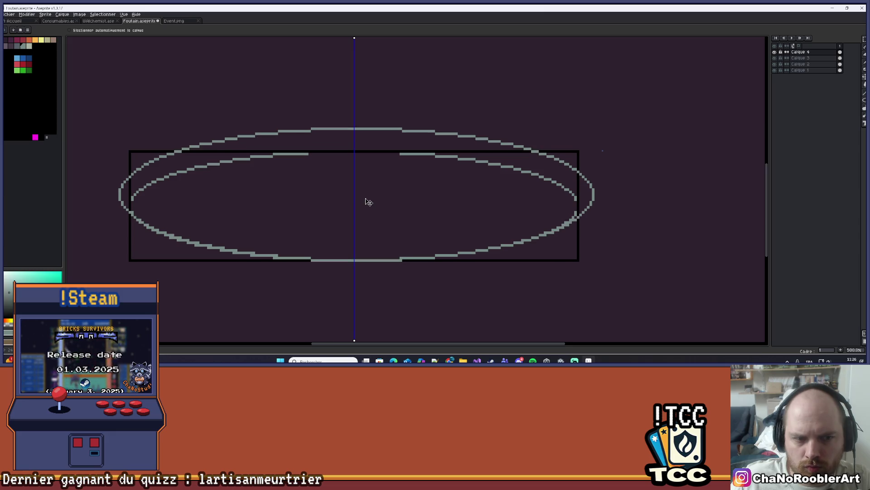
scroll(374, 195, "down", 3)
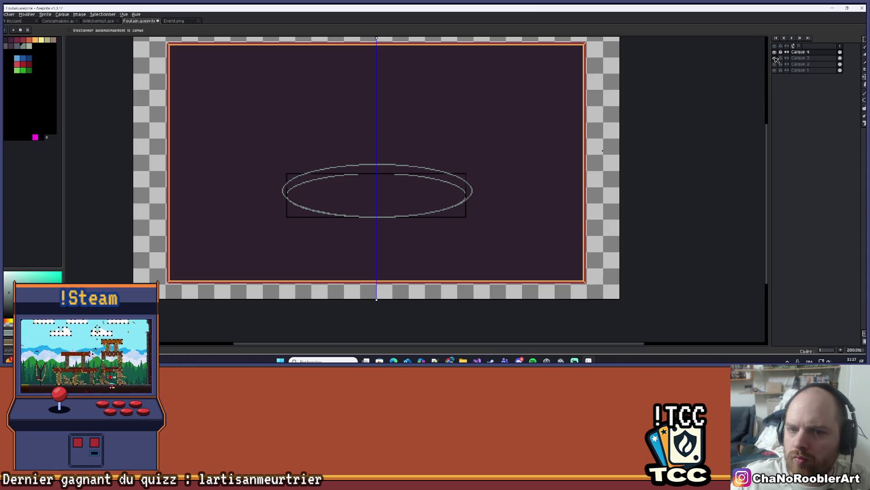
Select Calque 3 and enlarge the brush from 7px to 9px
left_click(805, 58)
key("b")
key("plus")
key("plus")
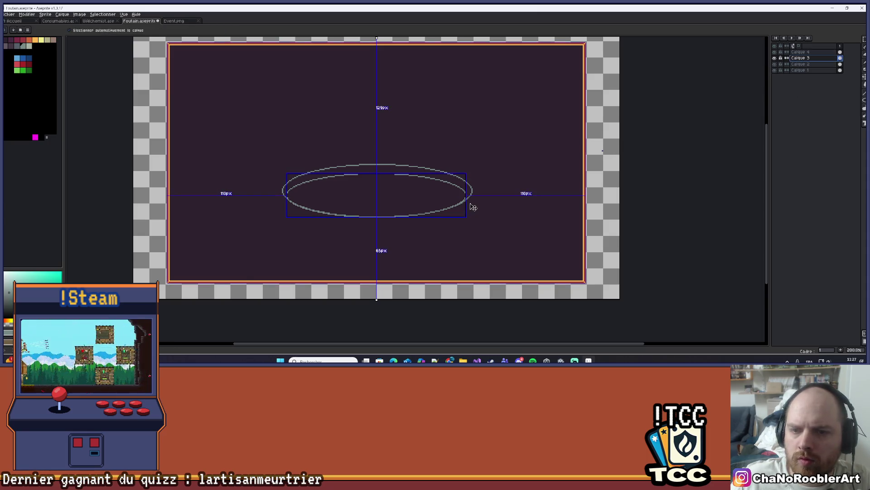
scroll(469, 203, "up", 1)
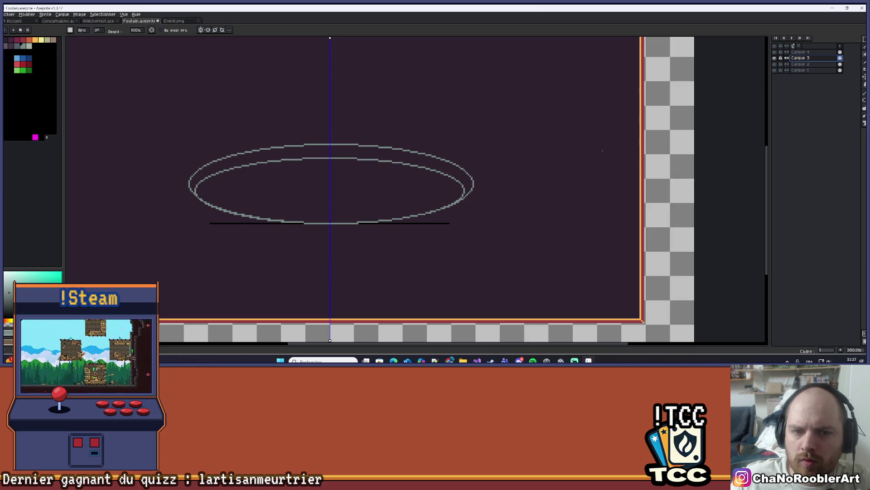
scroll(446, 178, "down", 4)
scroll(446, 178, "up", 3)
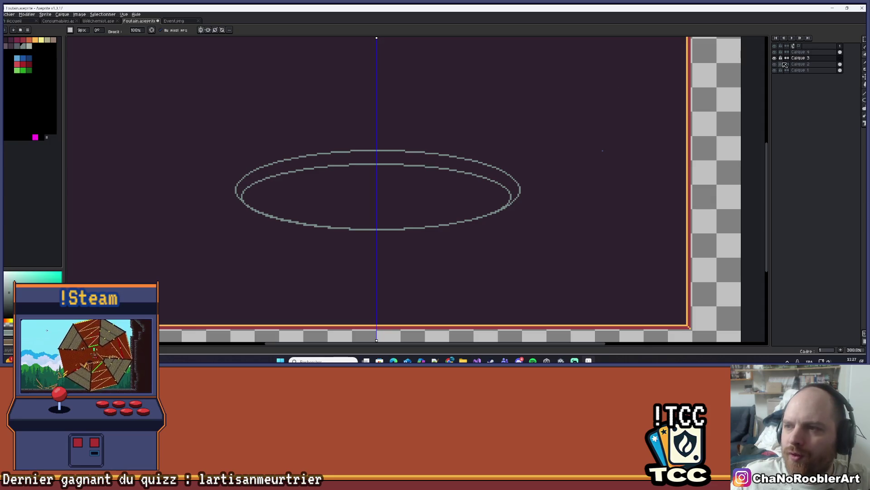
Delete the black-line layer Calque 3, then activate Calque 2 and pick orange
key("Delete")
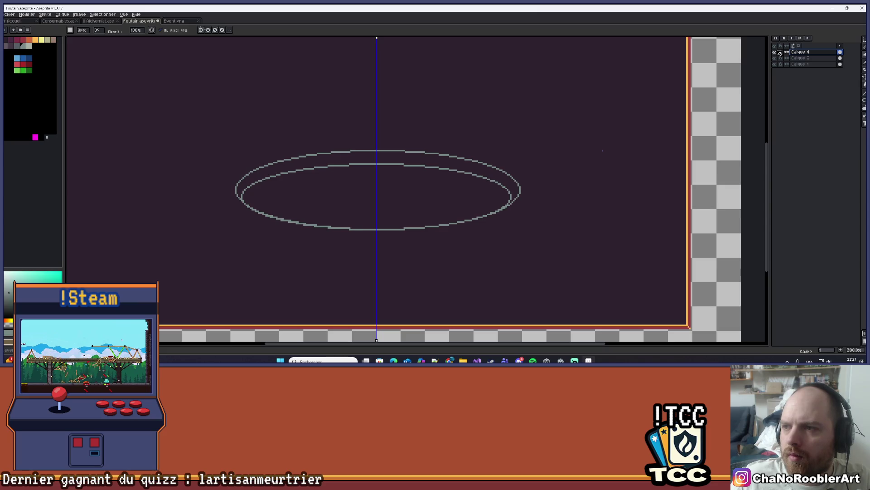
scroll(453, 142, "up", 1)
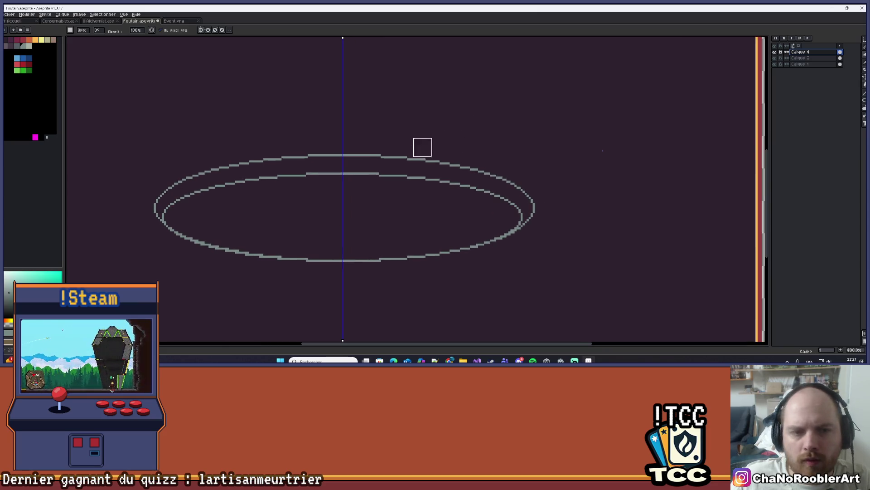
left_click(806, 59)
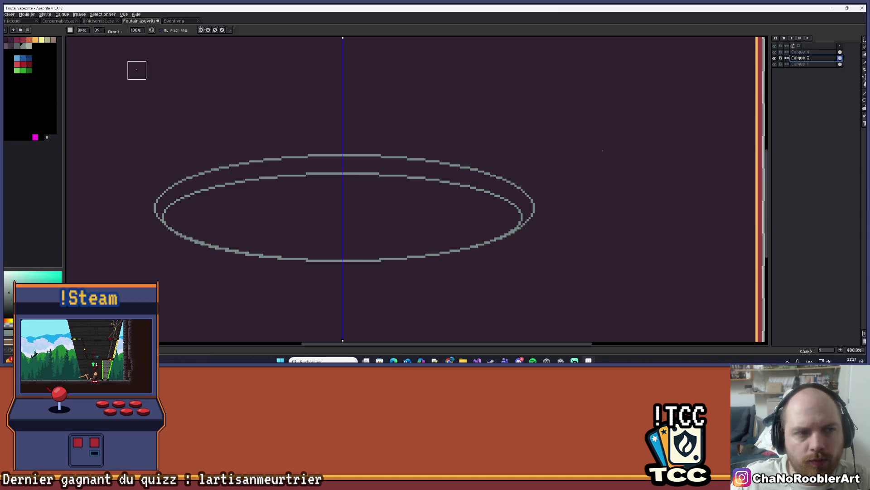
left_click(35, 41)
Paint Bucket the inner ellipse with orange, undoing a stray green fill around the basin
key("g")
left_click(345, 218)
scroll(423, 180, "down", 4)
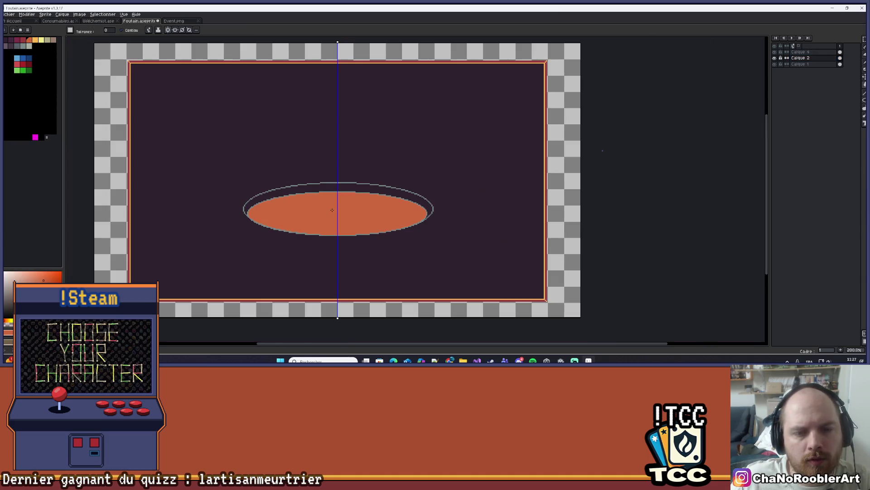
scroll(423, 180, "up", 3)
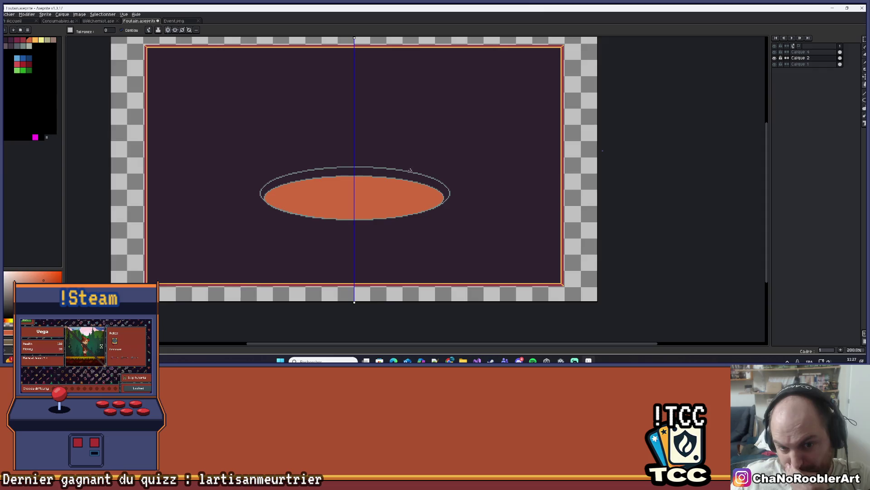
scroll(254, 181, "up", 2)
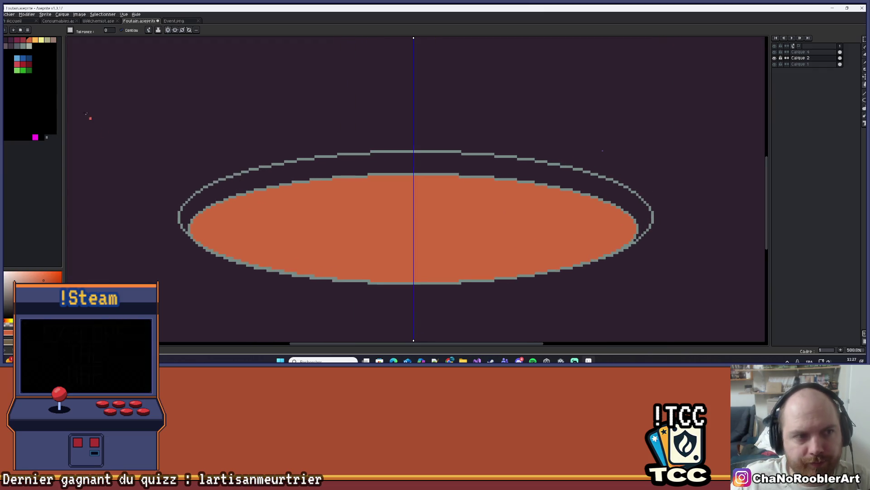
left_click(29, 46)
left_click(226, 91)
key("ctrl+z")
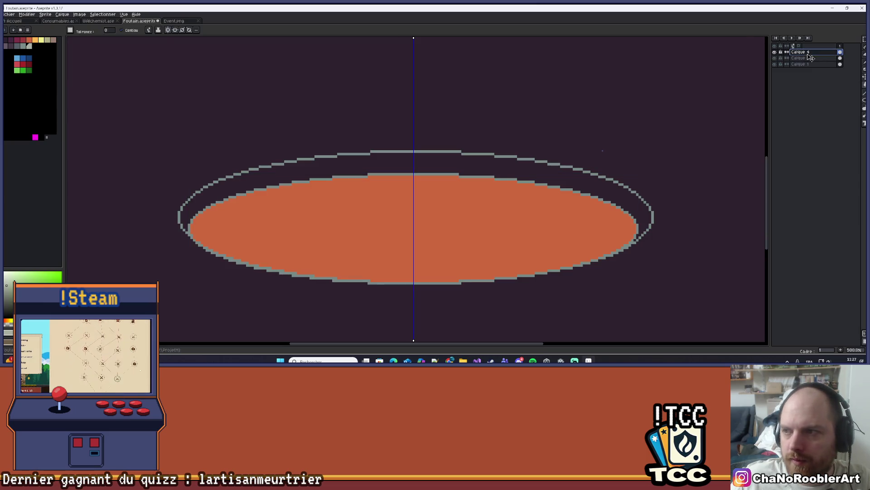
Delete layer Calque 4, then try a grey fill between the ellipses and undo it
right_click(809, 52)
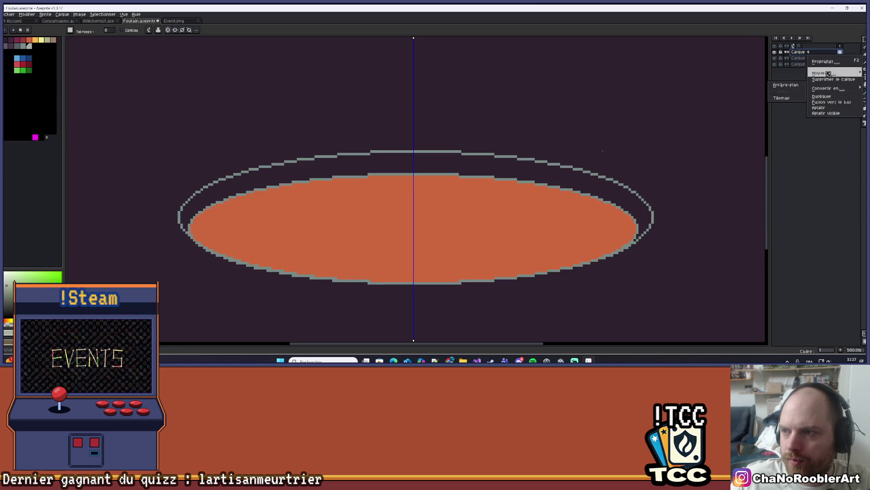
left_click(829, 79)
left_click_drag(583, 121, 577, 119)
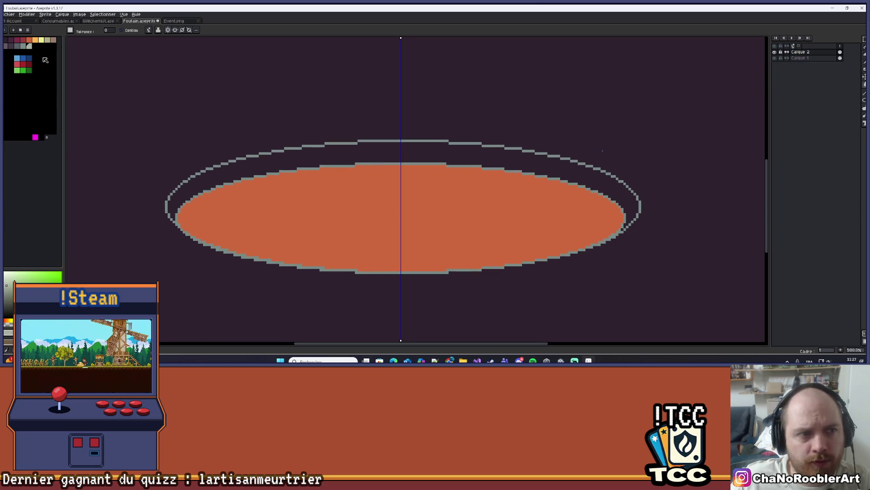
scroll(284, 156, "up", 3)
left_click(289, 140)
key("ctrl+z")
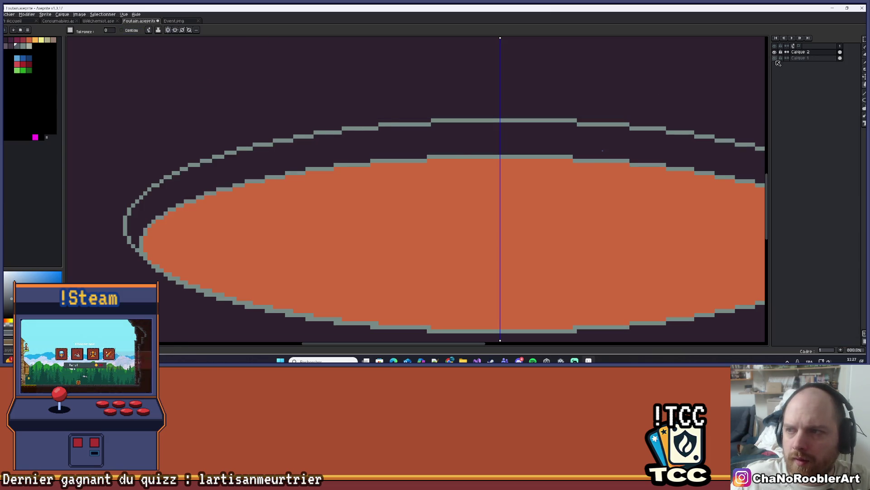
Toggle the visibility of Calque 2 and background Calque 1 to inspect their contents
left_click(775, 51)
left_click(775, 52)
left_click(774, 58)
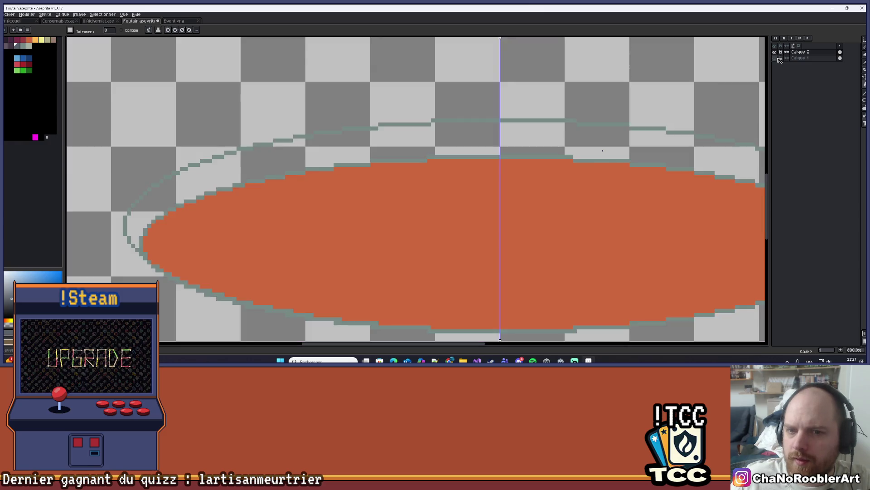
left_click(775, 58)
scroll(692, 95, "down", 1)
scroll(692, 94, "down", 2)
left_click(777, 59)
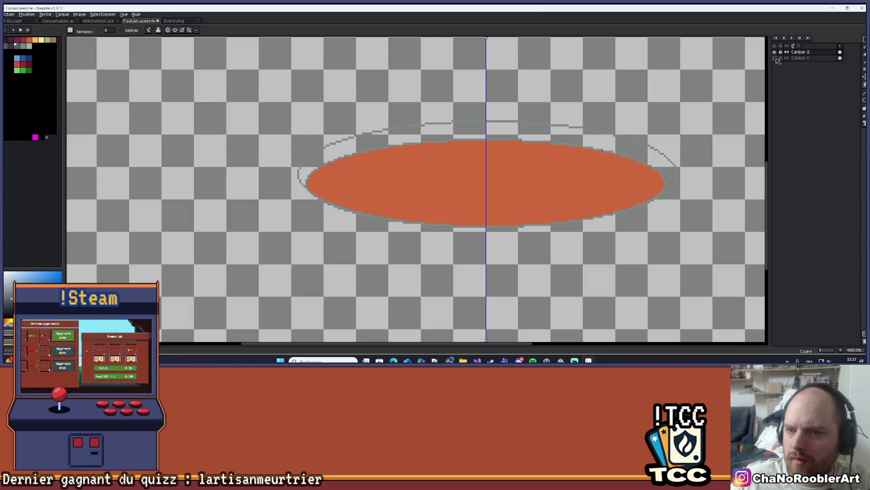
left_click(776, 59)
Hide Calque 2, zoom out to the whole sprite, and show Calque 2 again
left_click(775, 52)
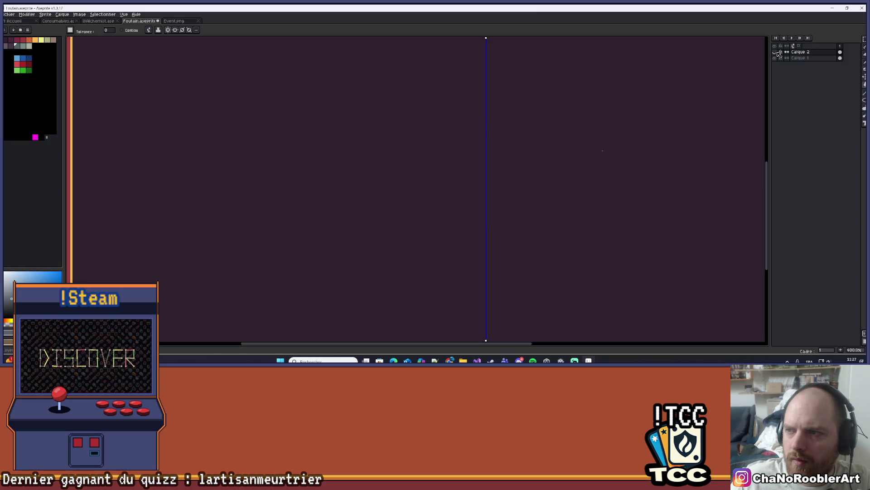
key("1")
left_click(776, 52)
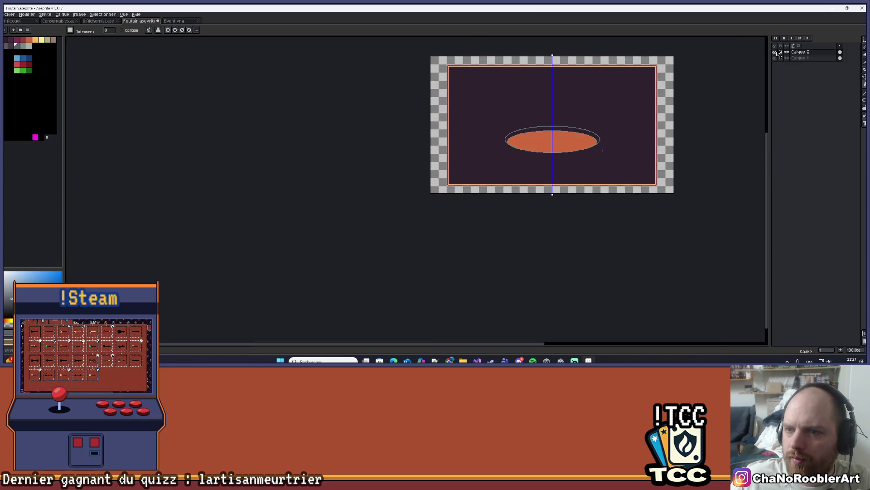
left_click(775, 52)
left_click(775, 52)
Add a new empty layer, check Calque 1, then delete the new Calque 4
key("v")
key("shift+n")
left_click(774, 64)
left_click(774, 65)
left_click(775, 65)
left_click(775, 65)
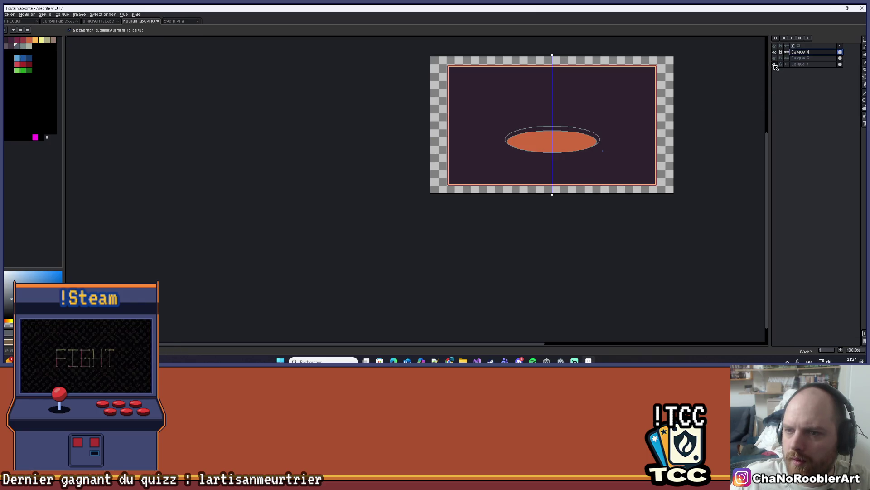
right_click(806, 53)
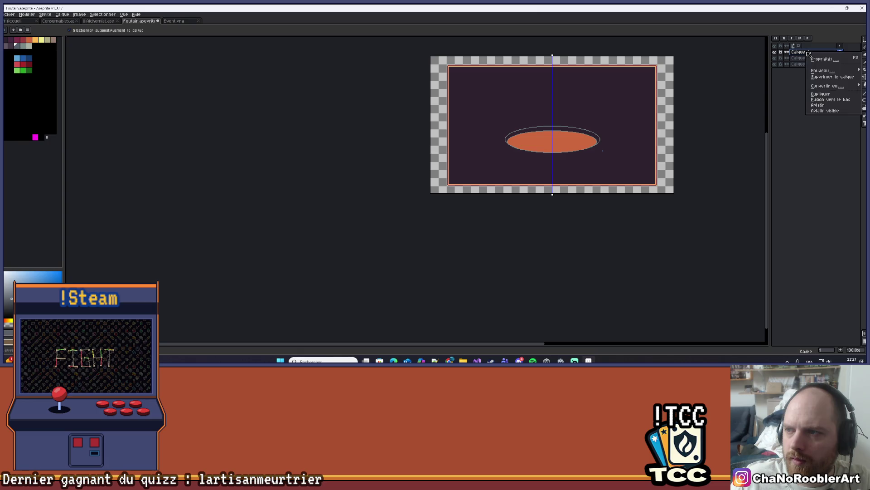
left_click(832, 77)
Return to the Paint Bucket and recentre the view on the basin
key("g")
scroll(612, 145, "up", 2)
scroll(407, 160, "up", 1)
mouse_move(407, 159)
left_mouse_down()
mouse_move(444, 120)
mouse_move(487, 136)
left_mouse_up()
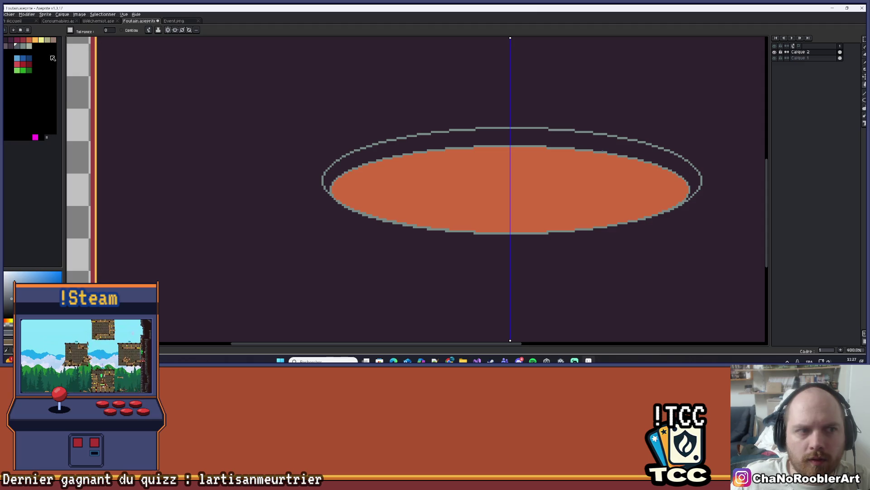
On background Calque 1, try a grey-green fill and undo it, leaving it transparent
left_click(13, 41)
scroll(480, 141, "up", 2)
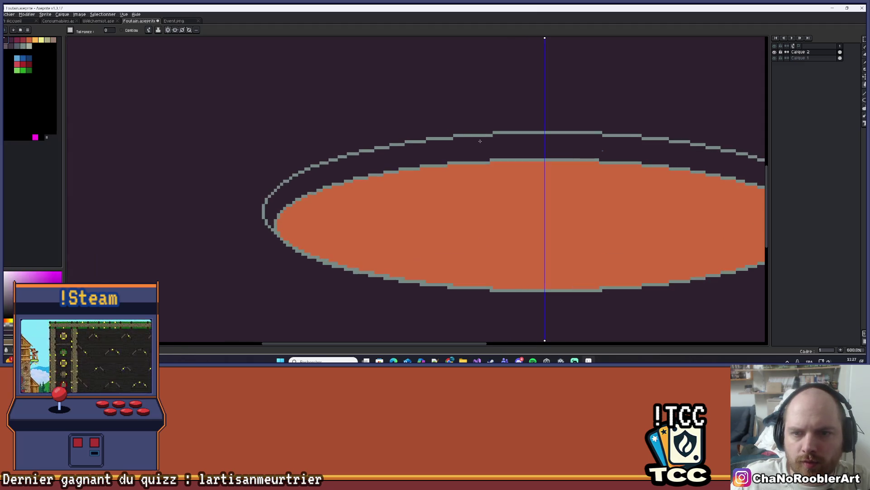
scroll(492, 125, "down", 2)
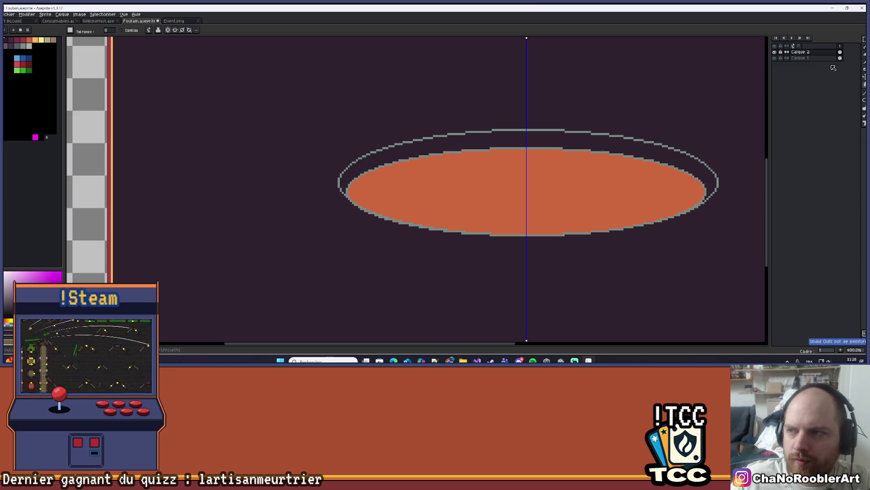
left_click(811, 58)
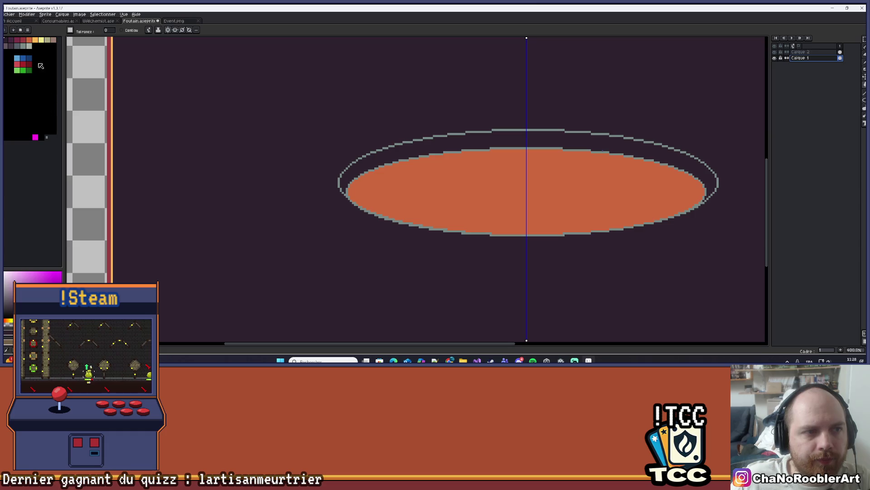
left_click(29, 45)
left_click(212, 93)
scroll(228, 101, "down", 3)
scroll(461, 109, "up", 1)
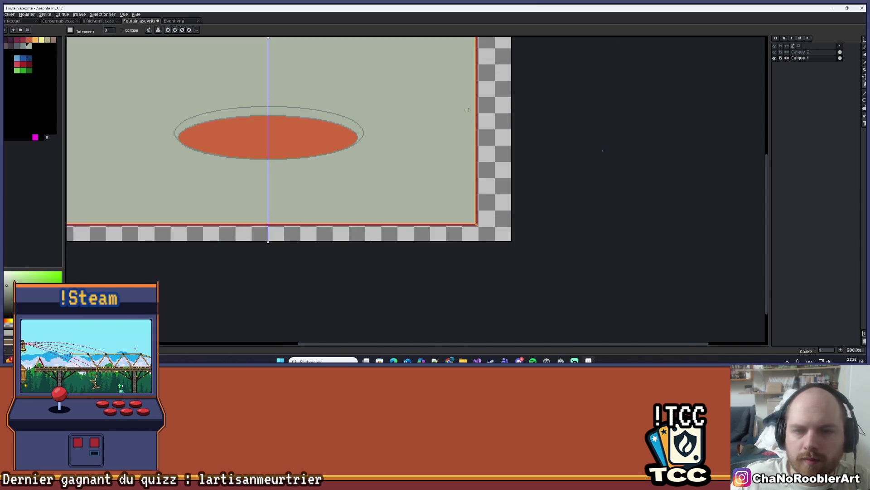
key("ctrl+z")
key("ctrl+z")
On Calque 2, Paint Bucket the ring between the ellipses with dark grey
scroll(307, 117, "up", 1)
scroll(308, 117, "up", 3)
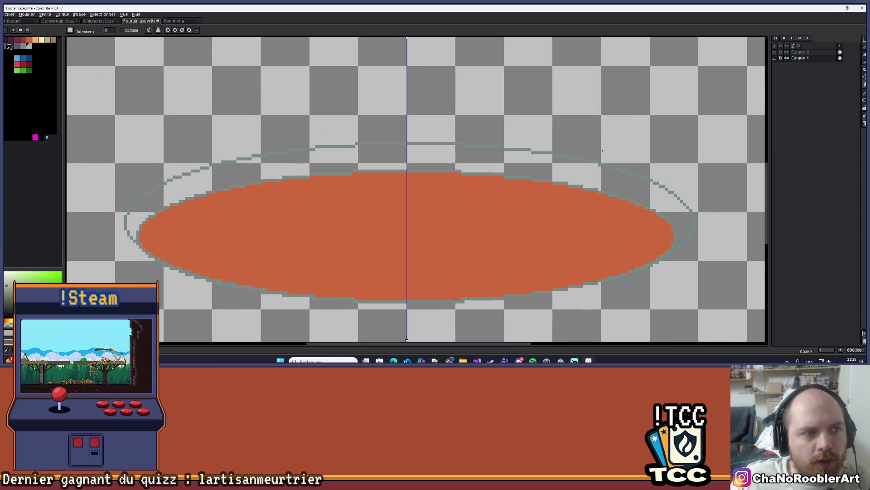
left_click(10, 47)
left_click(801, 51)
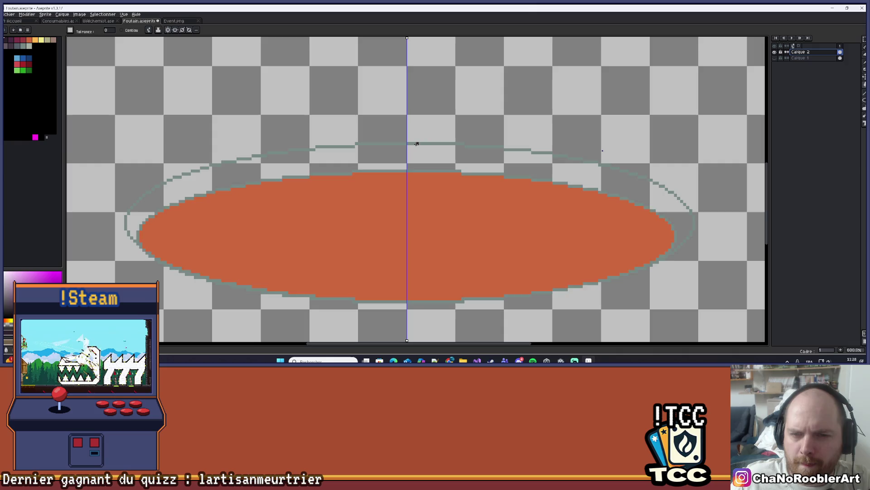
scroll(417, 144, "down", 4)
scroll(412, 145, "up", 2)
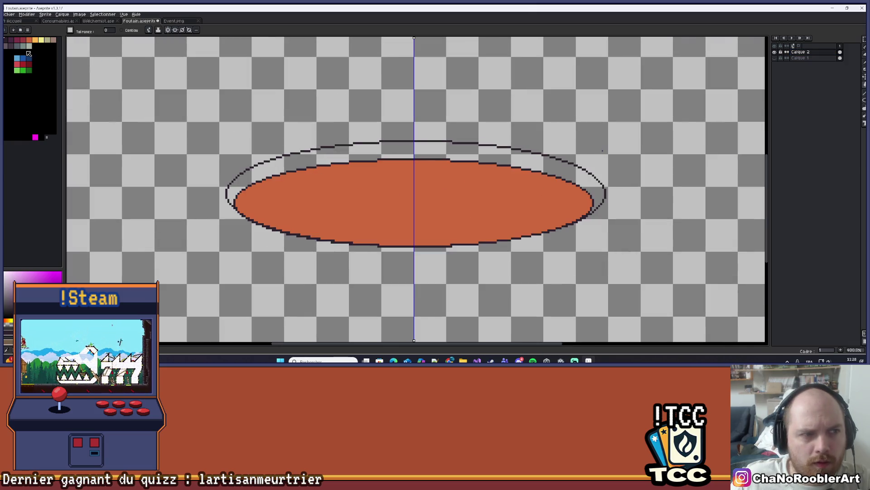
left_click(23, 45)
left_click(342, 155)
key("ctrl+z")
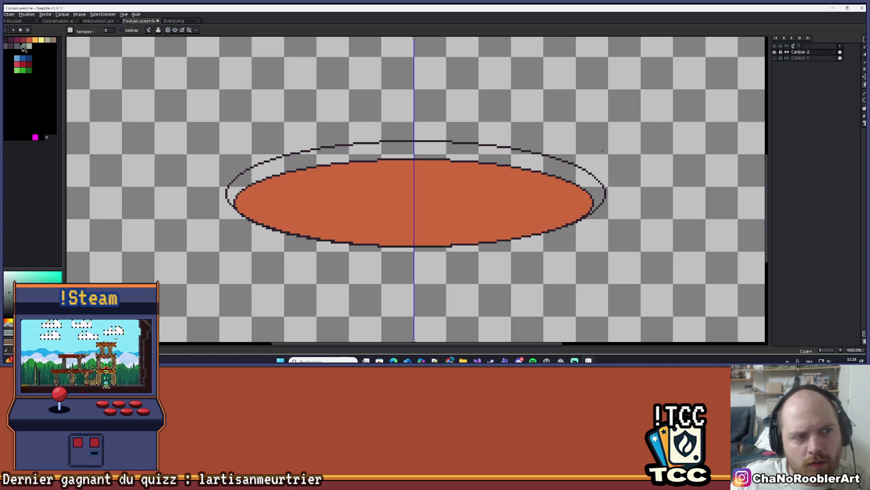
left_click(23, 46)
left_click(389, 154)
scroll(389, 154, "down", 3)
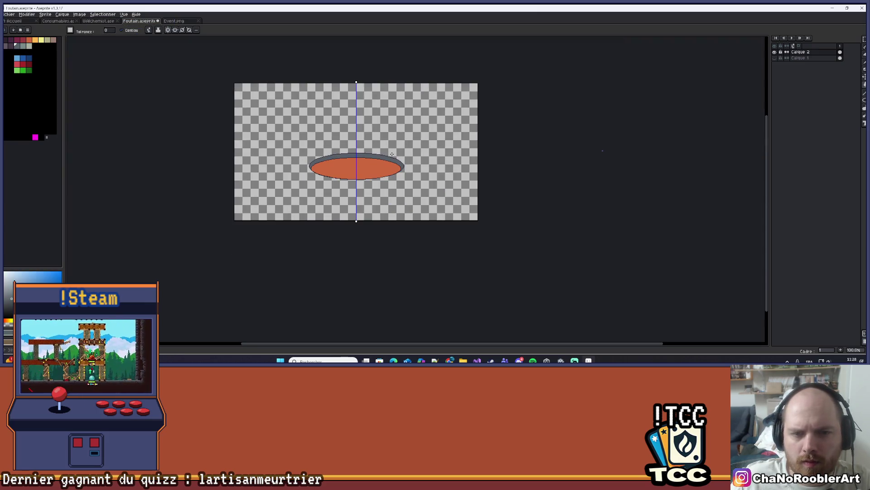
scroll(392, 154, "up", 1)
left_click_drag(325, 156, 351, 166)
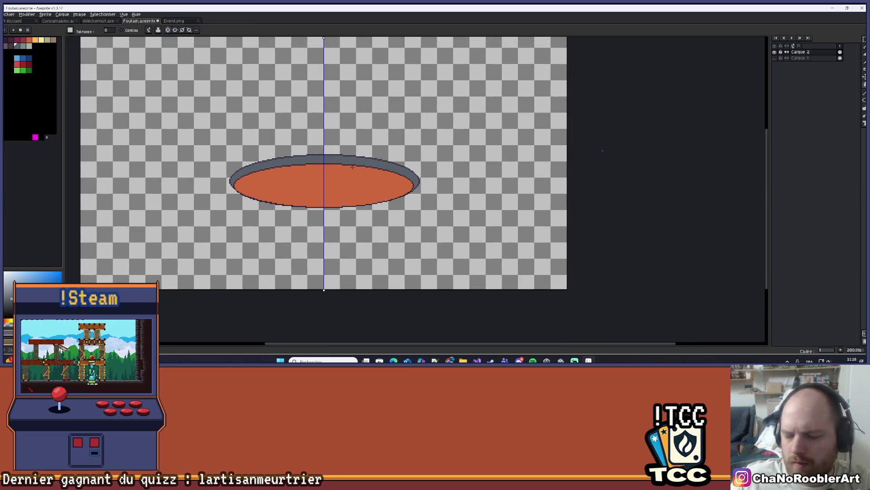
scroll(342, 175, "up", 1)
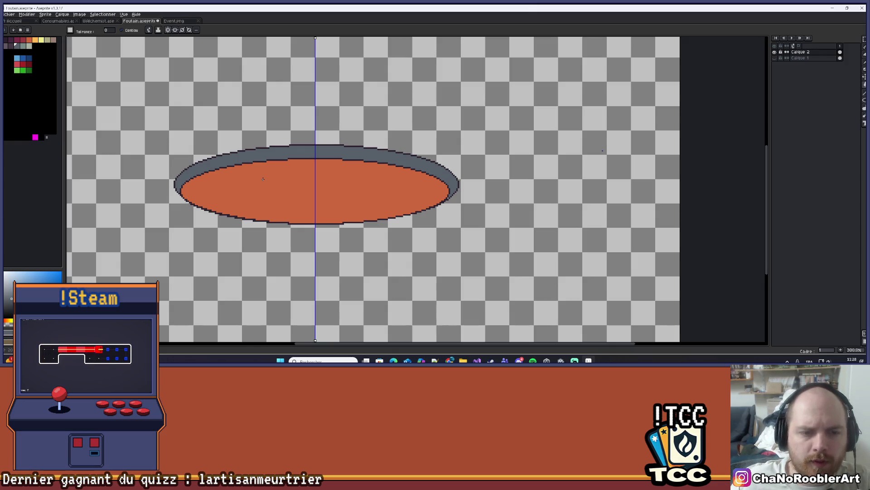
scroll(263, 179, "up", 2)
scroll(278, 183, "down", 2)
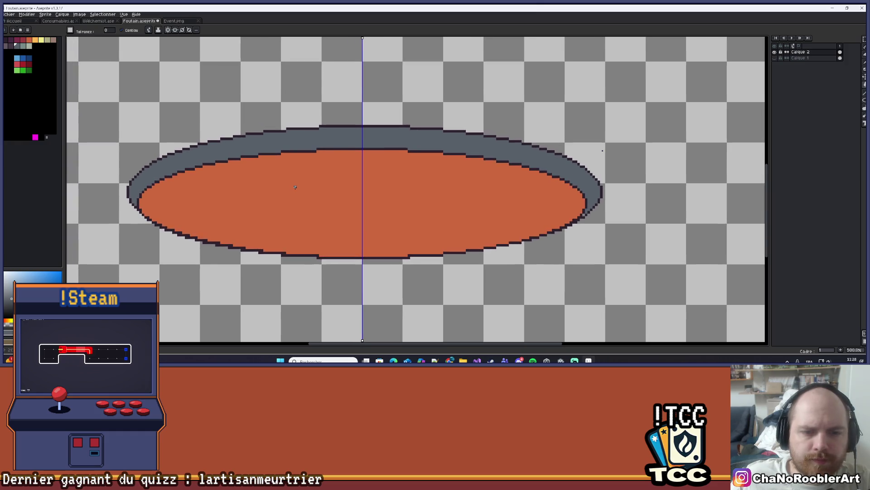
scroll(282, 203, "down", 1)
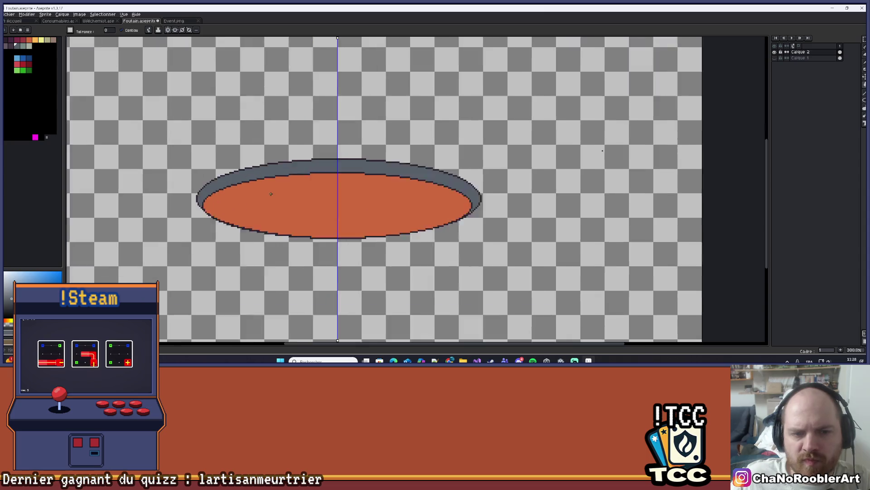
scroll(272, 200, "up", 4)
key("i")
key("g")
mouse_move(281, 159)
left_mouse_down()
mouse_move(305, 155)
mouse_move(253, 161)
mouse_move(270, 163)
left_mouse_up()
scroll(253, 161, "down", 4)
scroll(253, 161, "up", 1)
scroll(269, 163, "up", 1)
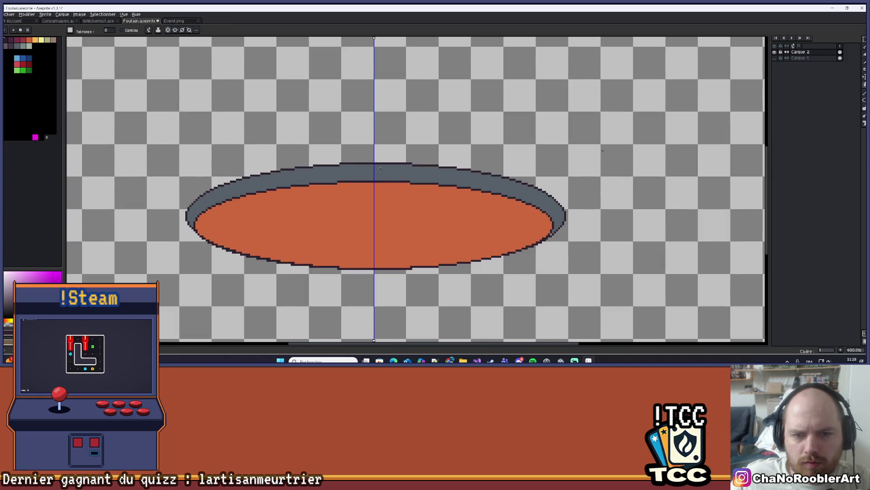
left_click_drag(354, 164, 358, 159)
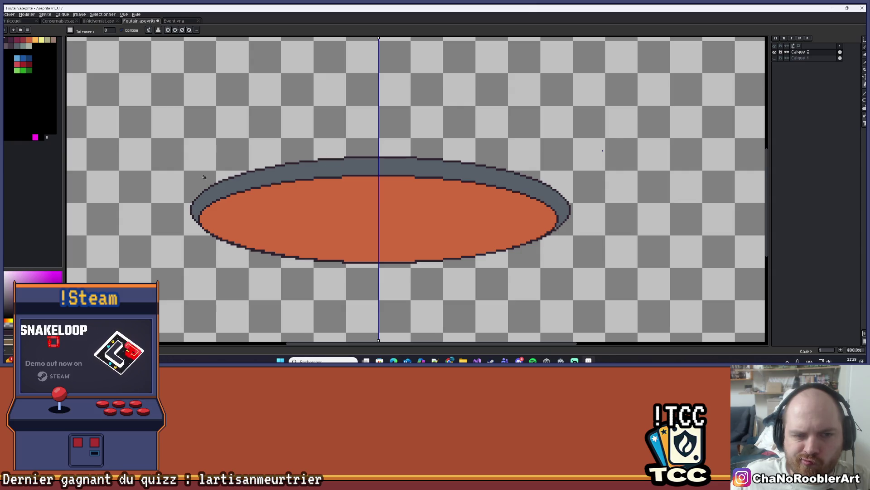
left_click_drag(281, 149, 275, 151)
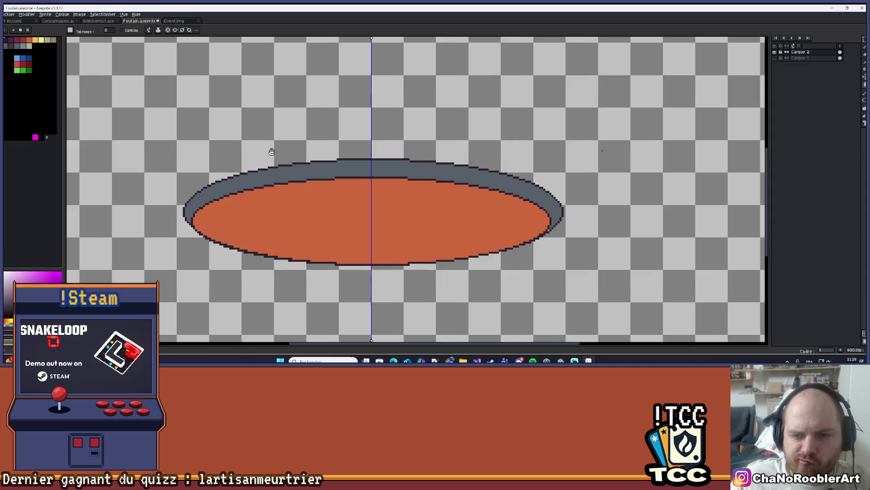
scroll(275, 150, "down", 4)
scroll(260, 154, "up", 2)
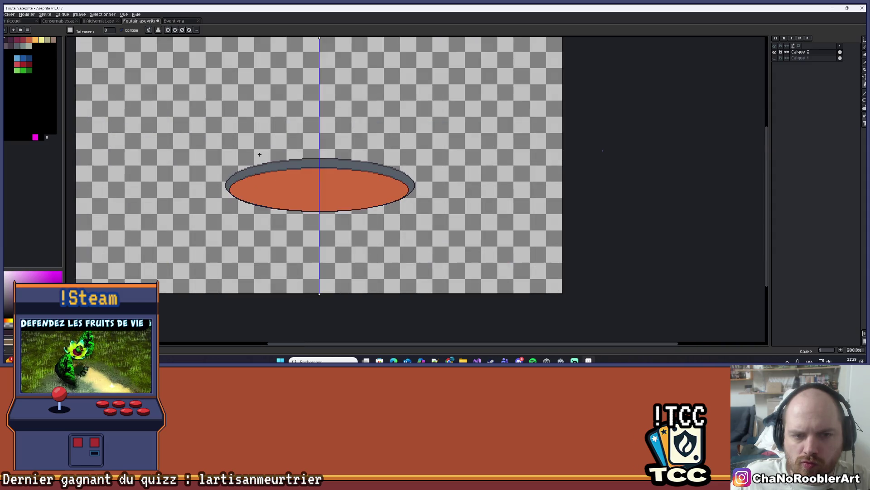
scroll(259, 154, "up", 1)
scroll(218, 165, "up", 2)
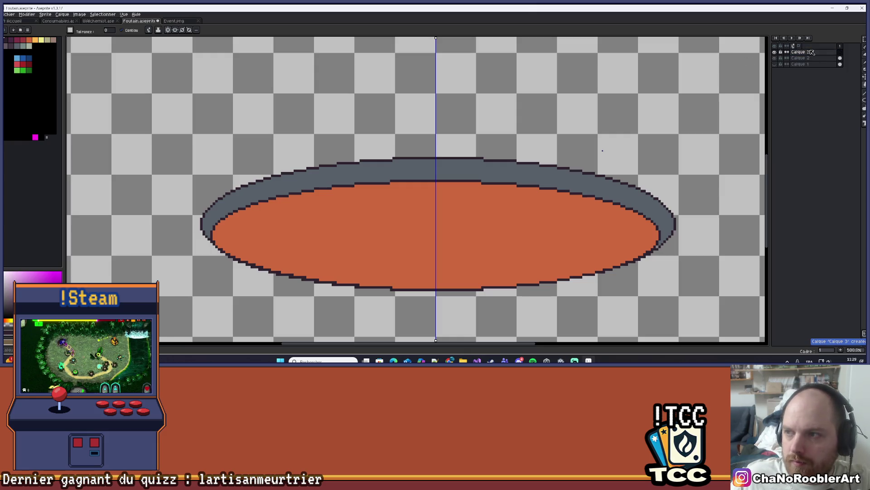
key("shift+n")
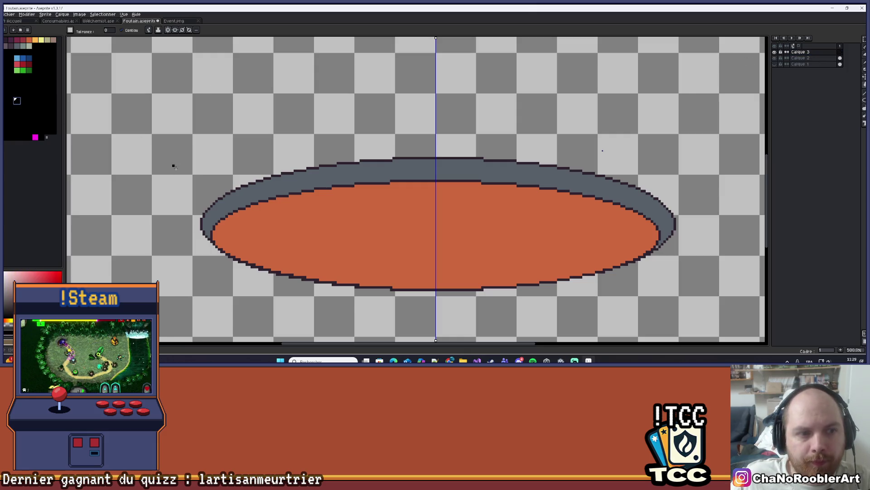
Pencil a vertical guide up from the basin's left edge and a horizontal one along the rim top
scroll(176, 176, "up", 2)
key("b")
scroll(208, 227, "down", 2)
scroll(208, 227, "up", 2)
left_click_drag(216, 238, 222, 175)
key("ctrl+z")
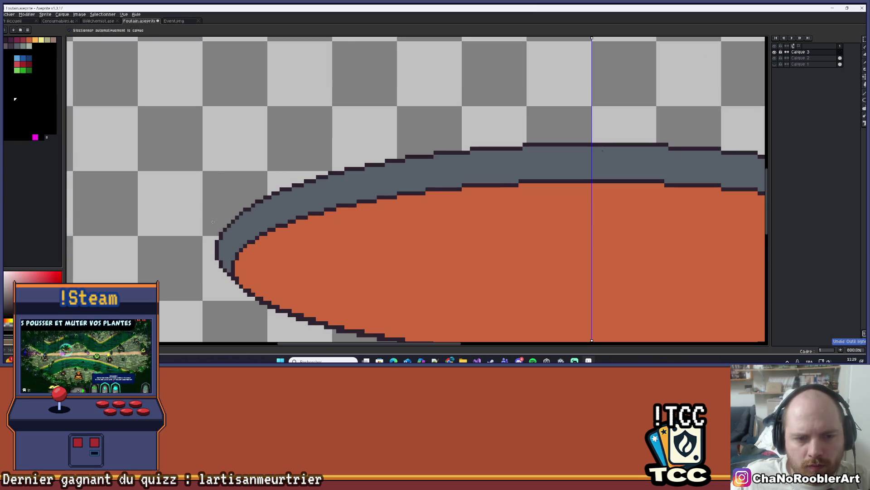
mouse_move(216, 240)
left_mouse_down()
mouse_move(225, 131)
mouse_move(218, 96)
left_mouse_up()
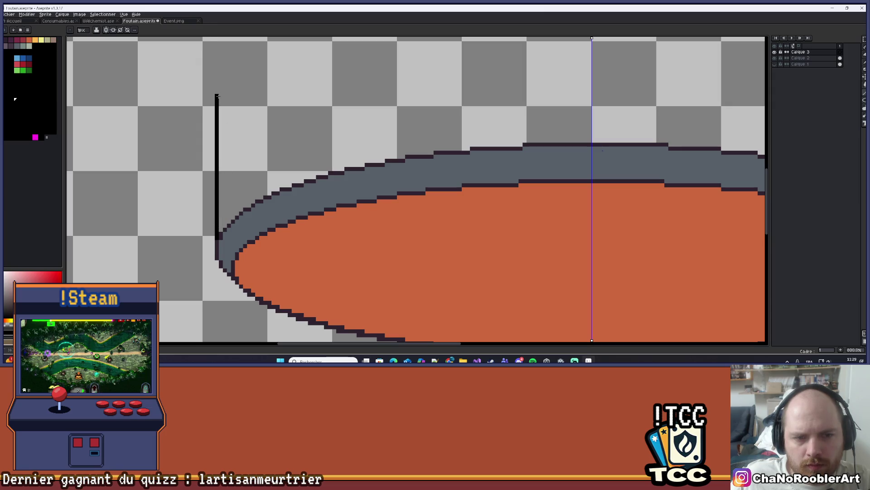
mouse_move(474, 144)
left_mouse_down()
mouse_move(176, 144)
mouse_move(224, 174)
left_mouse_up()
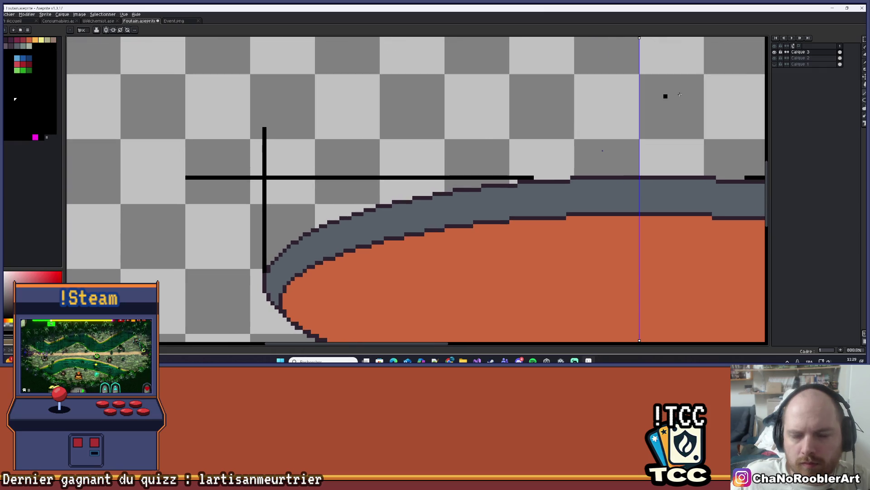
On Calque 2, drag an ellipse outline hugging the basin just below its grey rim
left_click(800, 58)
left_click(670, 139, "alt")
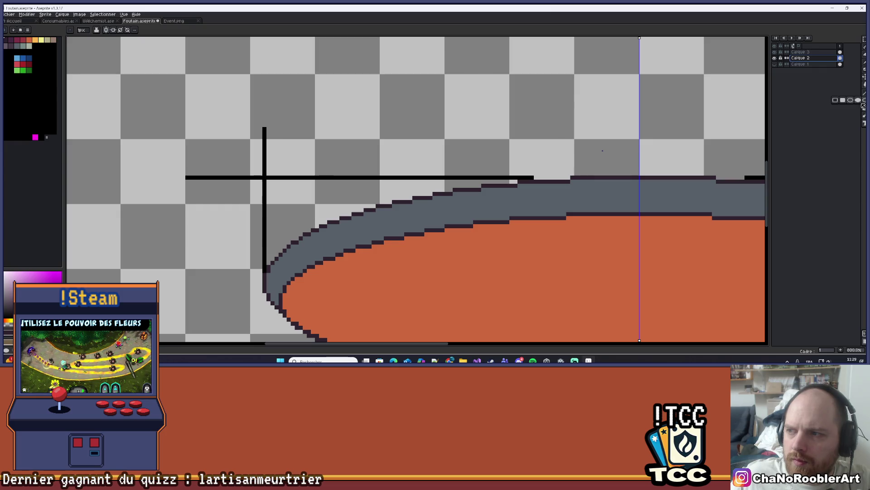
scroll(330, 113, "down", 3)
scroll(261, 182, "up", 5)
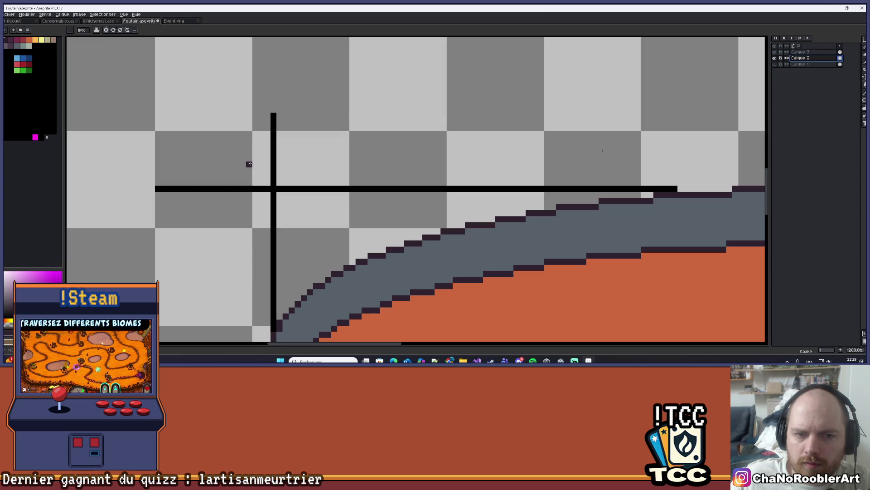
scroll(243, 158, "down", 3)
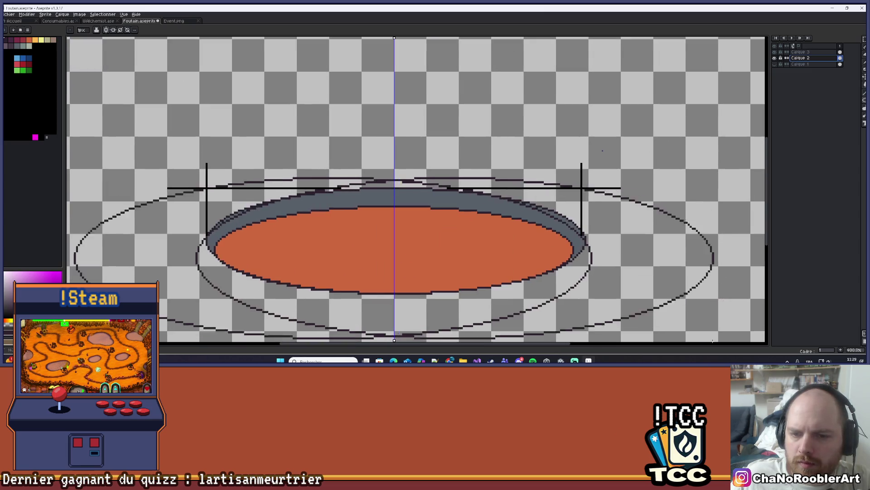
left_click_drag(713, 340, 584, 291)
left_click_drag(595, 287, 592, 293)
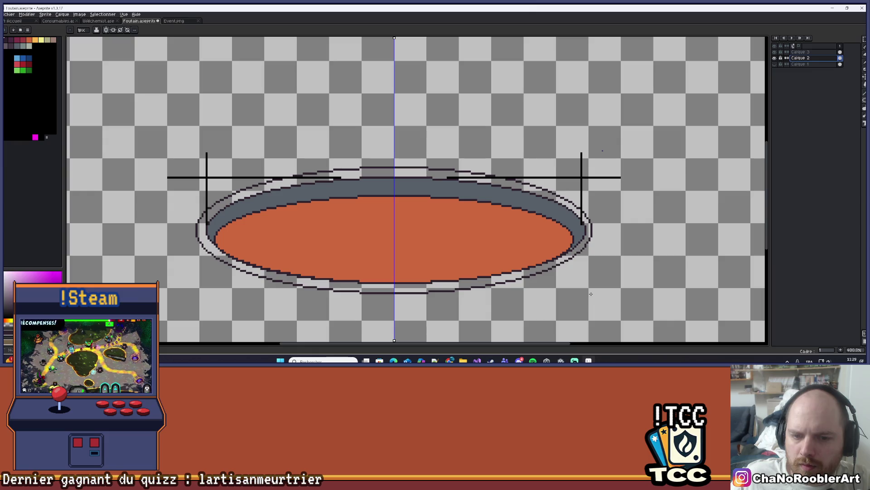
left_click_drag(591, 294, 592, 295)
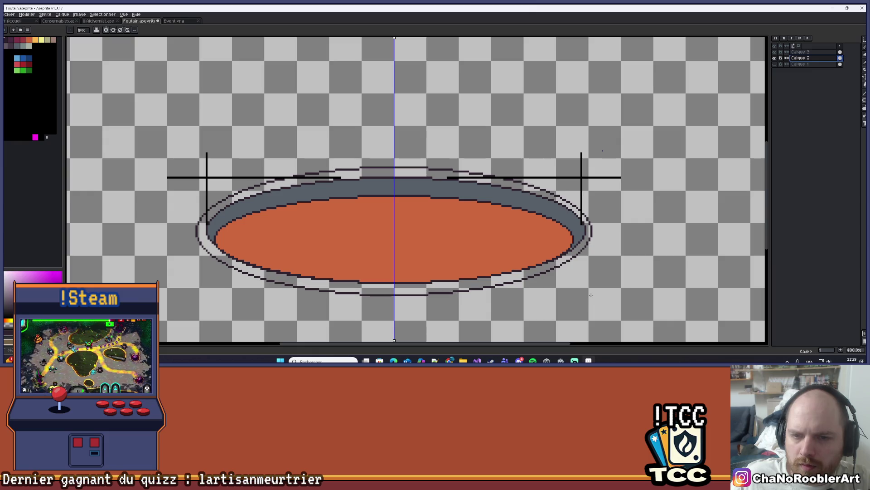
left_click_drag(591, 295, 591, 296)
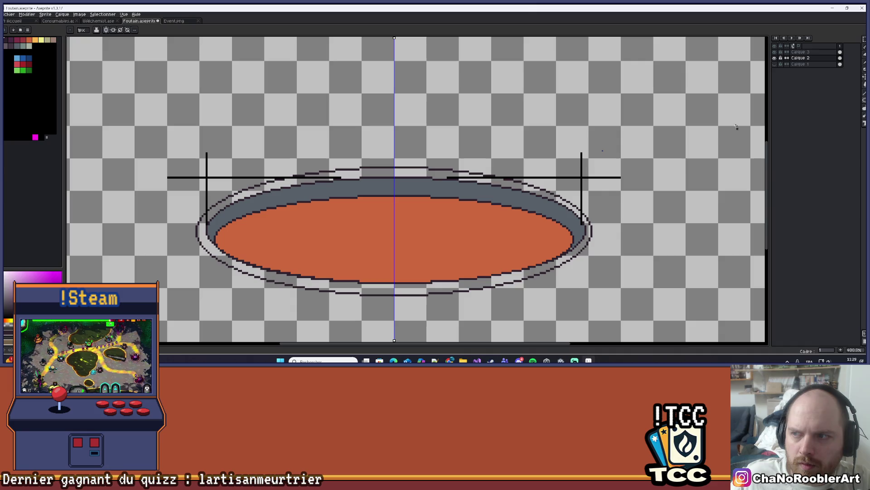
left_click(780, 59)
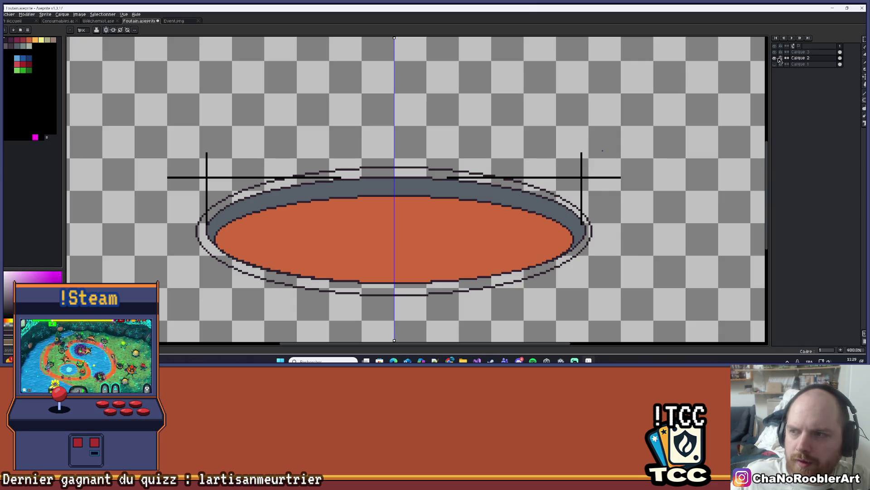
Undo the outer ellipse outline and zoom around to inspect the basin edges
key("ctrl+z")
scroll(476, 183, "down", 3)
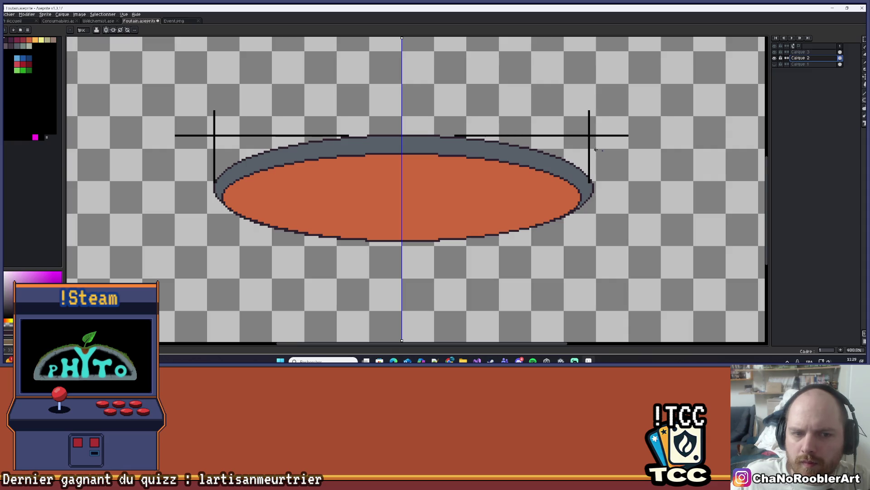
left_click_drag(595, 149, 585, 151)
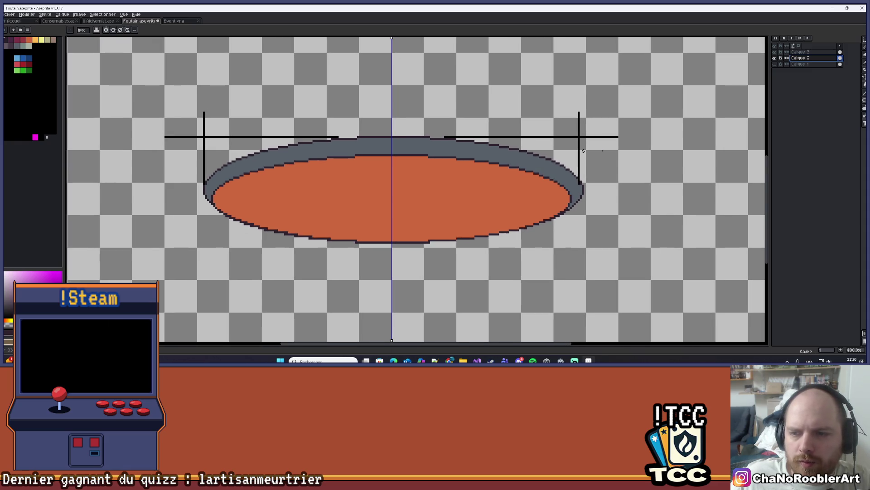
scroll(583, 151, "up", 2)
scroll(220, 219, "up", 2)
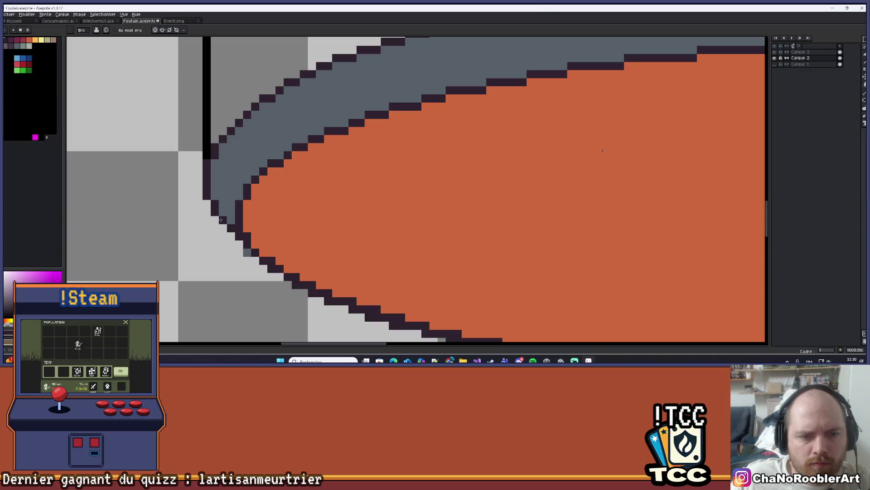
scroll(231, 227, "down", 4)
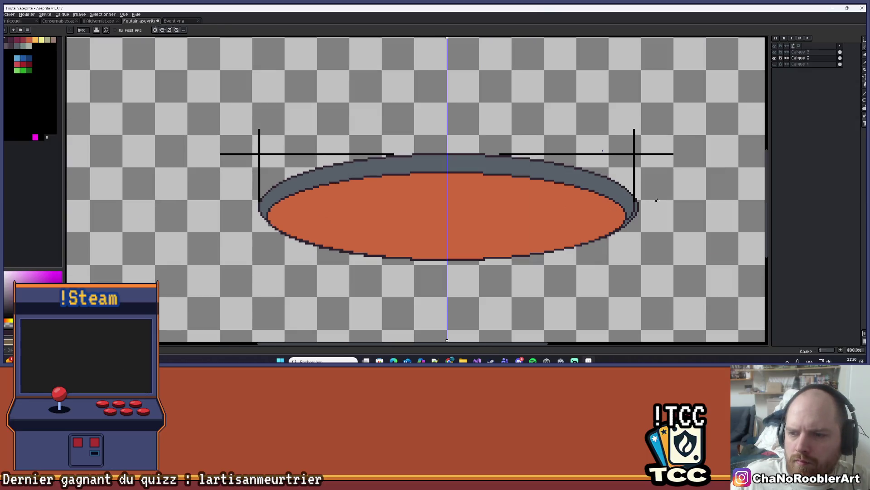
scroll(619, 205, "down", 1)
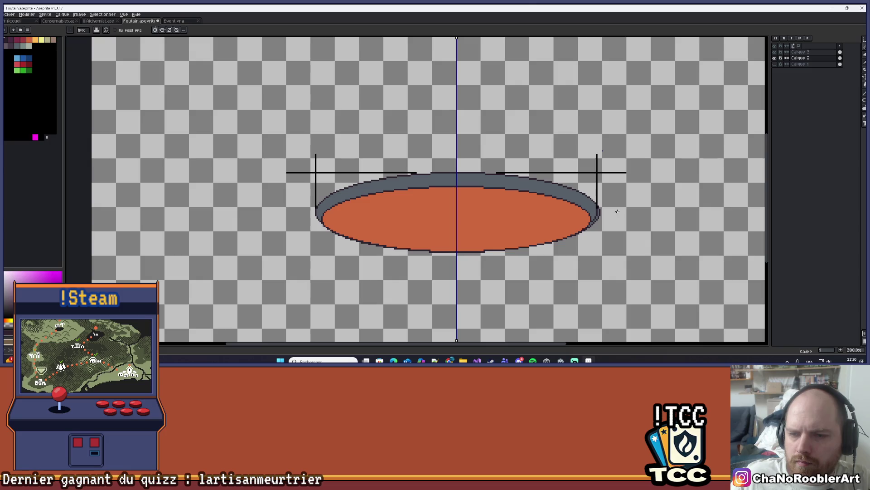
scroll(616, 211, "up", 3)
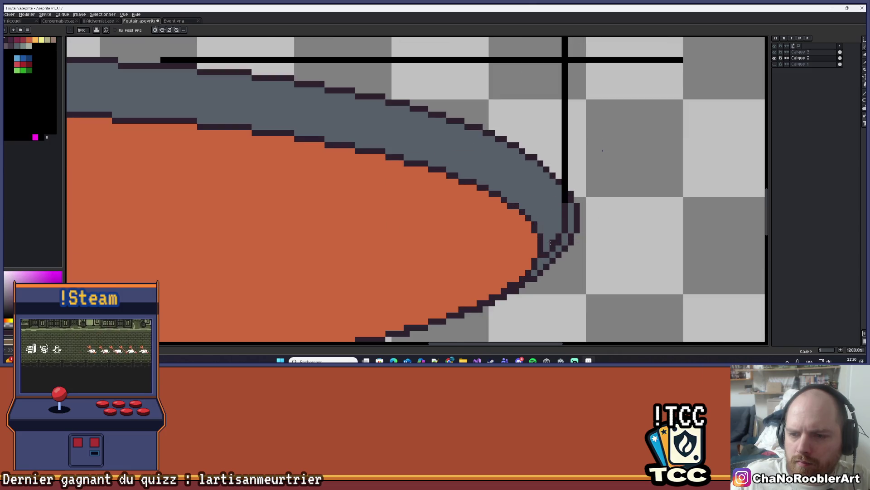
Eyedrop the rim's grey, undo stray pencil strokes, and set the brush to 9px
left_click(550, 245, "alt")
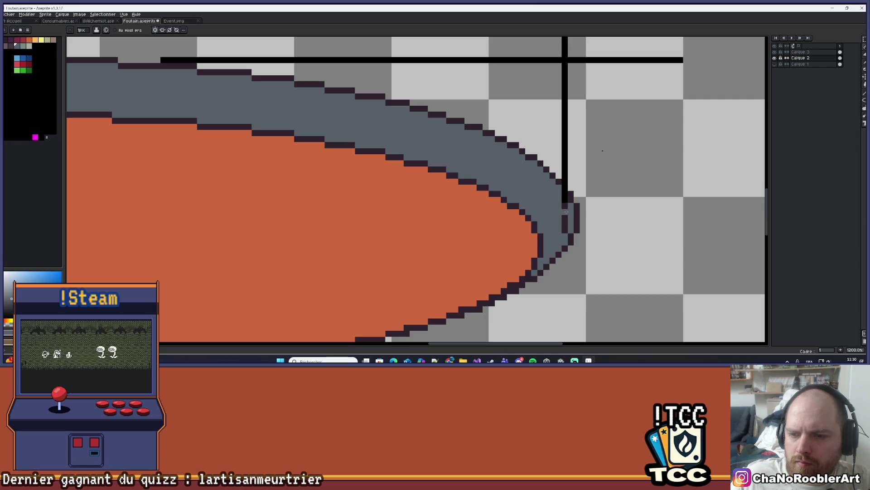
scroll(564, 221, "down", 7)
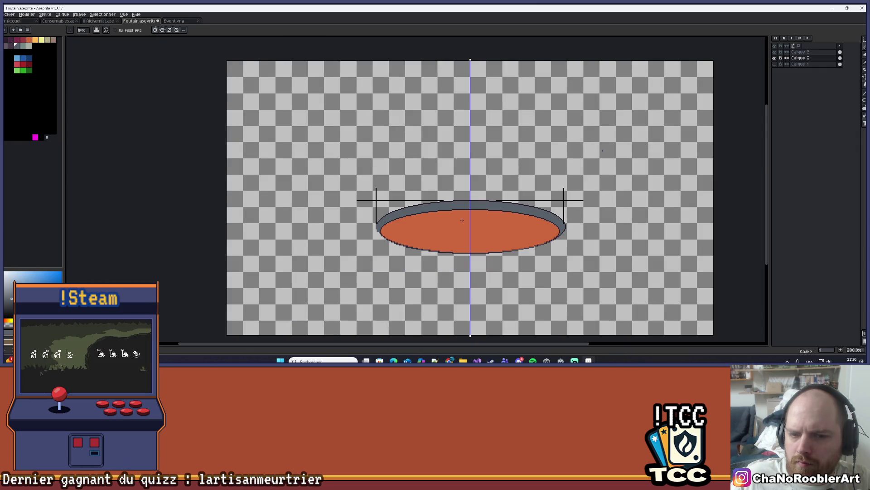
scroll(462, 220, "up", 2)
key("ctrl+z")
right_click(458, 224)
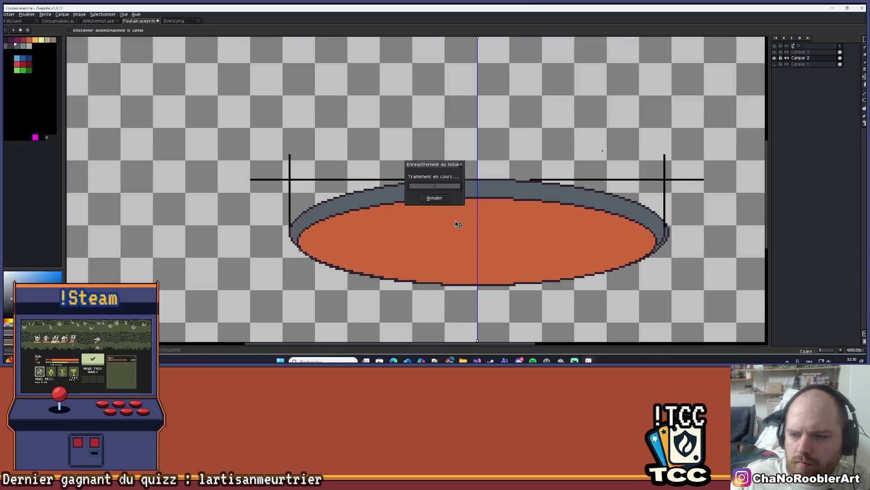
key("Escape")
scroll(317, 259, "up", 2)
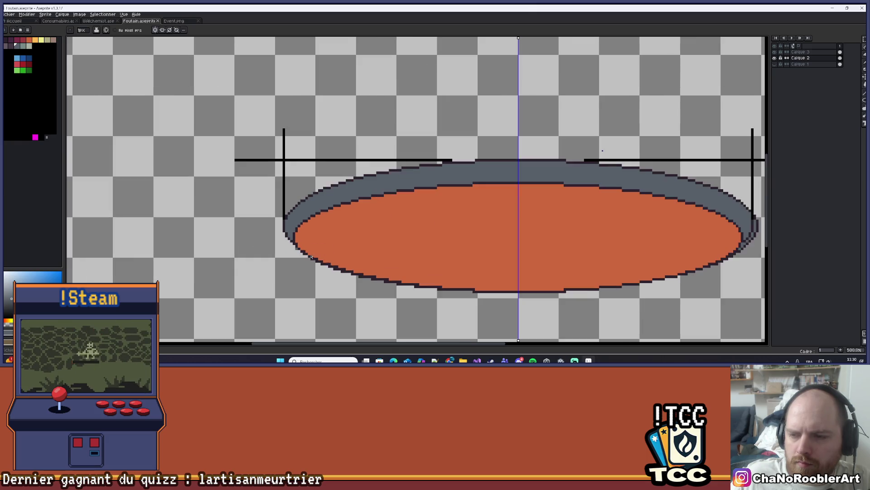
key("e")
scroll(279, 256, "up", 1)
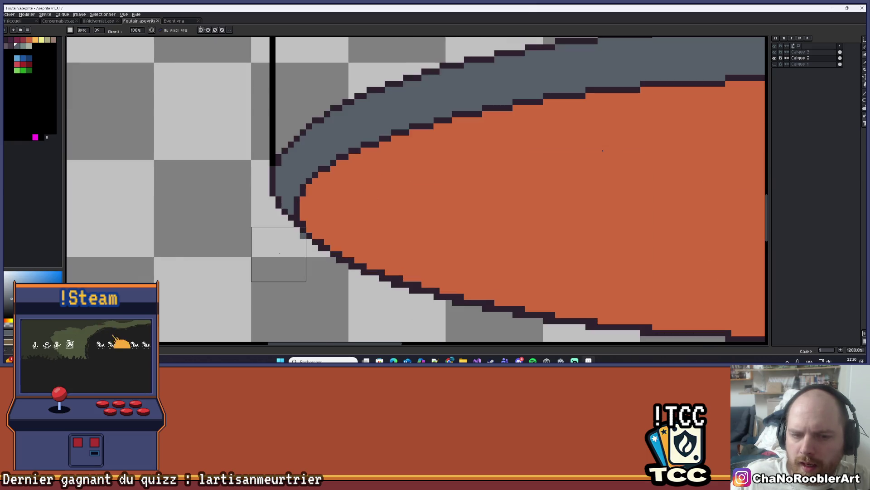
scroll(279, 255, "down", 5)
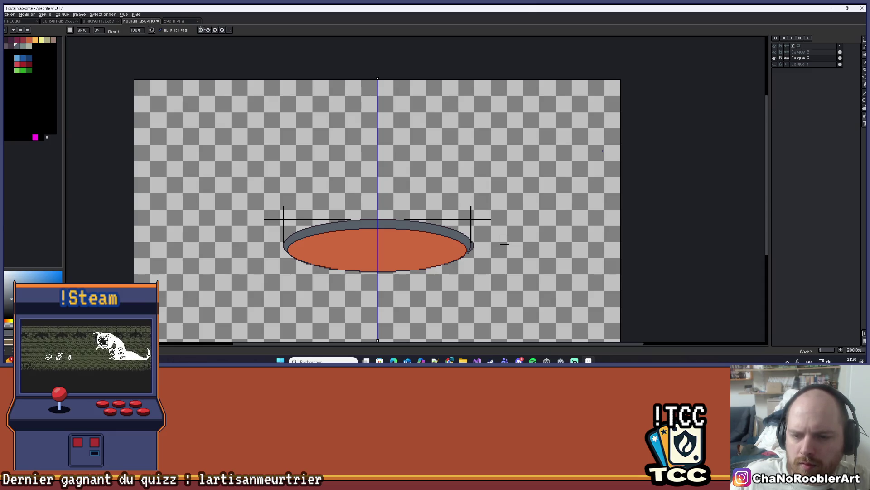
key("ctrl+z")
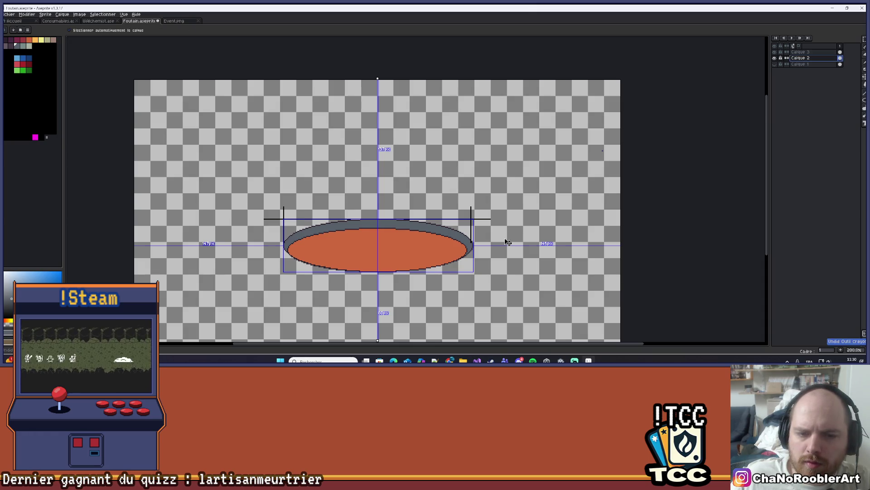
Erase parts of the grey rim along its right side
scroll(505, 240, "up", 1)
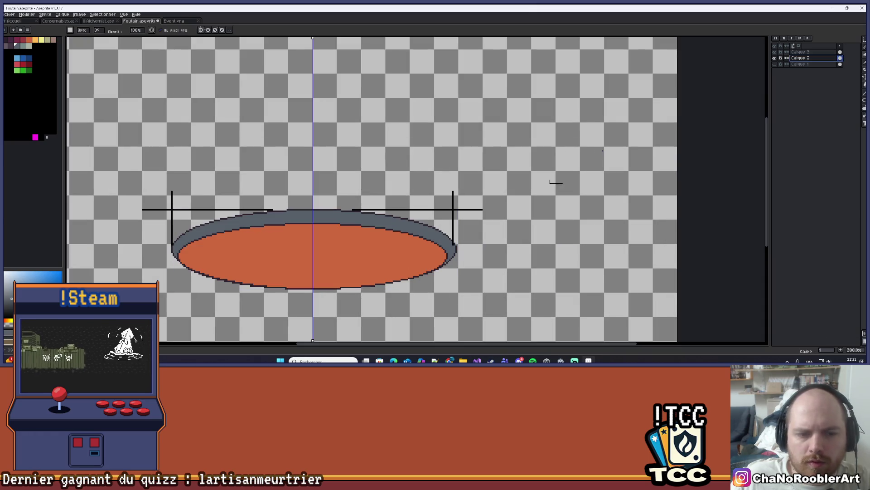
left_click_drag(433, 199, 510, 186)
scroll(544, 261, "up", 1)
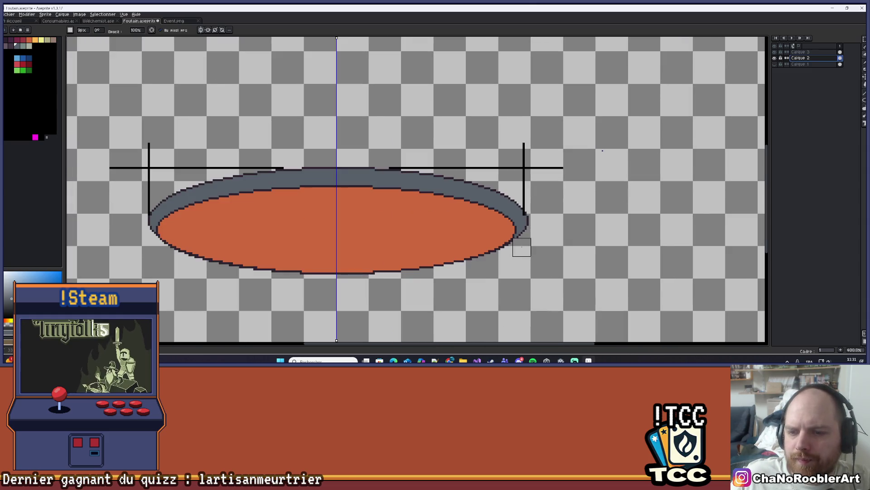
left_click_drag(524, 243, 528, 227)
left_click(527, 225)
scroll(527, 218, "up", 2)
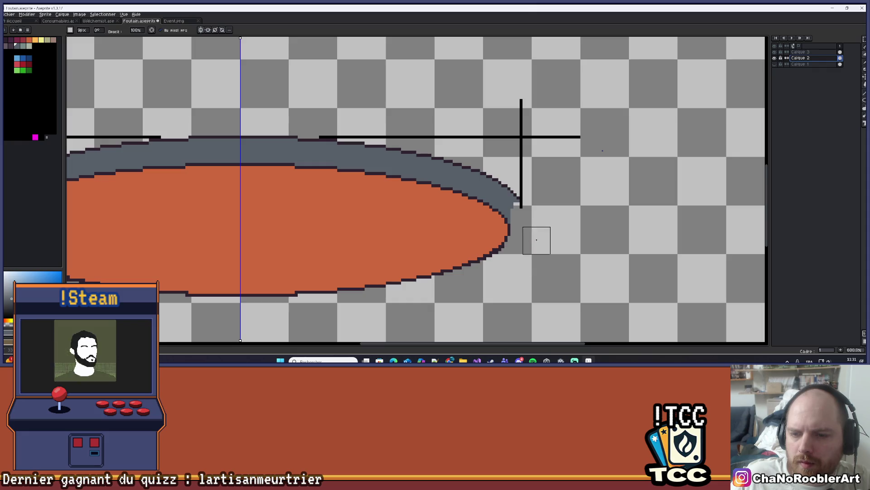
mouse_move(534, 189)
left_mouse_down()
mouse_move(447, 156)
mouse_move(511, 192)
left_mouse_up()
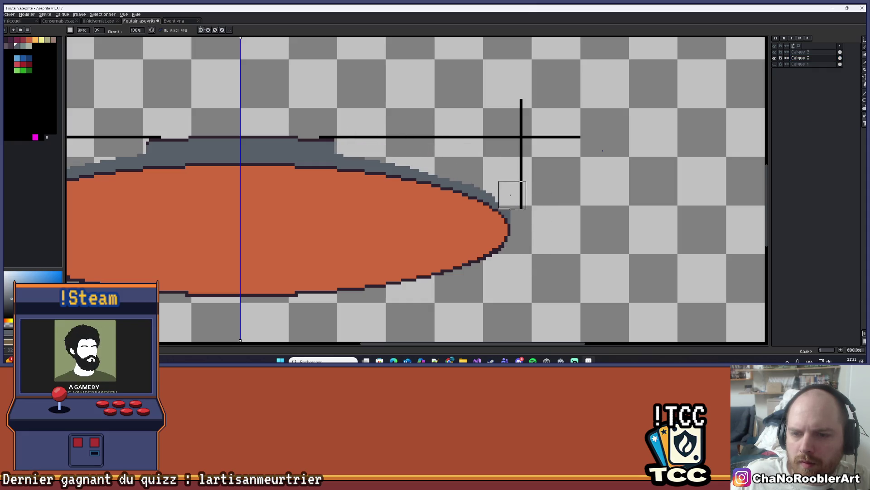
Undo back through the basin drawing edits and select Calque 3
scroll(522, 266, "down", 2)
scroll(521, 265, "down", 2)
key("ctrl+z")
key("ctrl+z")
key("ctrl+z")
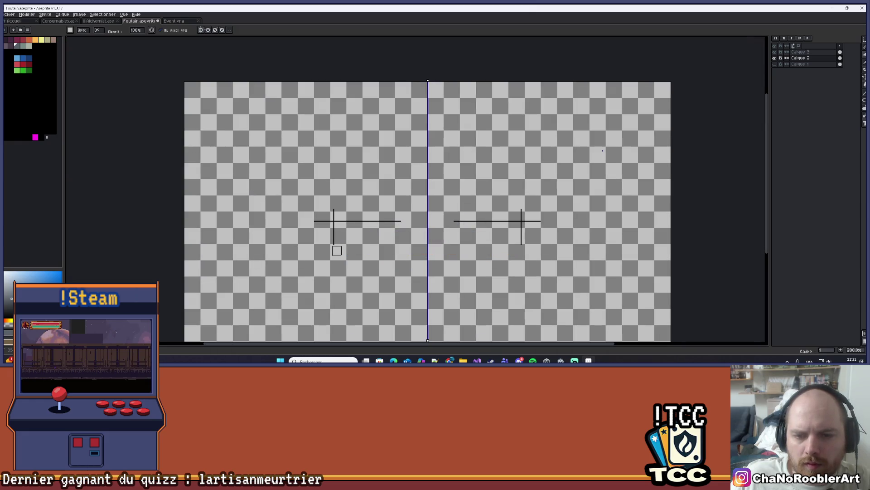
left_click(800, 51)
Undo the cross marks on Calque 3, leaving the canvas empty
key("ctrl+z")
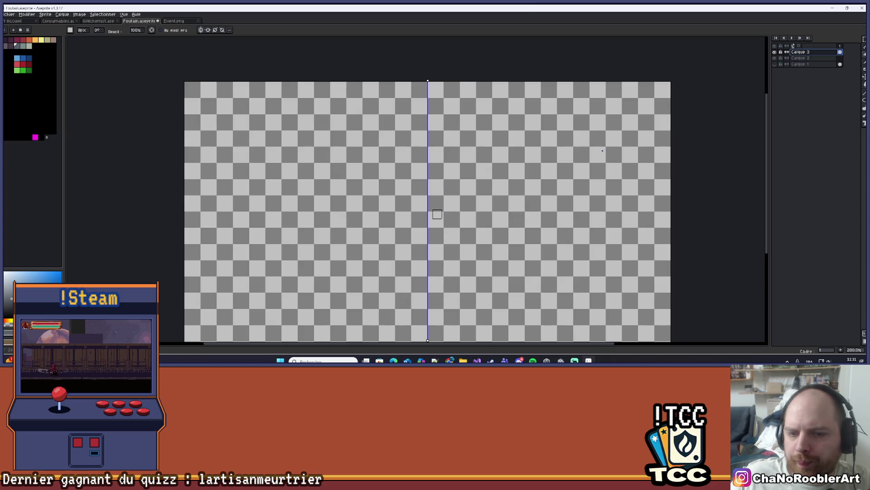
key("ctrl+z")
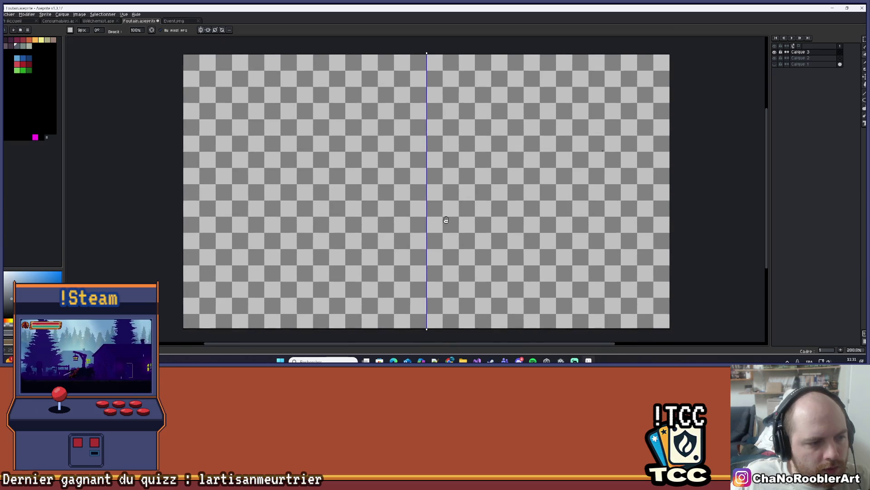
scroll(459, 232, "up", 1)
left_click_drag(462, 260, 443, 207)
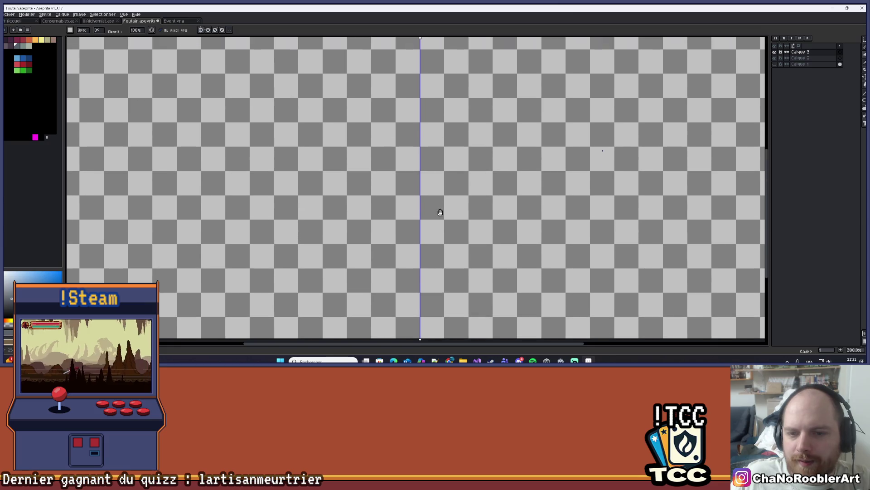
scroll(281, 185, "down", 2)
scroll(301, 179, "up", 1)
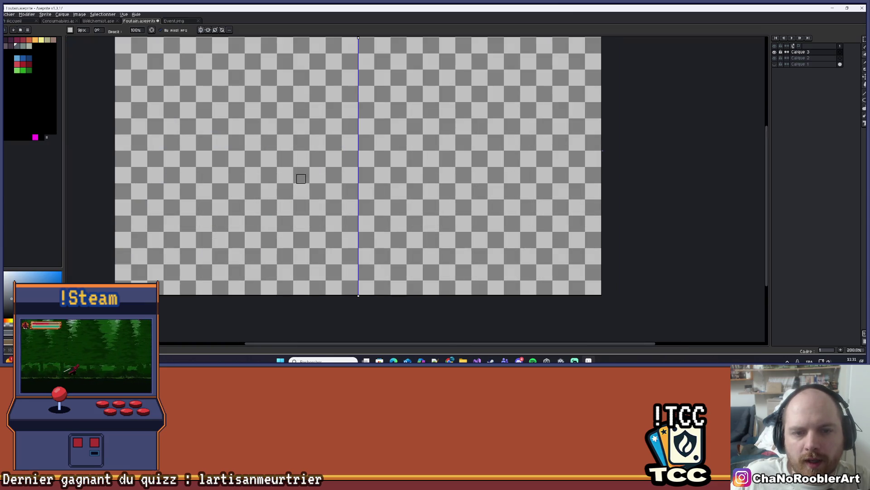
Make Calque 2 active, choose the Ellipse tool, and pick a magenta-red colour
left_click(53, 82)
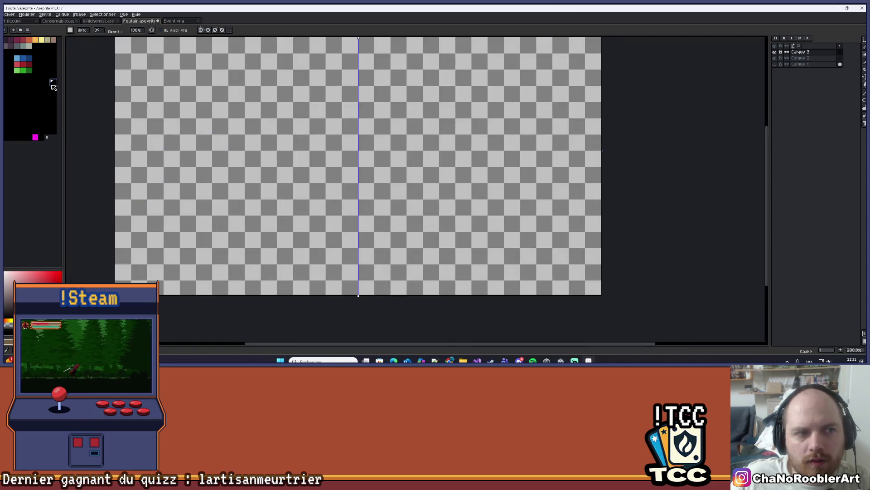
left_click(790, 58)
left_click(775, 58)
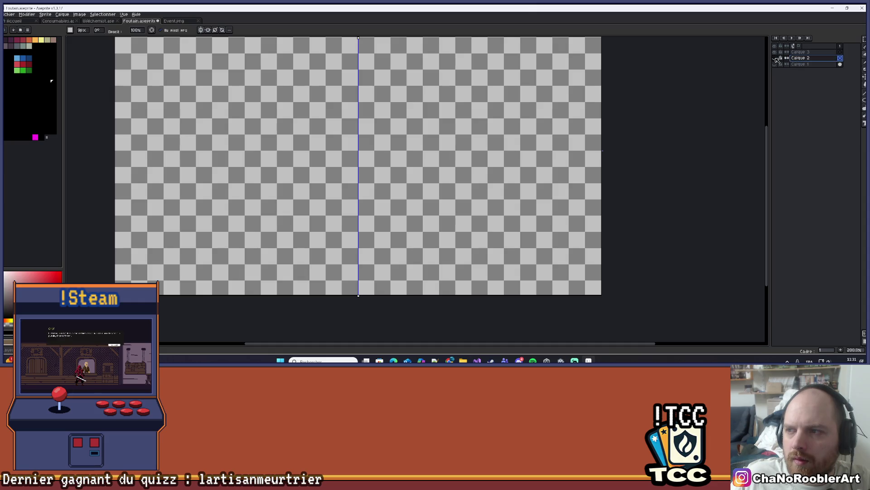
left_click(864, 100)
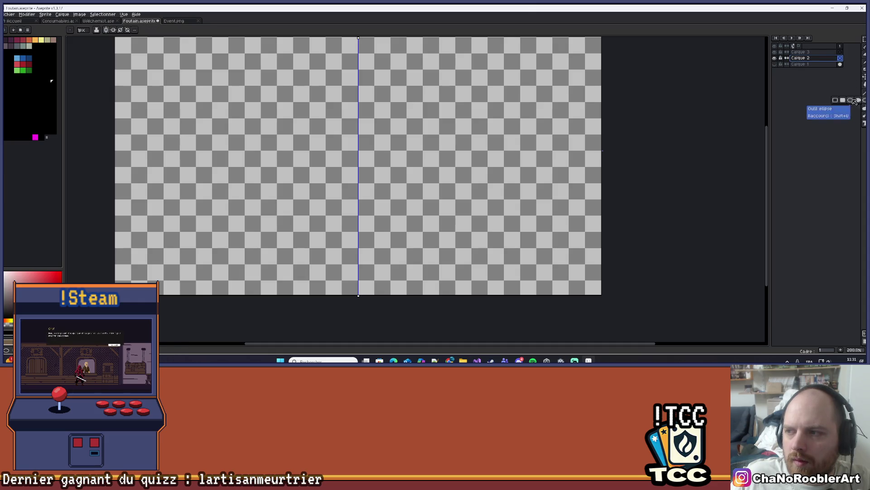
left_click(855, 101)
left_click(12, 44)
scroll(311, 208, "up", 1)
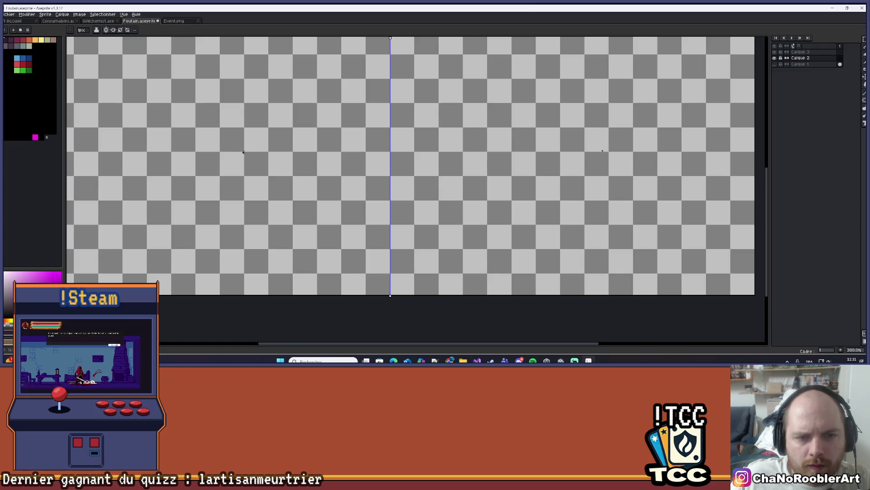
Draw a wide, flat dark ellipse outline across the canvas centre on Calque 2
left_click_drag(245, 153, 534, 185)
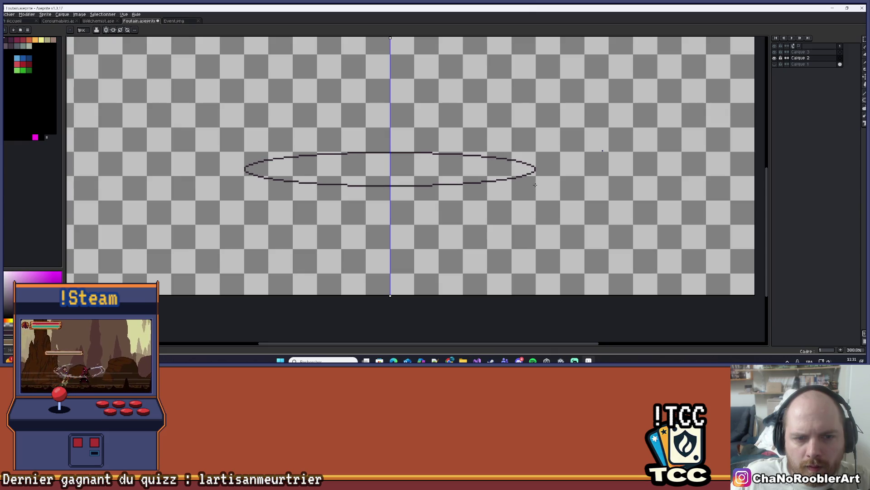
scroll(535, 185, "down", 4)
scroll(489, 182, "up", 3)
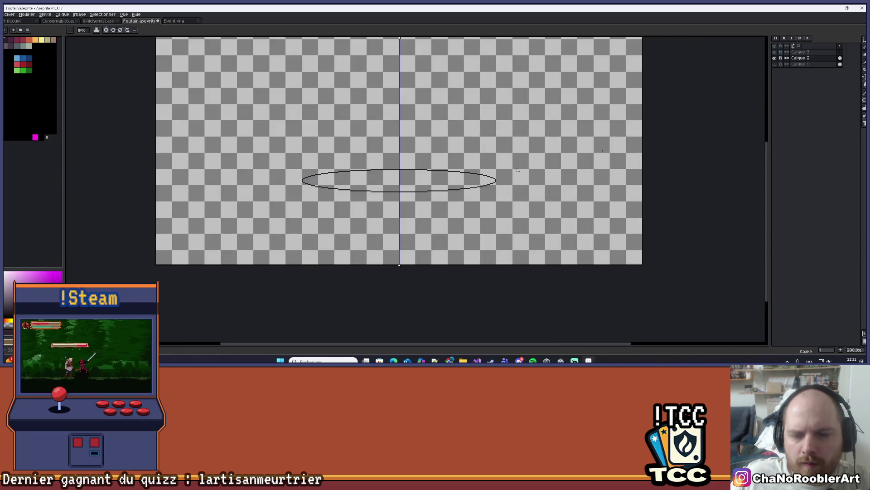
scroll(489, 182, "down", 1)
left_click_drag(485, 184, 438, 174)
scroll(435, 173, "up", 2)
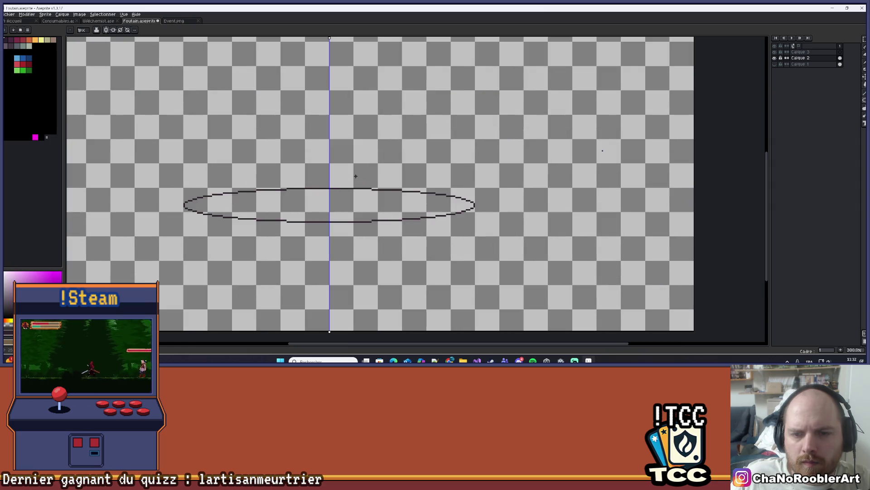
left_click_drag(365, 175, 388, 172)
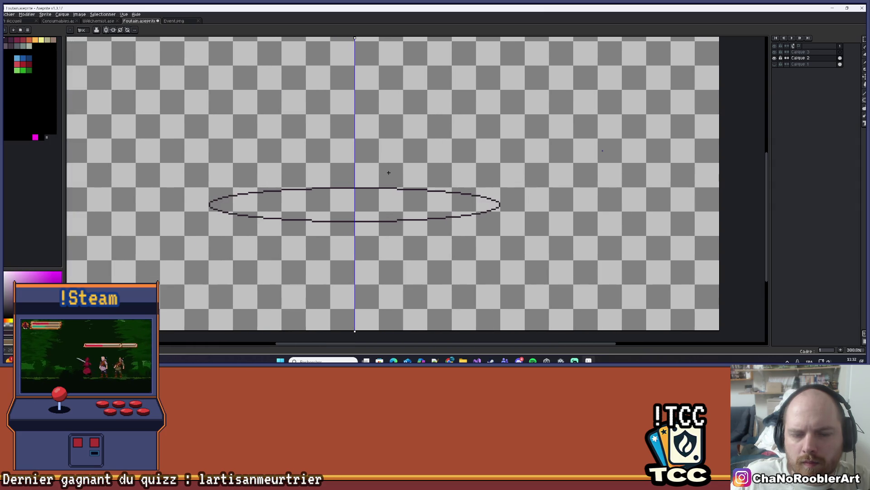
scroll(388, 172, "down", 1)
scroll(388, 169, "down", 1)
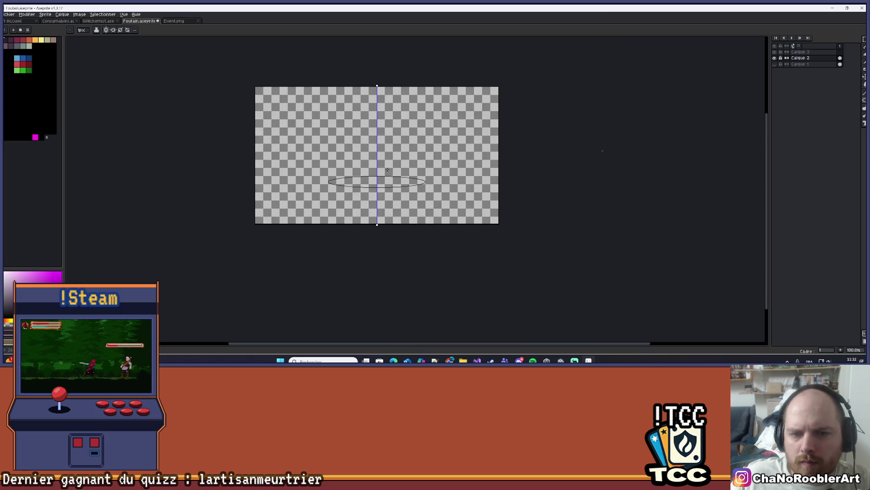
scroll(387, 169, "up", 2)
mouse_move(297, 173)
left_mouse_down()
mouse_move(295, 144)
mouse_move(298, 179)
mouse_move(316, 186)
left_mouse_up()
After checking the ellipse up close, add a new empty layer, Calque 4, above Calque 2
scroll(295, 145, "down", 2)
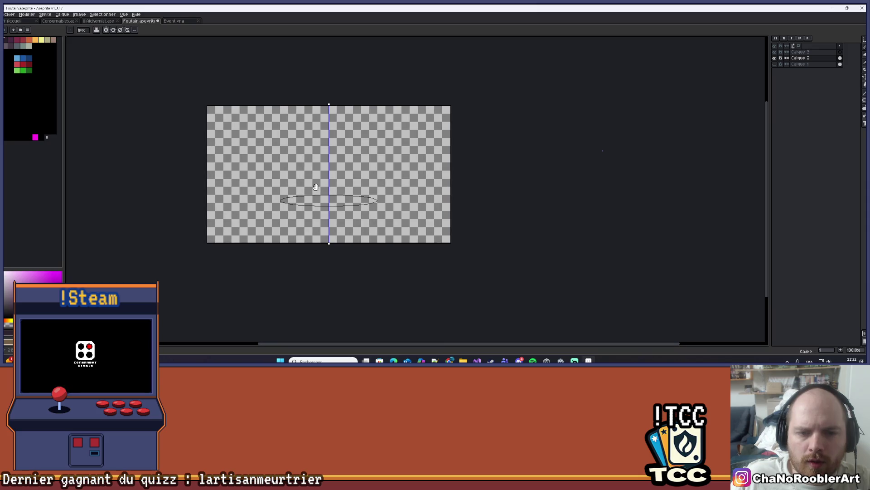
scroll(308, 194, "up", 4)
scroll(301, 192, "down", 3)
scroll(295, 190, "down", 1)
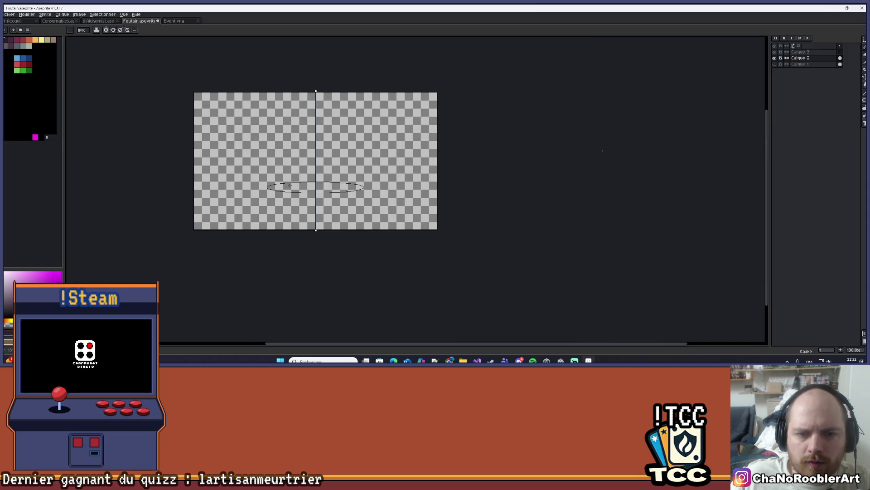
scroll(290, 187, "up", 3)
scroll(289, 186, "up", 1)
mouse_move(263, 184)
left_mouse_down()
mouse_move(261, 160)
mouse_move(237, 165)
left_mouse_up()
scroll(158, 163, "up", 2)
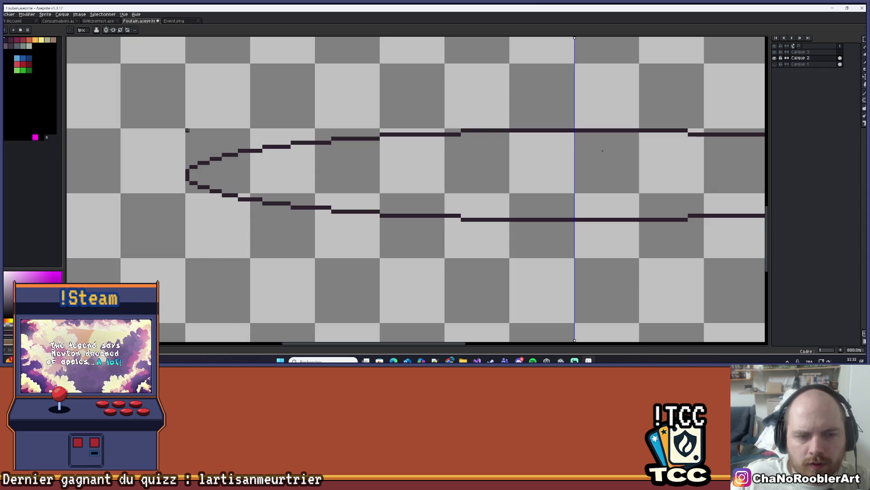
scroll(211, 126, "down", 2)
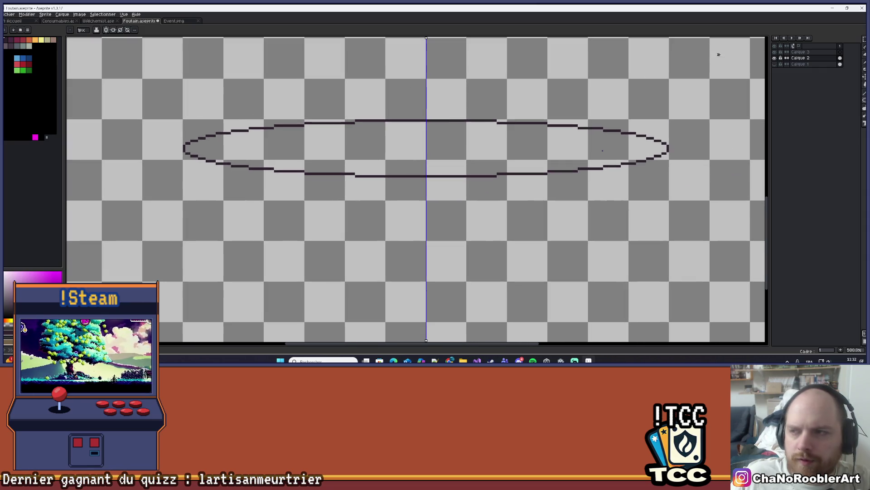
key("shift+n")
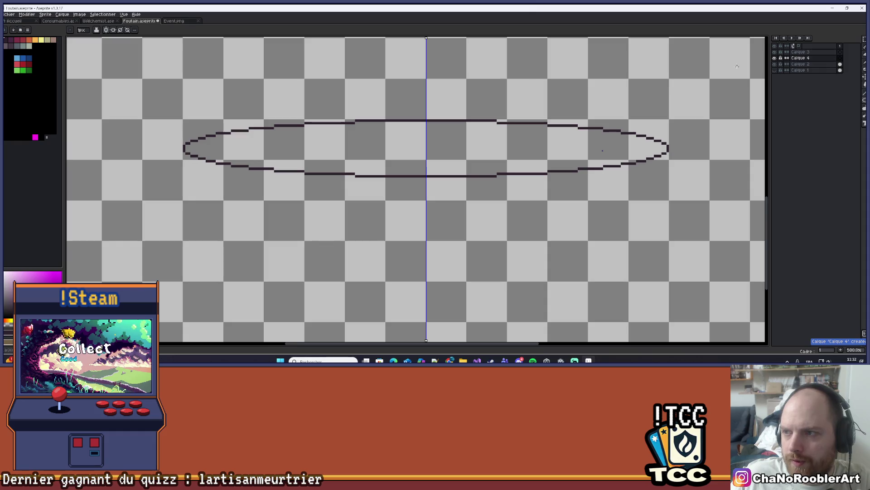
Draw a larger outer ellipse around the first and shift it slightly upward
scroll(227, 146, "up", 4)
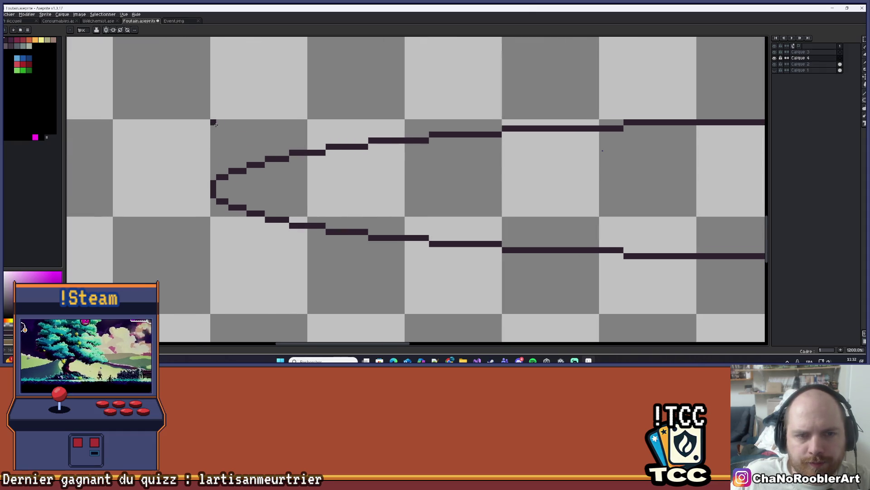
left_click_drag(213, 128, 225, 137)
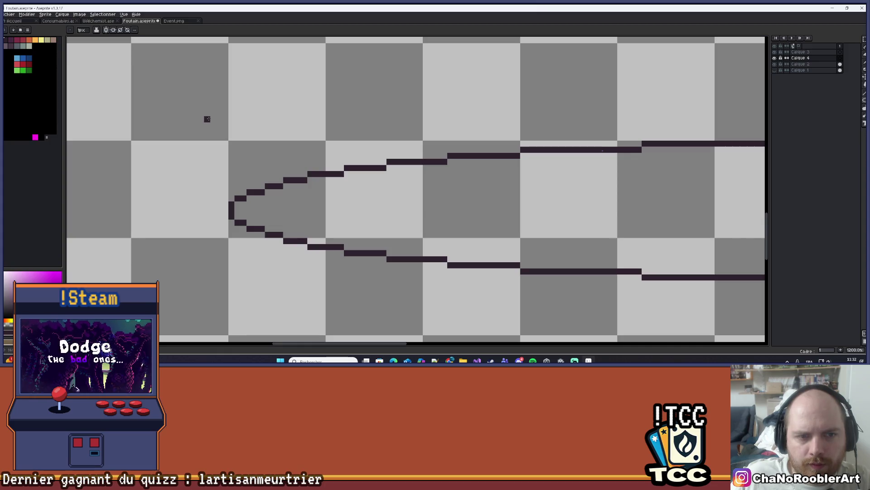
scroll(358, 204, "down", 4)
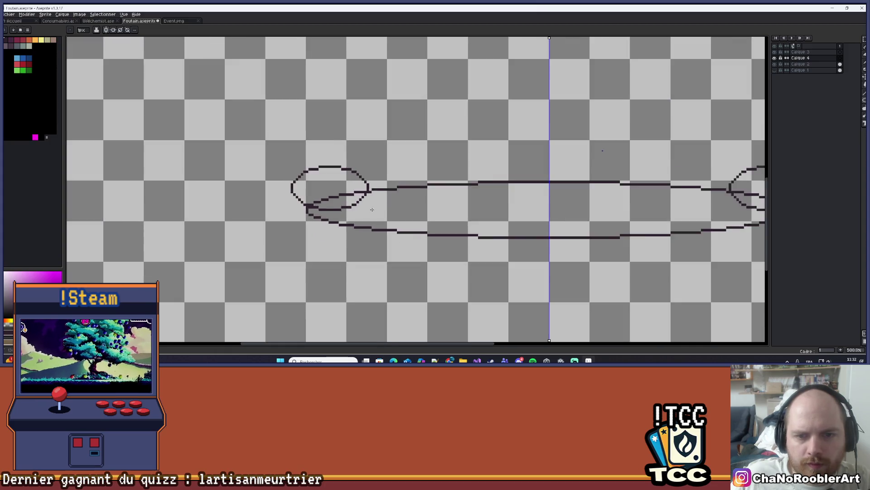
scroll(693, 246, "down", 2)
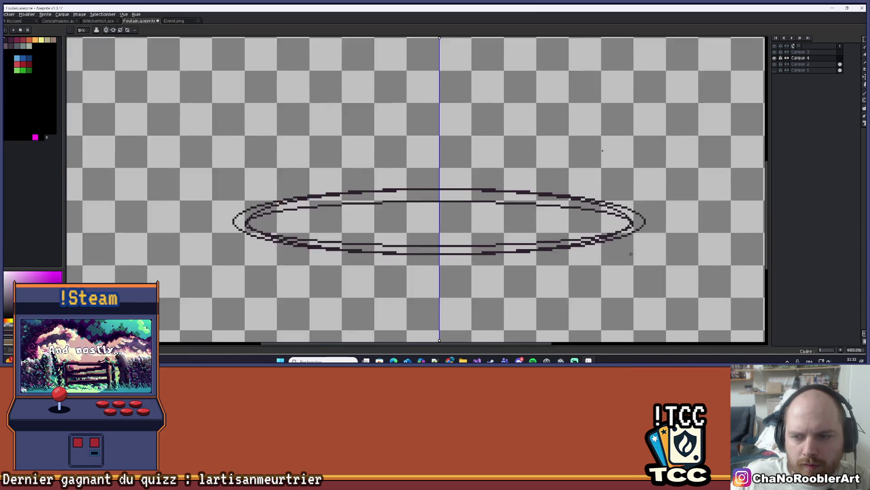
scroll(648, 256, "up", 2)
left_click_drag(647, 256, 649, 256)
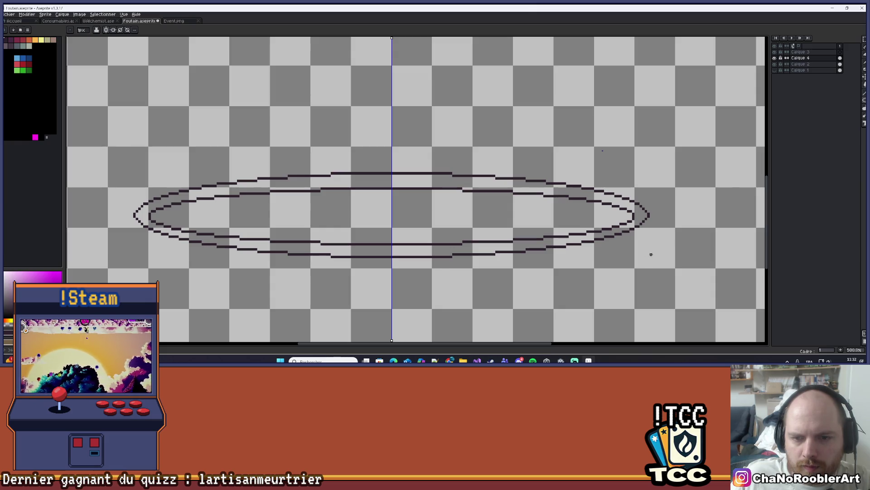
key("v")
left_click_drag(426, 174, 424, 167)
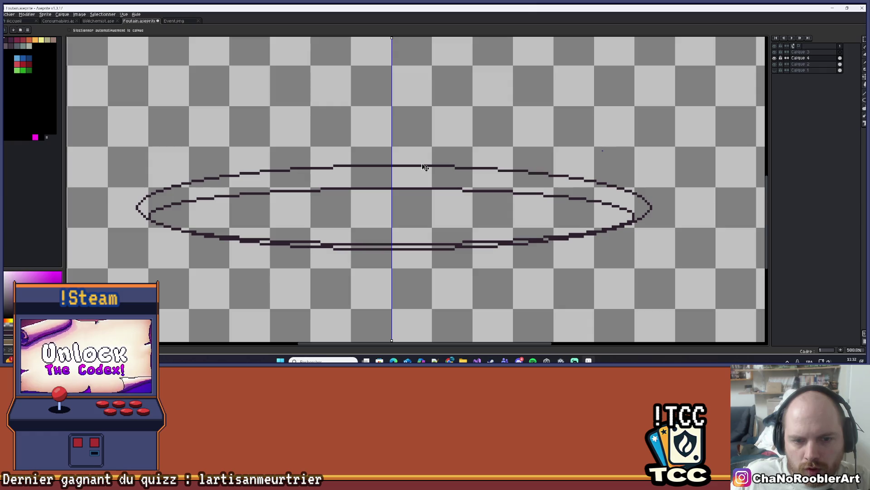
Erase the lower edge of the outer ellipse
key("e")
left_click_drag(222, 238, 431, 246)
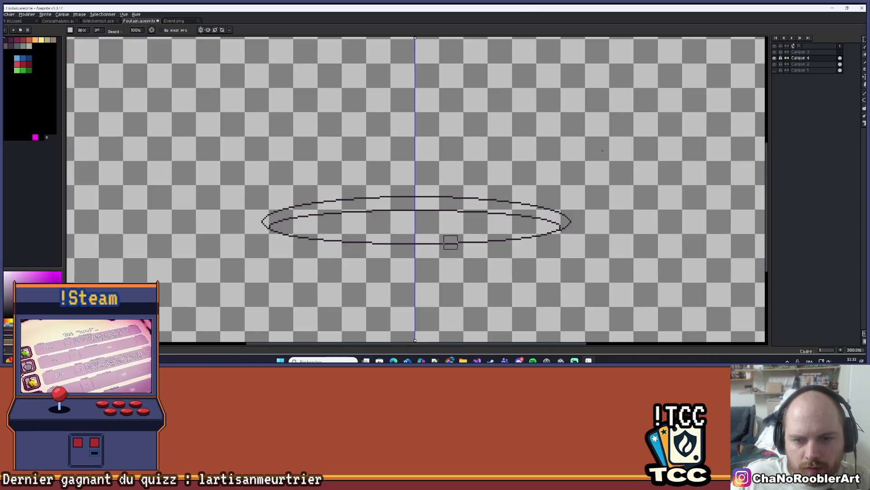
scroll(449, 245, "down", 3)
left_click_drag(443, 257, 436, 258)
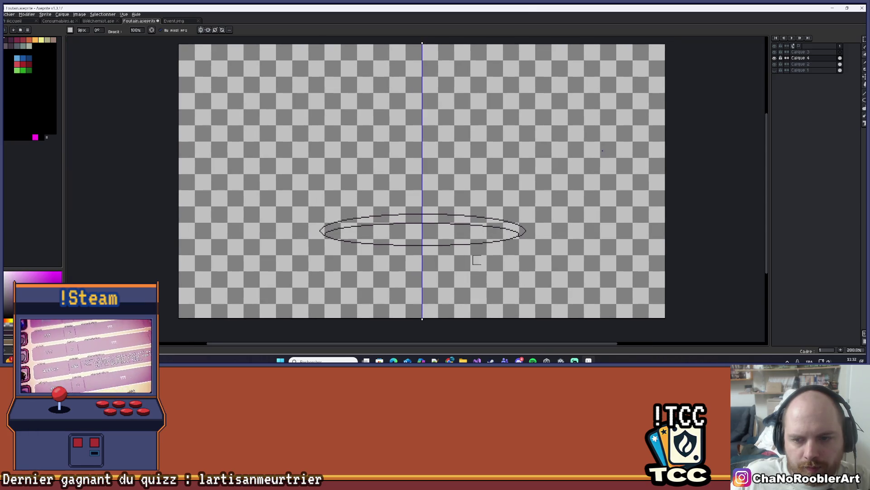
scroll(462, 248, "up", 2)
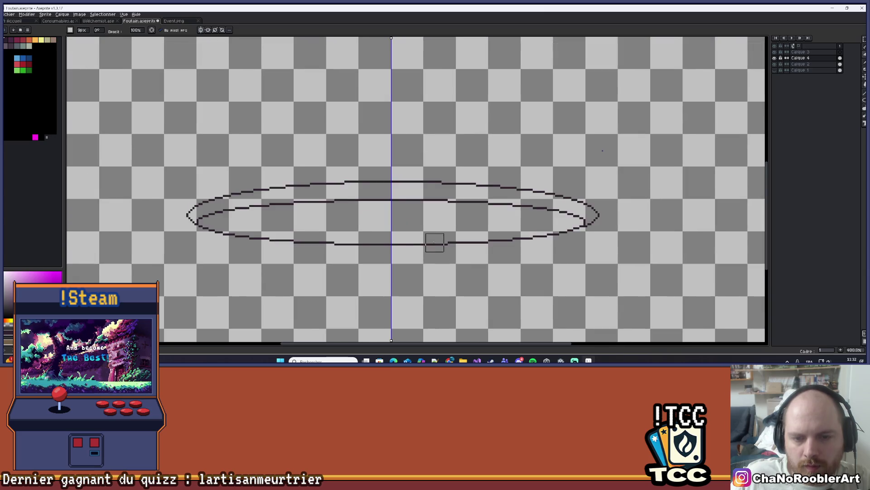
right_click(806, 59)
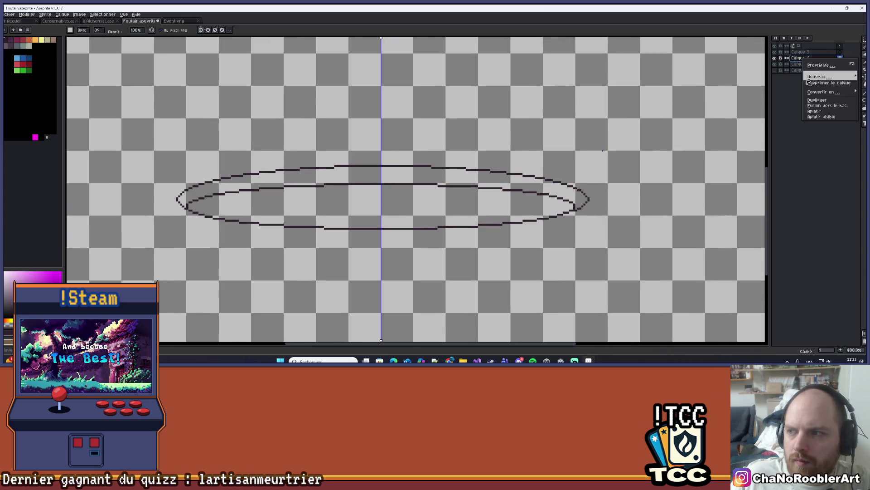
Delete the extra layer Calque and bucket-fill the inner ellipse with orange water
left_click(813, 103)
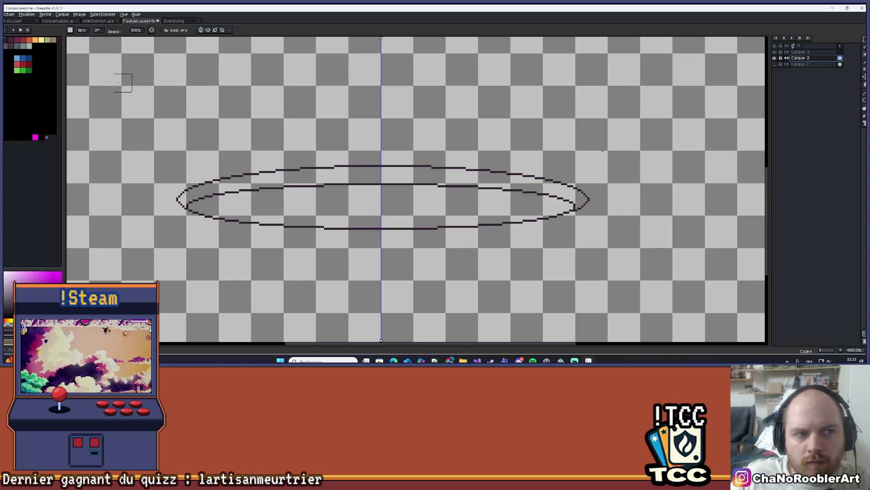
left_click(32, 41)
key("g")
left_click(287, 202)
scroll(287, 203, "down", 4)
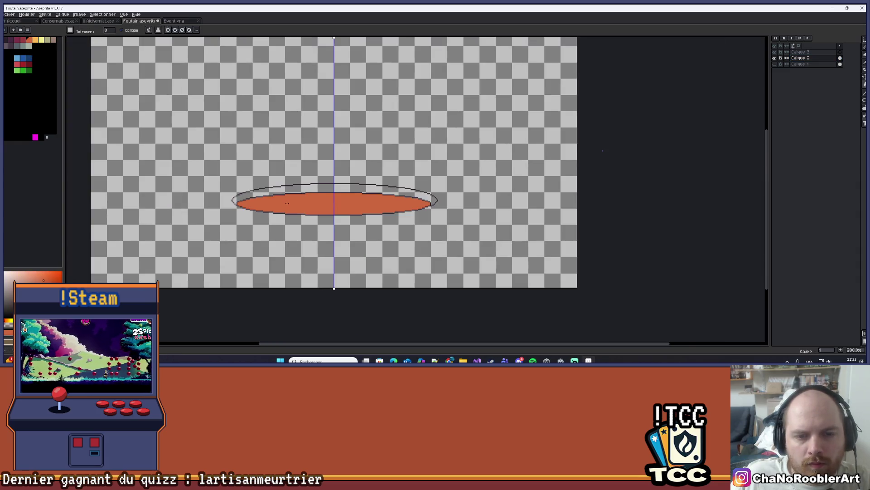
scroll(241, 191, "up", 4)
Fill the ring between the two ellipses with slate grey for the rim
left_click(17, 45)
left_click(303, 169)
scroll(303, 169, "down", 4)
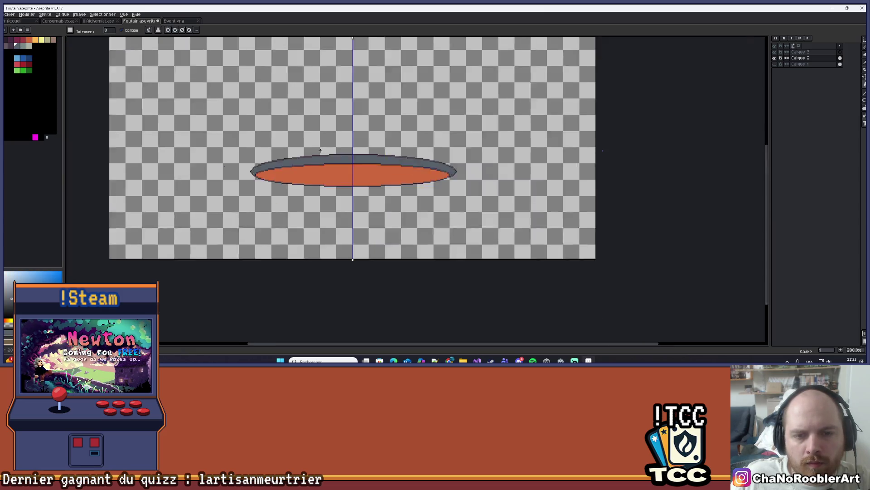
scroll(352, 137, "up", 3)
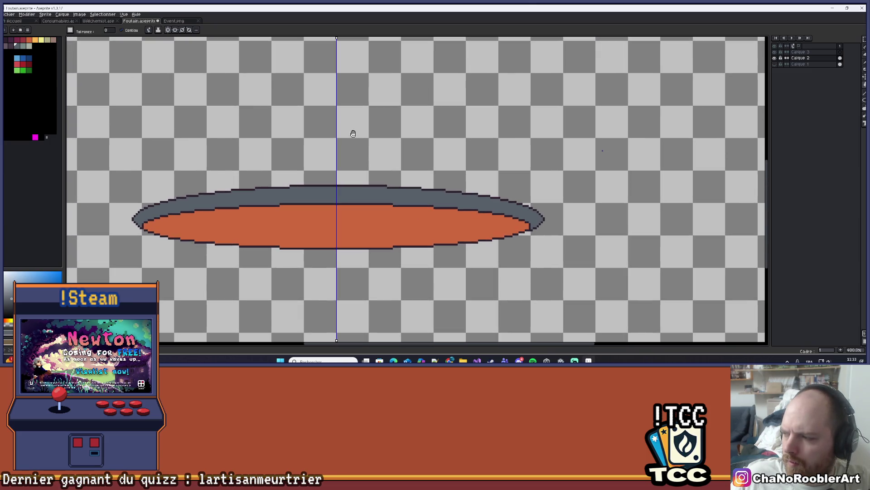
left_click_drag(351, 132, 330, 146)
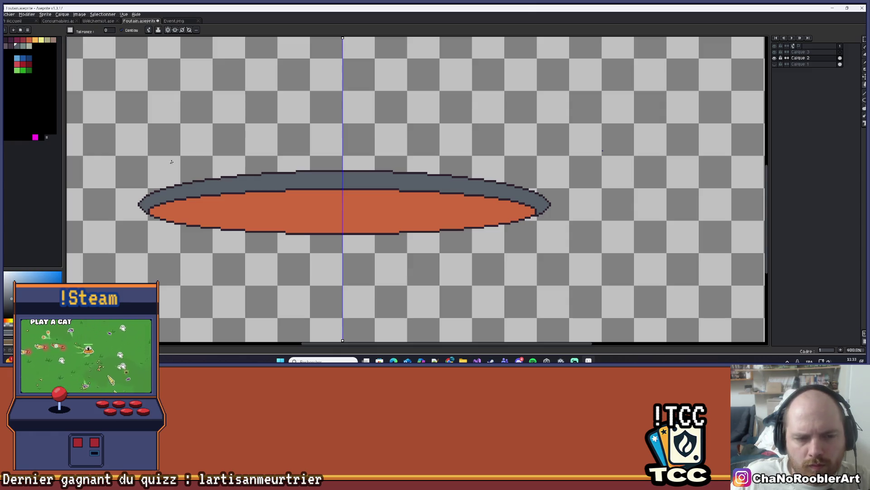
left_click_drag(171, 162, 196, 169)
scroll(196, 169, "down", 3)
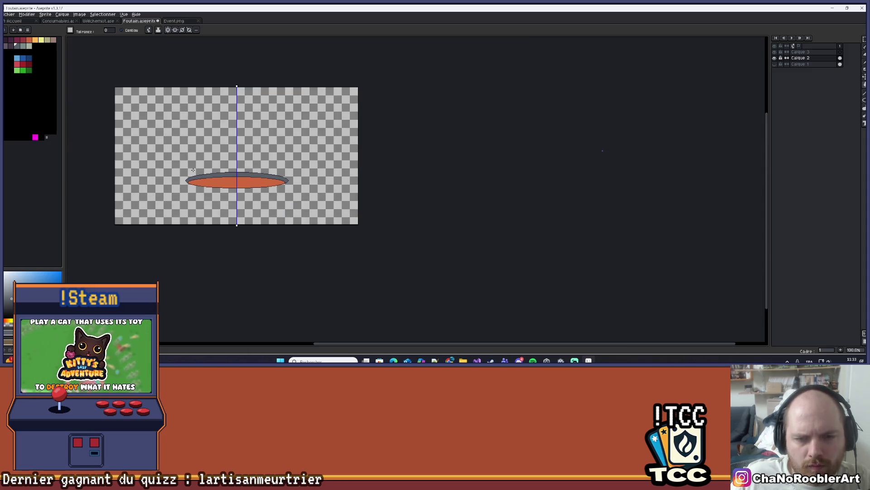
scroll(194, 169, "up", 1)
scroll(193, 170, "down", 1)
scroll(194, 169, "down", 1)
left_click_drag(205, 169, 266, 168)
scroll(263, 169, "up", 5)
Make Calque 3 the active layer and switch to the Pencil tool
left_click(815, 55)
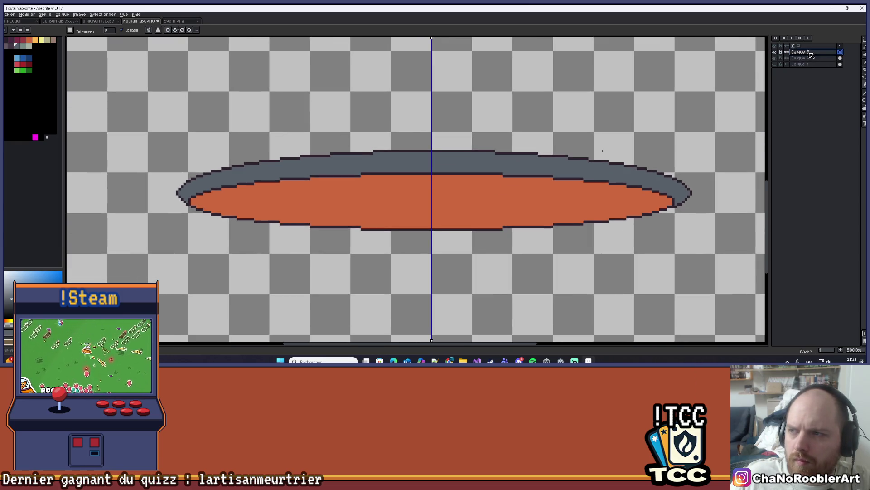
scroll(162, 148, "up", 1)
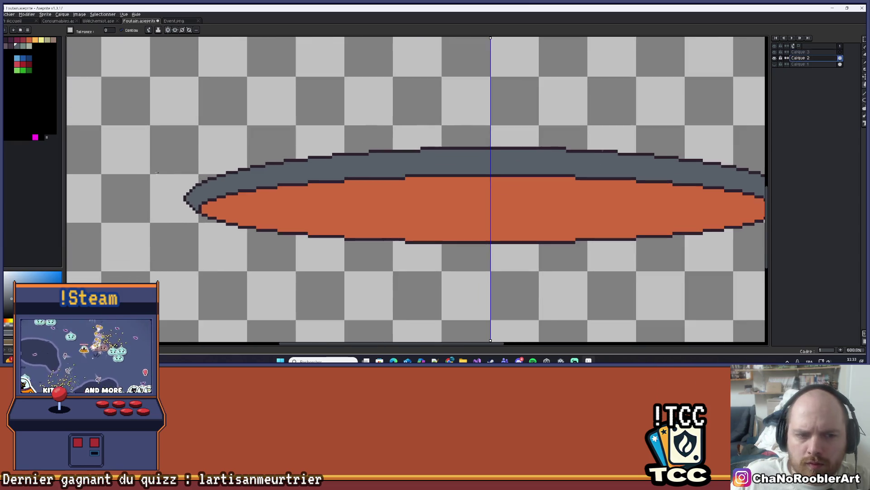
key("b")
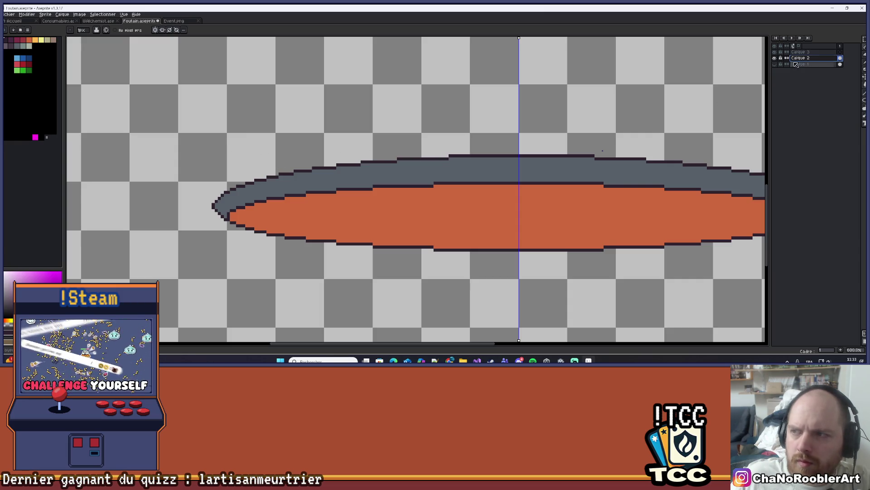
key("alt+Up")
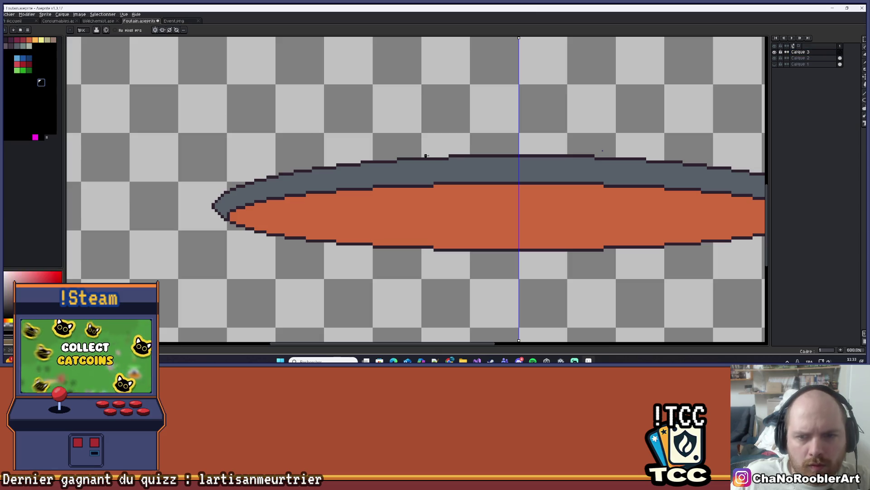
left_click_drag(446, 156, 204, 149)
key("ctrl+z")
key("l")
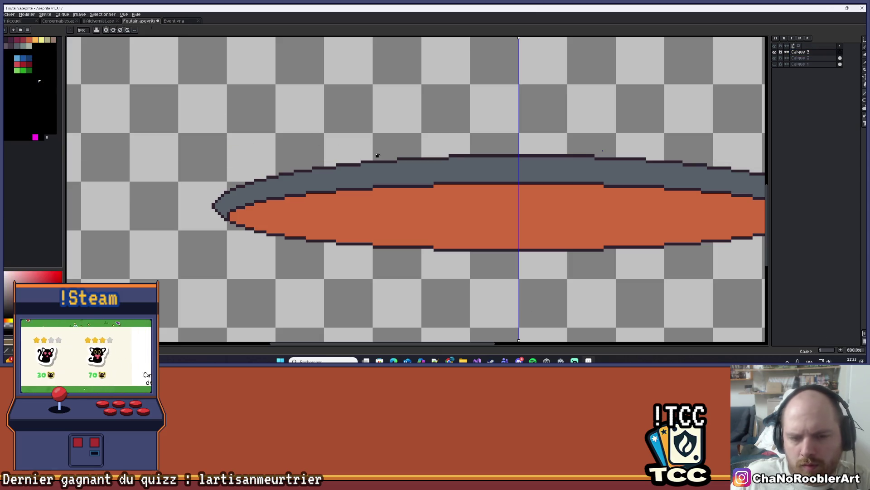
left_click_drag(404, 155, 157, 155)
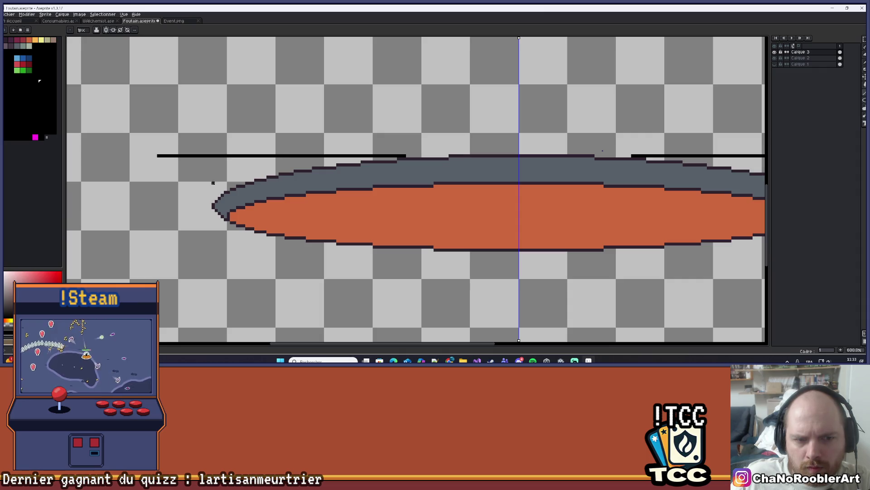
key("ctrl+z")
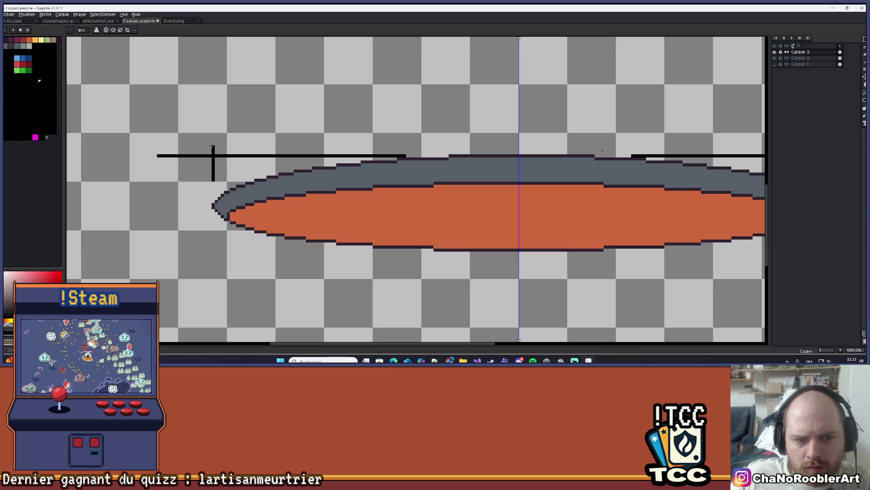
scroll(213, 141, "down", 2)
left_click_drag(319, 116, 270, 134)
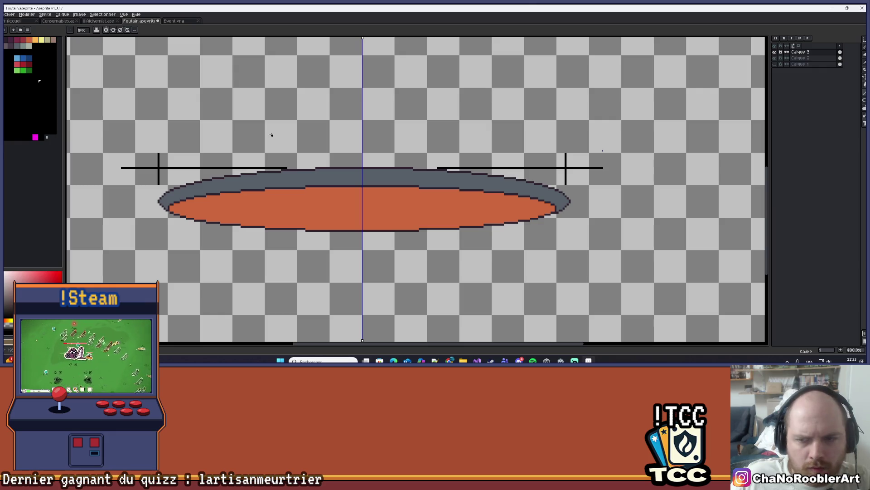
left_click_drag(271, 135, 219, 135)
scroll(529, 192, "up", 3)
scroll(529, 193, "down", 4)
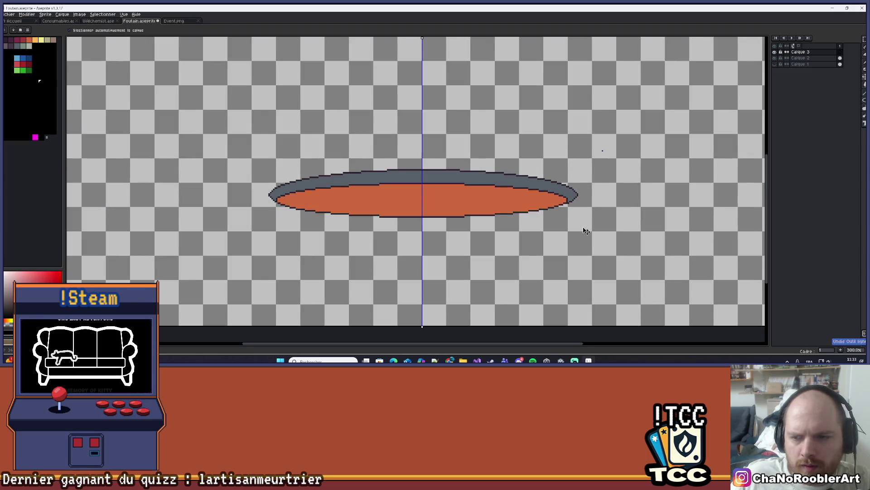
Undo the merge to restore the separate outer ellipse, stepping through the move history
key("ctrl+z")
key("ctrl+z")
key("ctrl+z")
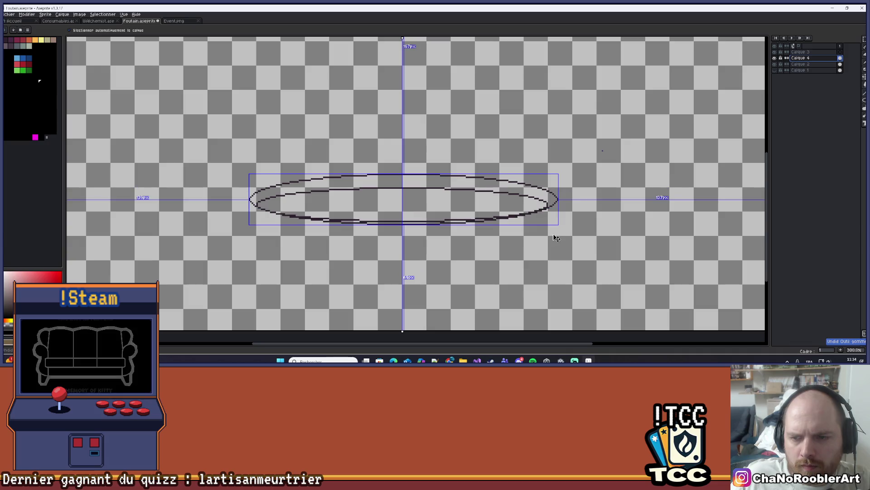
key("ctrl+z")
scroll(553, 234, "up", 1)
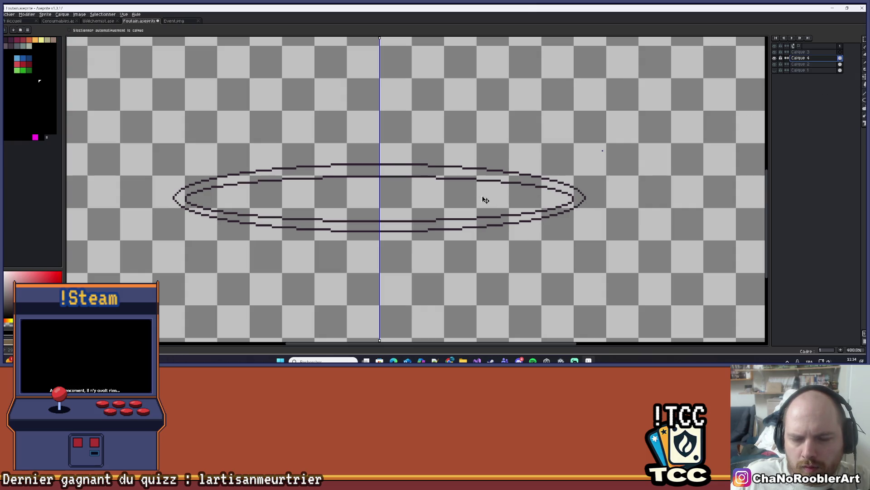
key("ctrl+y")
key("ctrl+z")
key("ctrl+y")
key("ctrl+z")
key("ctrl+y")
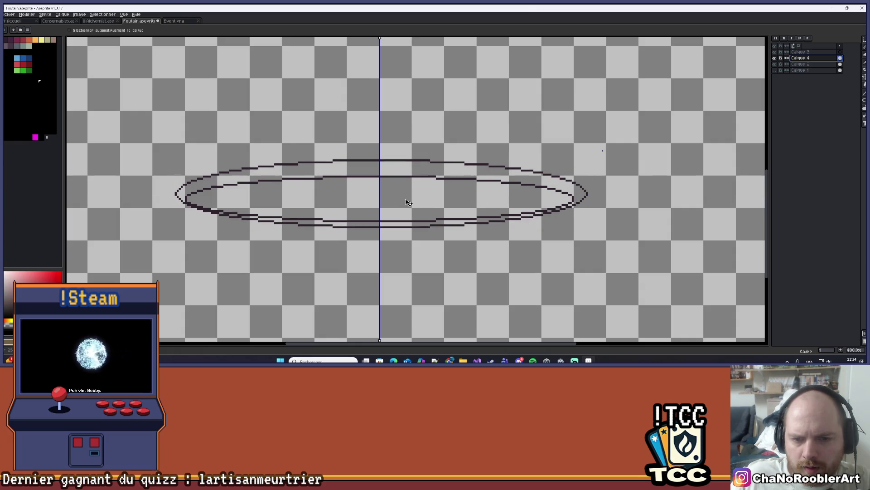
scroll(404, 211, "up", 2)
Move the outer ellipse up about 4 pixels, trying then undoing an eraser pass
left_click_drag(399, 211, 398, 198)
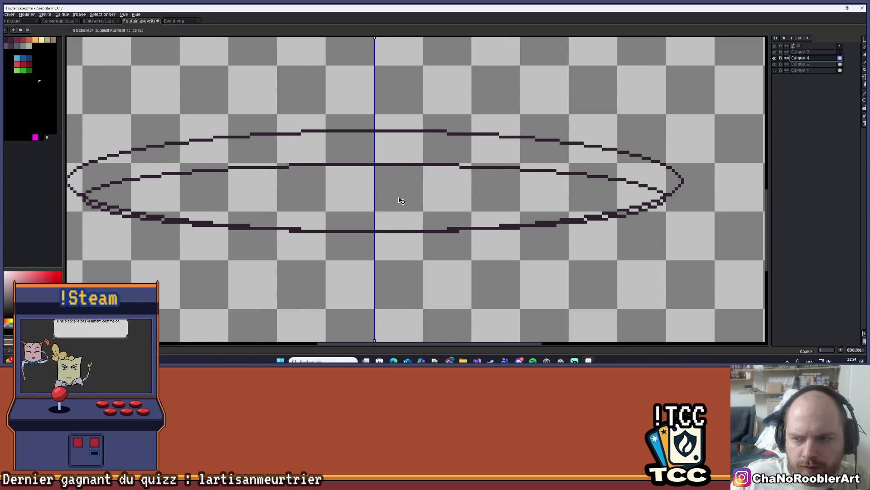
scroll(398, 198, "down", 1)
key("e")
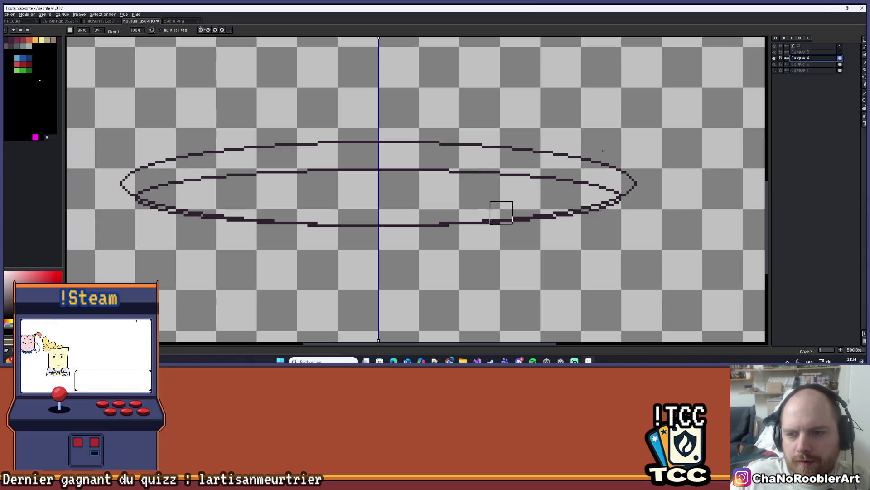
mouse_move(613, 208)
left_mouse_down()
mouse_move(403, 207)
mouse_move(175, 224)
mouse_move(225, 208)
left_mouse_up()
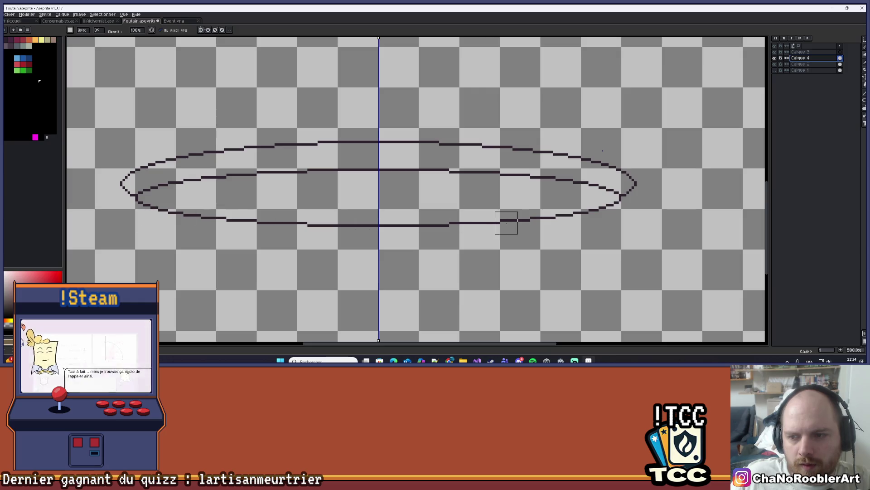
scroll(634, 213, "down", 2)
left_click_drag(653, 210, 544, 227)
scroll(544, 227, "up", 1)
key("ctrl+z")
key("ctrl+z")
Settle the outer ellipse about one pixel lower around the inner ellipse
scroll(413, 221, "up", 1)
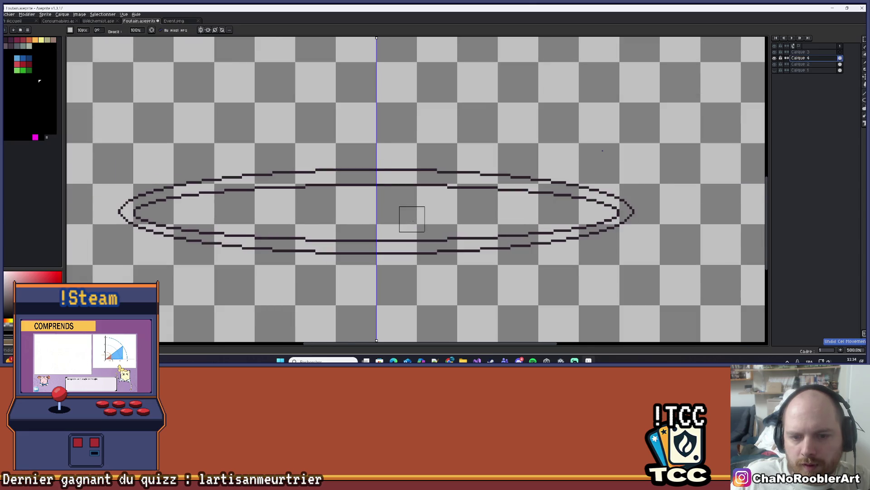
left_click(860, 79)
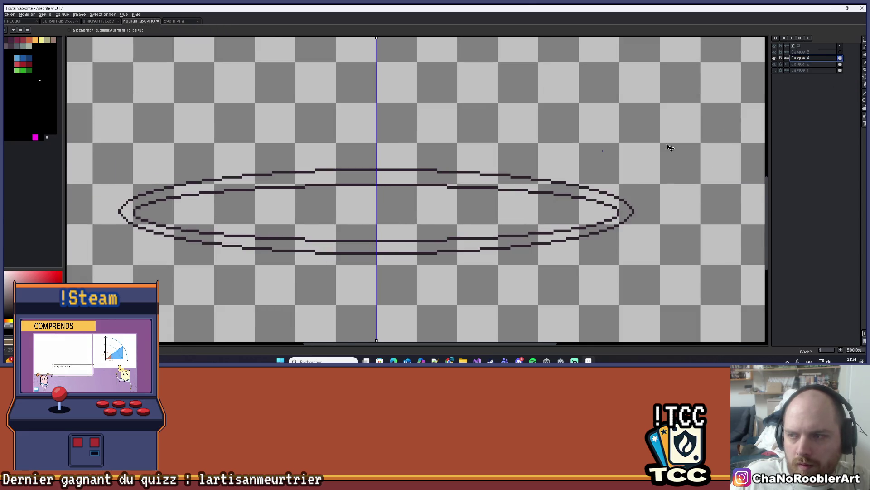
left_click_drag(399, 227, 396, 217)
key("ctrl+z")
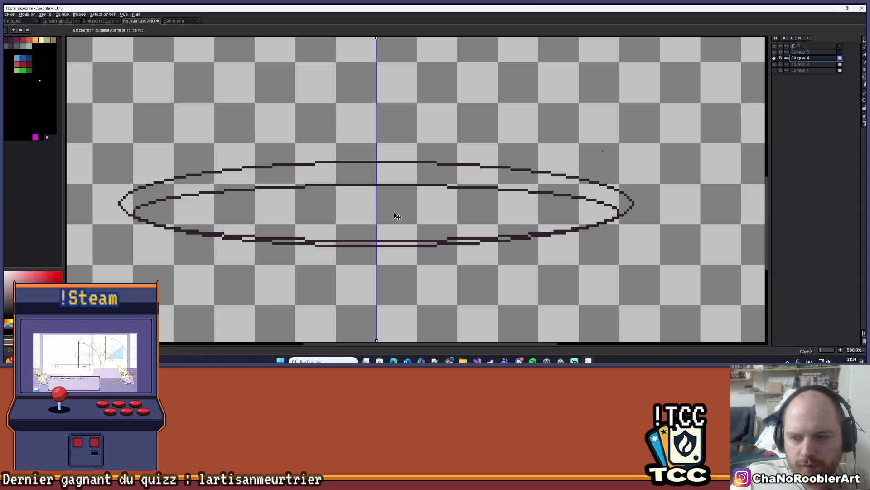
left_click_drag(396, 217, 395, 218)
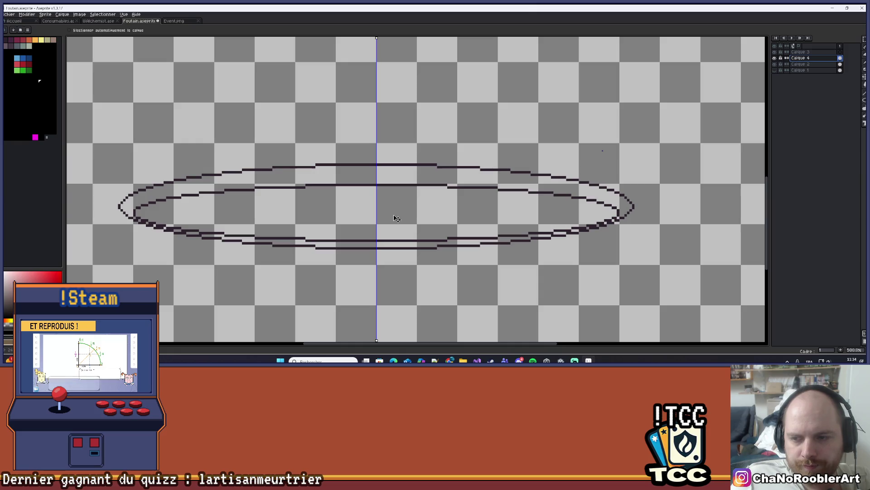
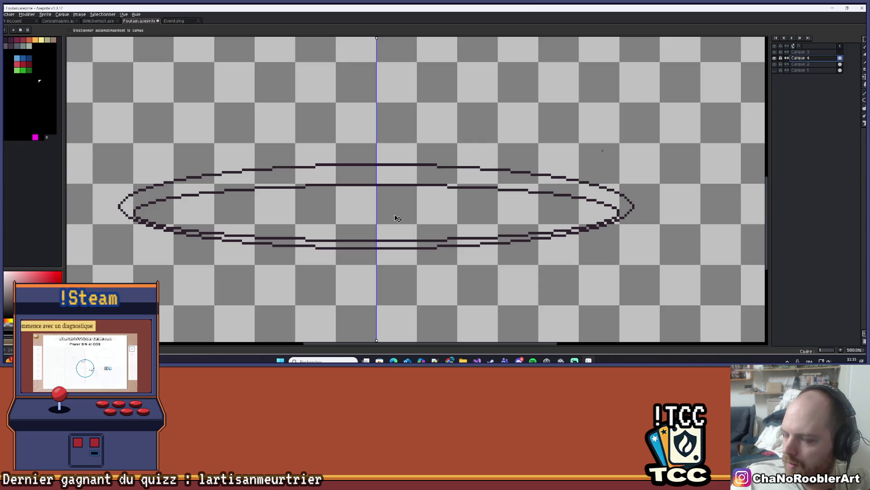
Discard the extra outer ellipse after trying to shift it up and right
mouse_move(396, 218)
left_mouse_down()
mouse_move(405, 206)
mouse_move(394, 268)
mouse_move(460, 210)
left_mouse_up()
key("Delete")
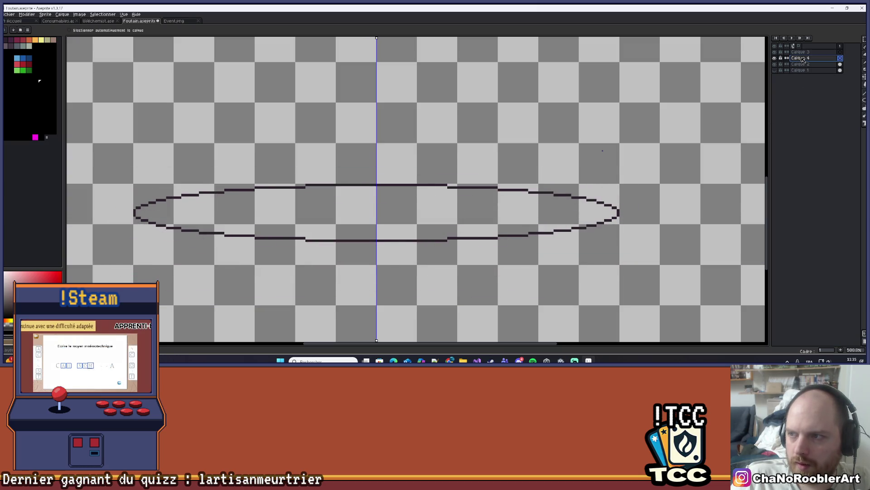
left_click(864, 39)
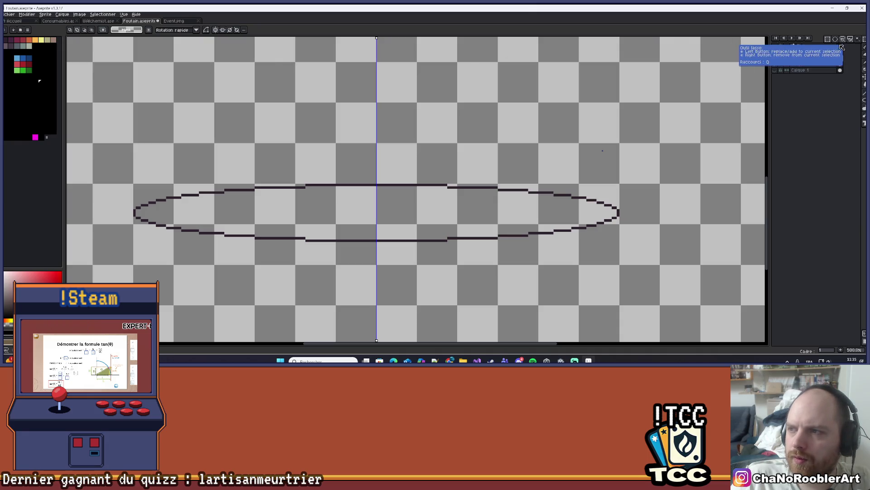
Delete layer Calque 4 and make Calque 2 the active layer
right_click(801, 61)
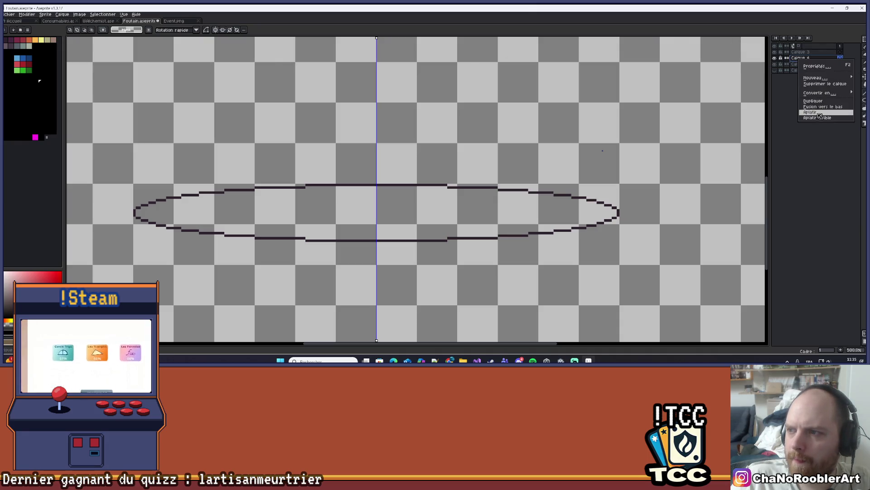
left_click(820, 83)
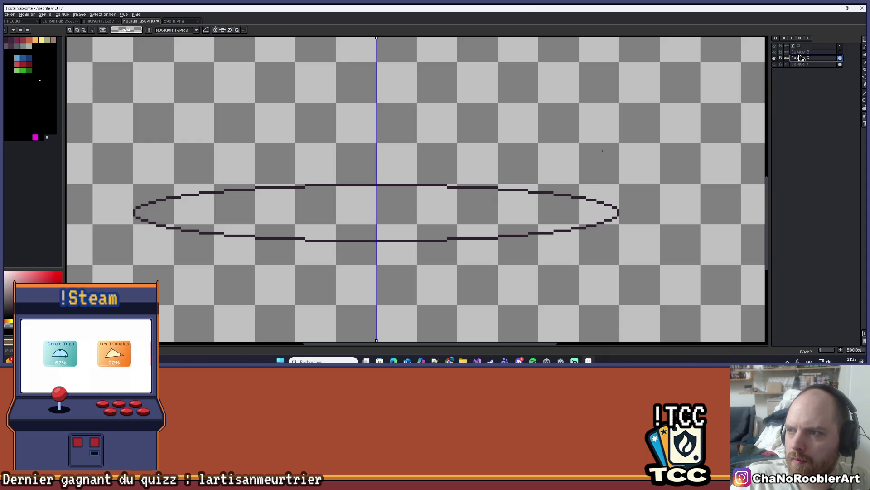
left_click(816, 59)
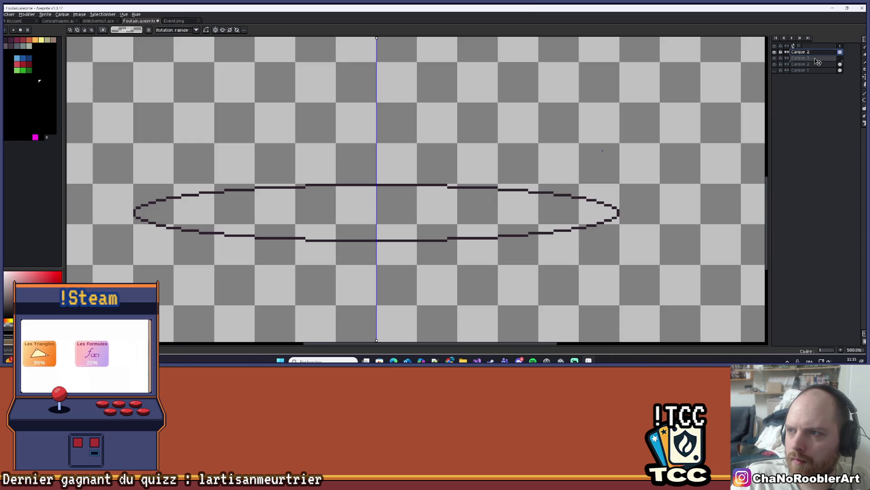
Move the Calque 2 ellipse up about 15 px and erase the doubled lower lines
key("v")
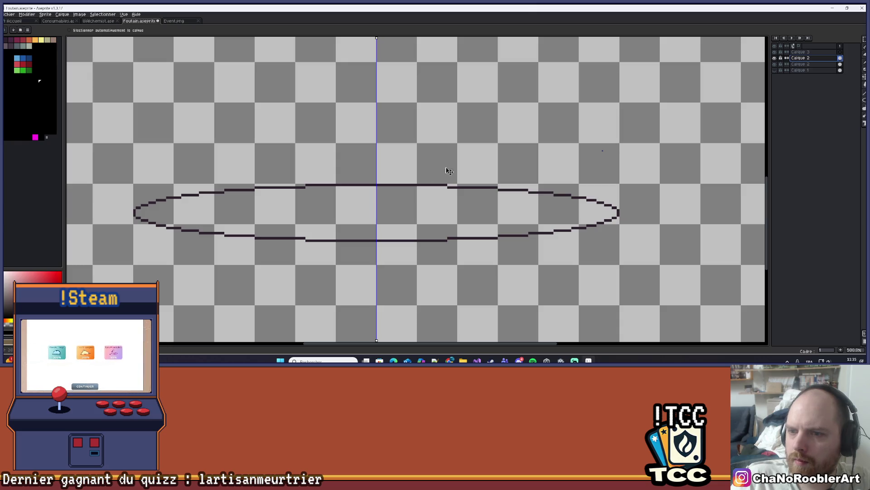
left_click_drag(428, 173, 425, 167)
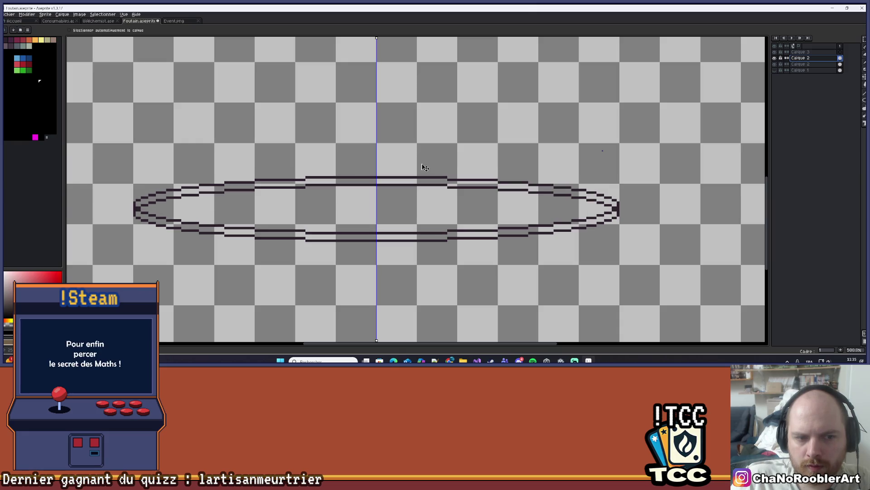
key("e")
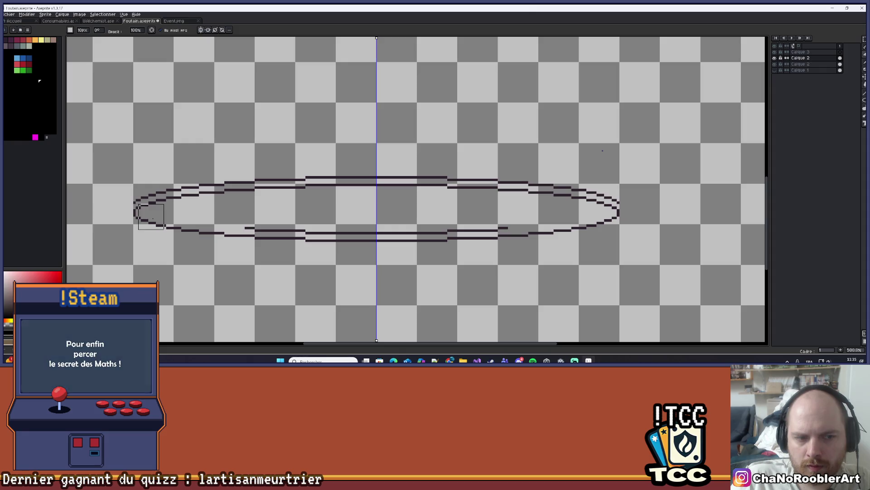
left_click_drag(145, 224, 366, 224)
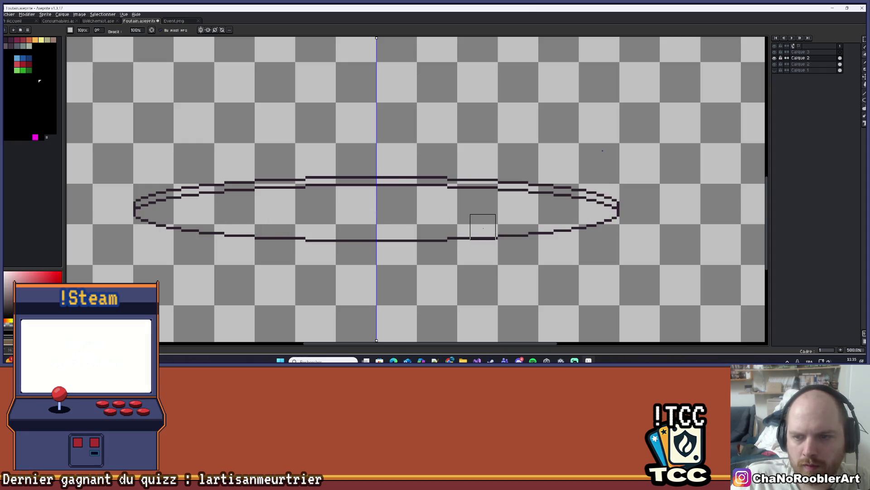
scroll(548, 232, "down", 5)
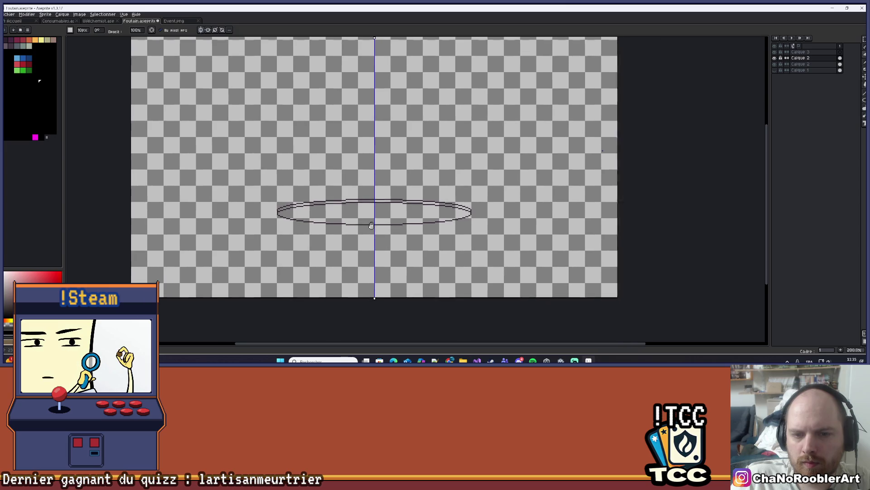
scroll(370, 223, "up", 4)
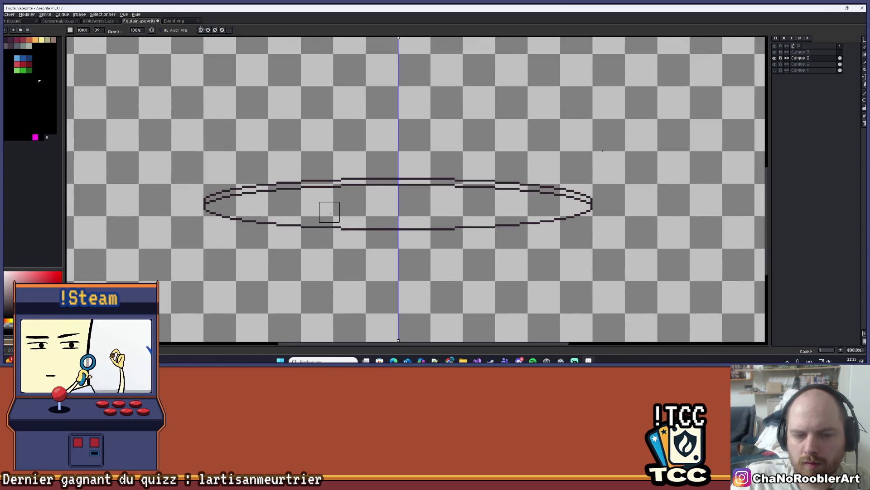
scroll(319, 219, "up", 1)
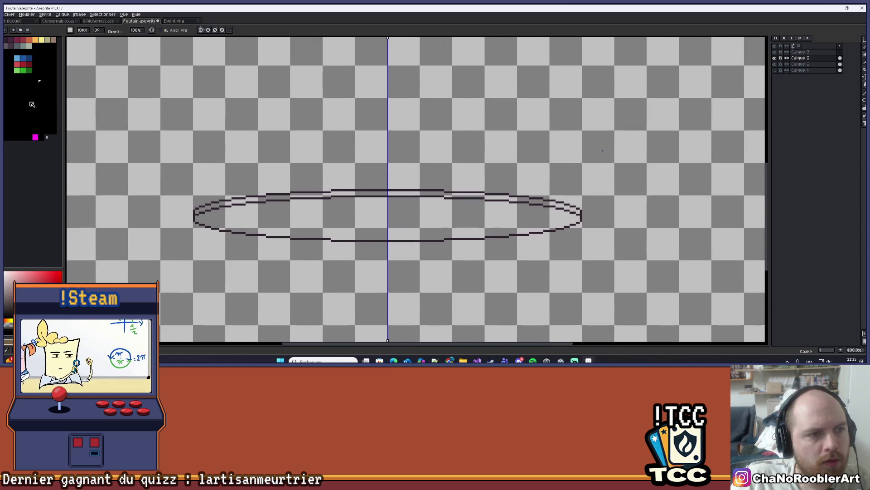
Pick orange and bucket-fill the ellipse
left_click(35, 46)
key("g")
left_click(365, 227)
Undo the flooded fill and delete the leftover layer below Calque 2
key("v")
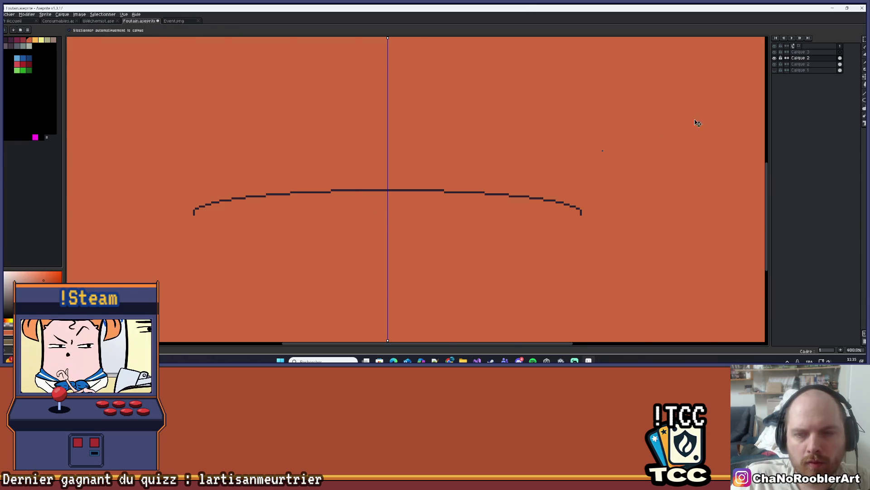
key("ctrl+z")
right_click(799, 64)
left_click(816, 107)
Bucket-fill the ellipse interior with orange water
key("g")
left_click(446, 201)
scroll(446, 201, "down", 4)
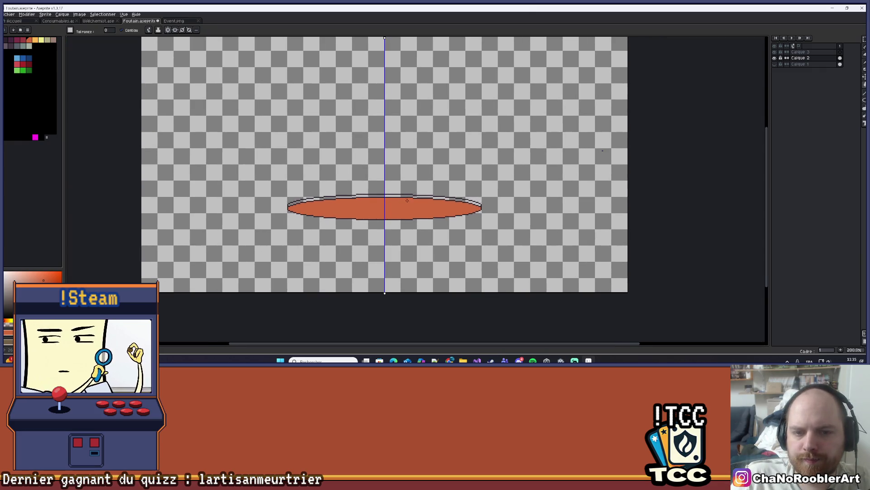
scroll(410, 191, "up", 4)
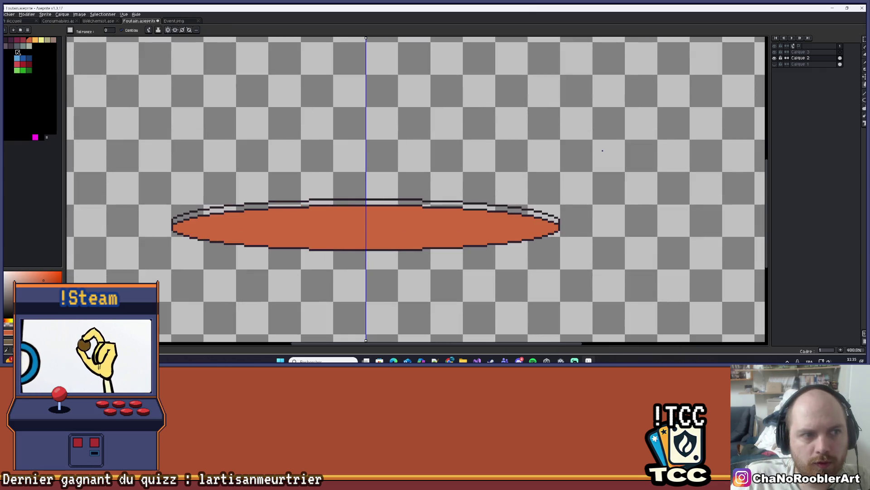
Fill the top rim band above the orange with dark grey
left_click(17, 45)
left_click(273, 203)
scroll(294, 196, "down", 4)
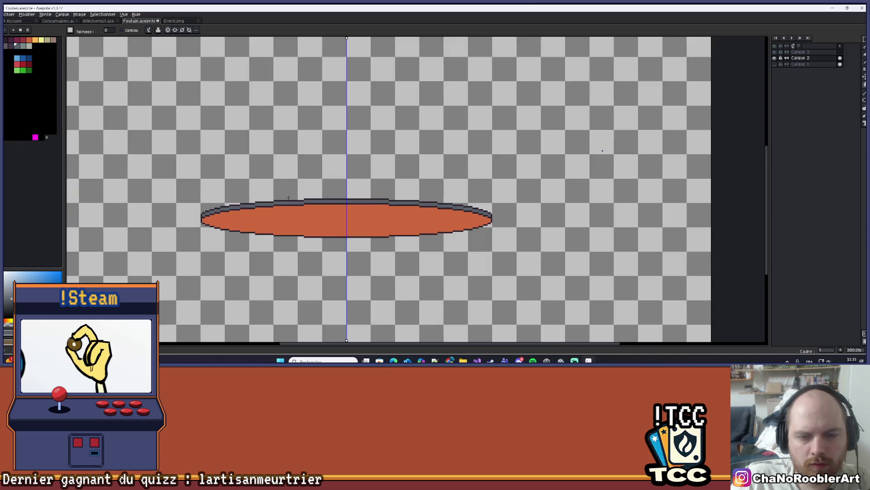
scroll(294, 195, "up", 4)
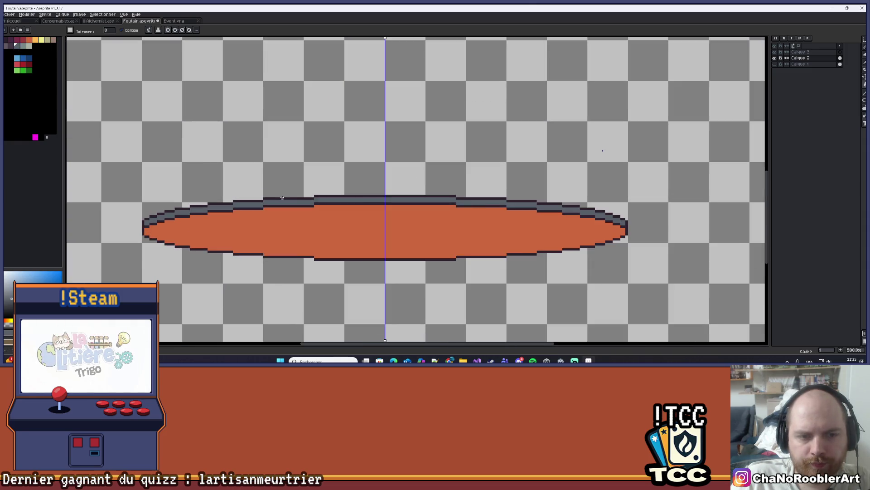
scroll(282, 188, "down", 4)
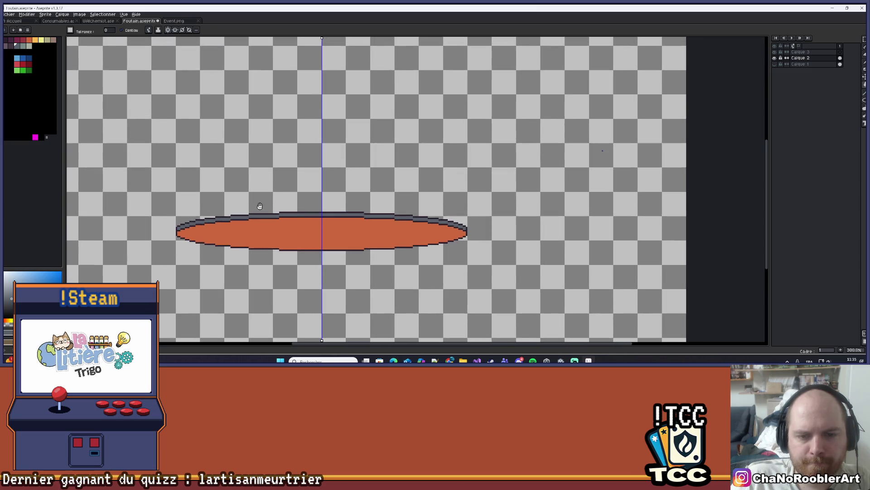
scroll(268, 204, "up", 4)
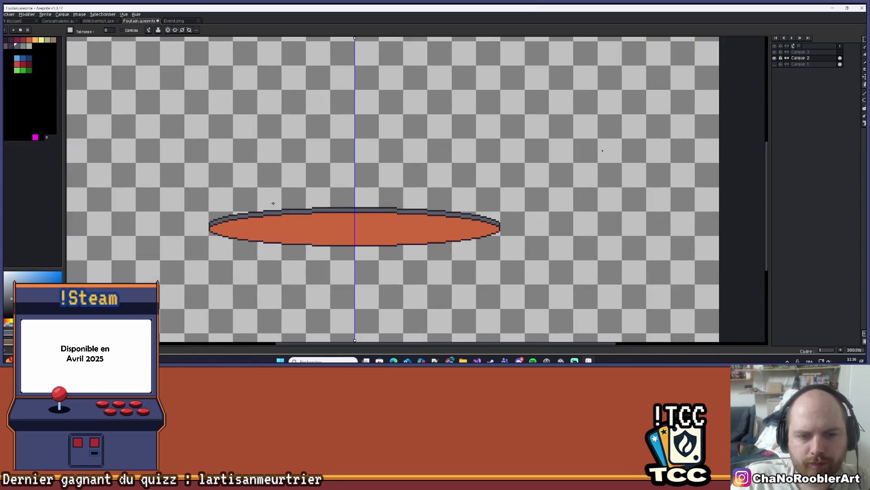
scroll(206, 245, "up", 4)
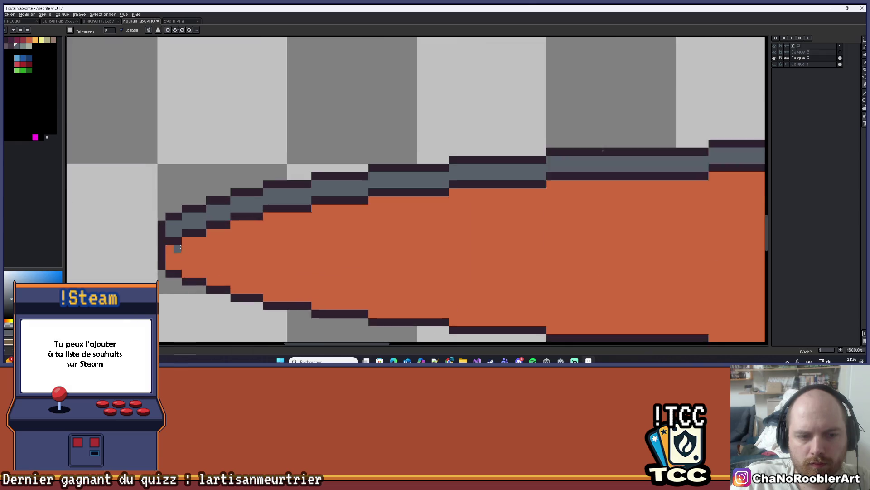
scroll(205, 247, "down", 8)
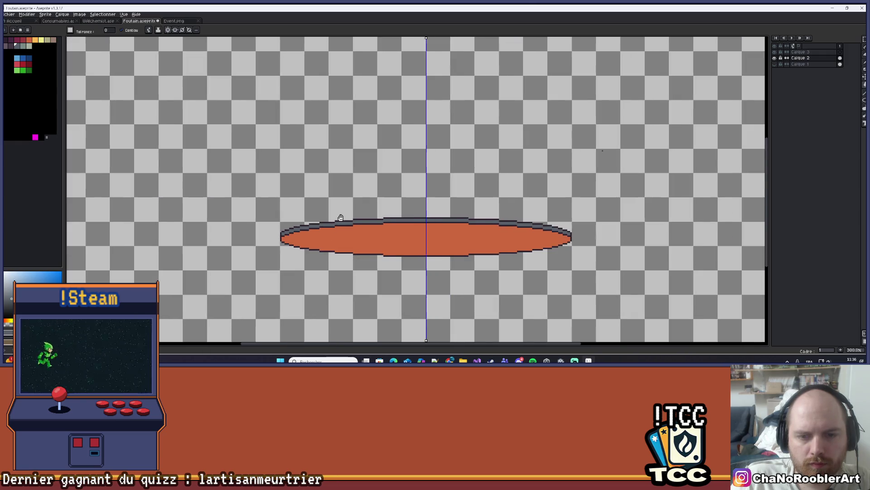
scroll(267, 212, "up", 3)
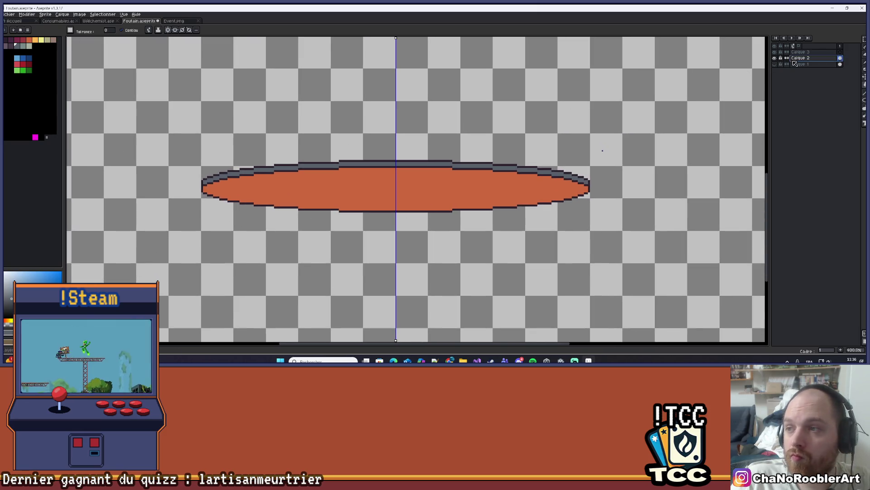
key("b")
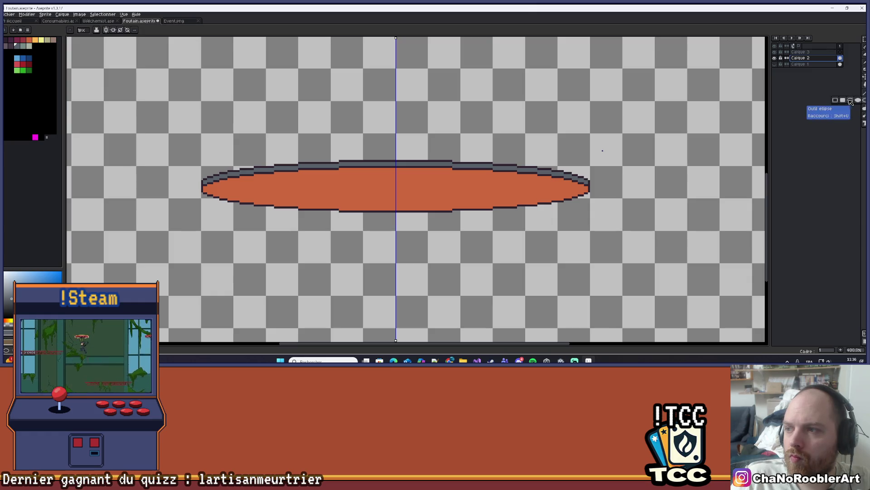
scroll(327, 206, "up", 1)
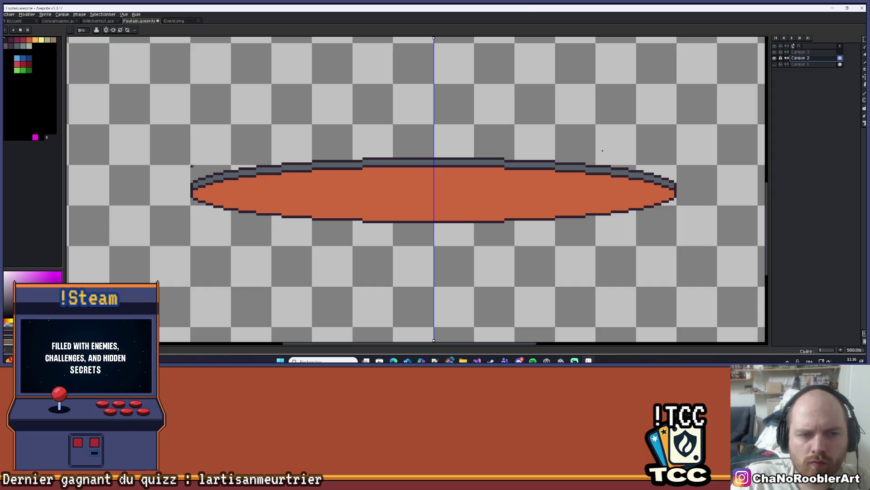
mouse_move(168, 145)
left_mouse_down()
mouse_move(198, 161)
mouse_move(603, 235)
mouse_move(698, 243)
left_mouse_up()
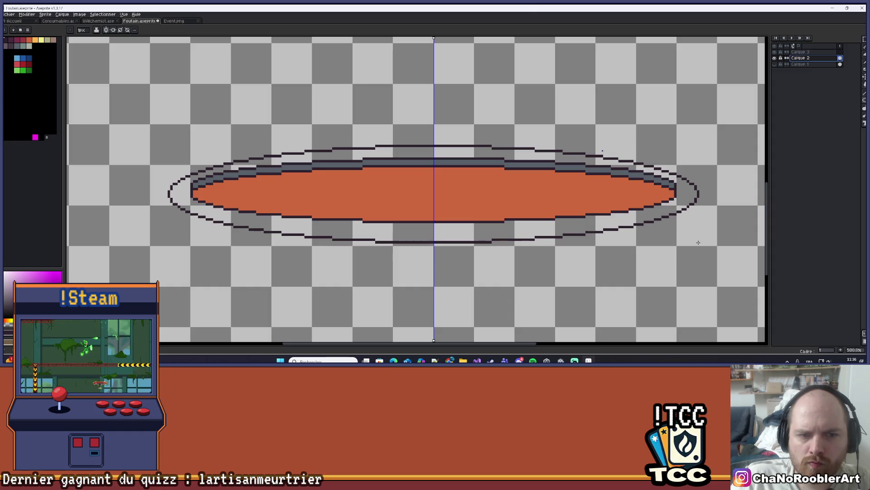
left_click_drag(698, 241, 695, 234)
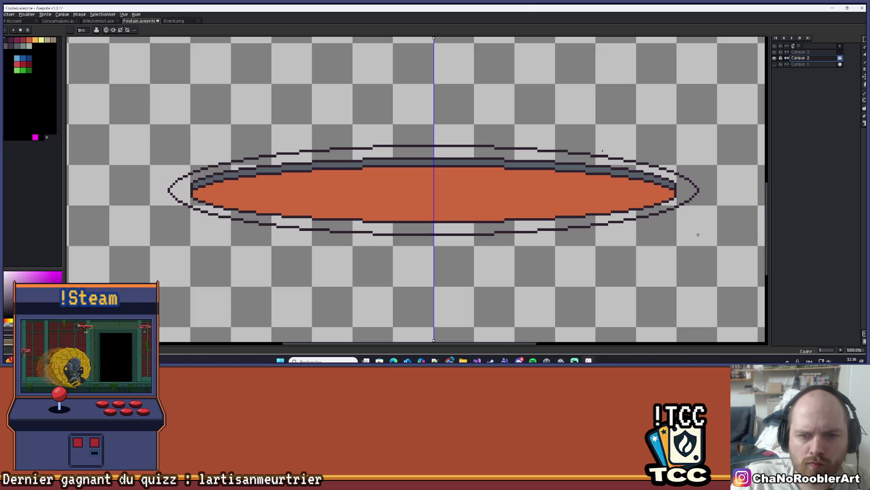
left_click_drag(699, 236, 699, 237)
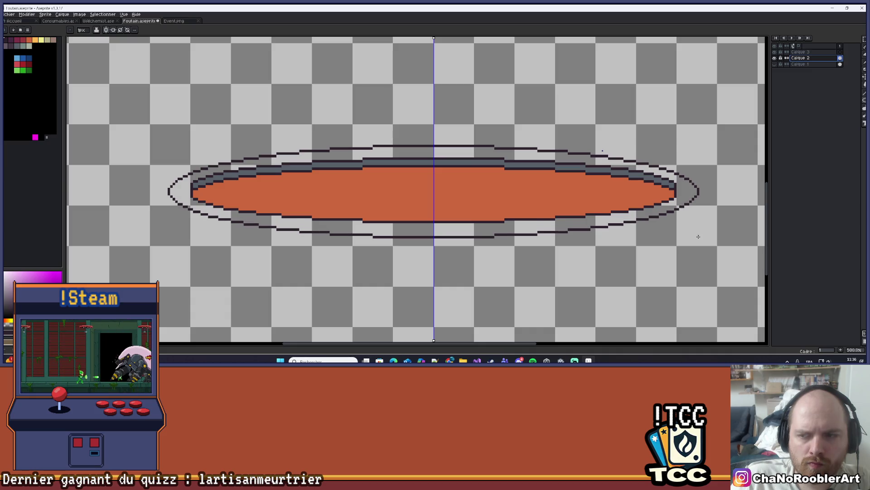
scroll(698, 236, "down", 3)
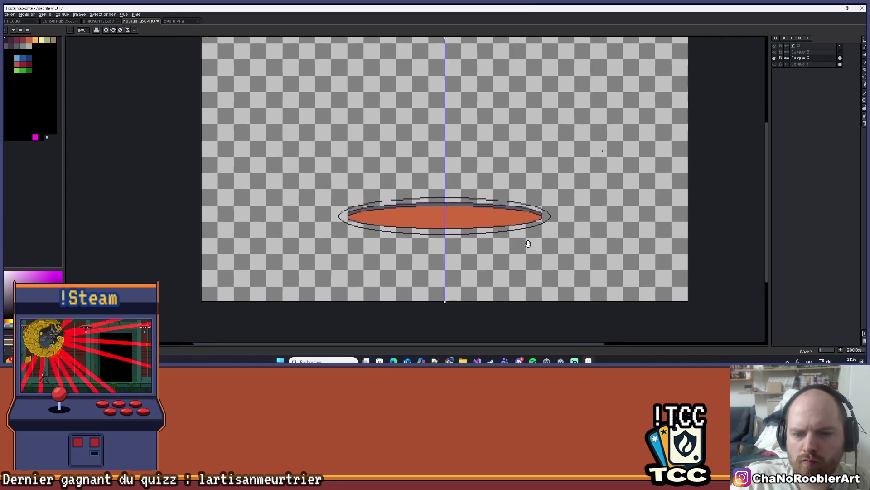
key("ctrl+d")
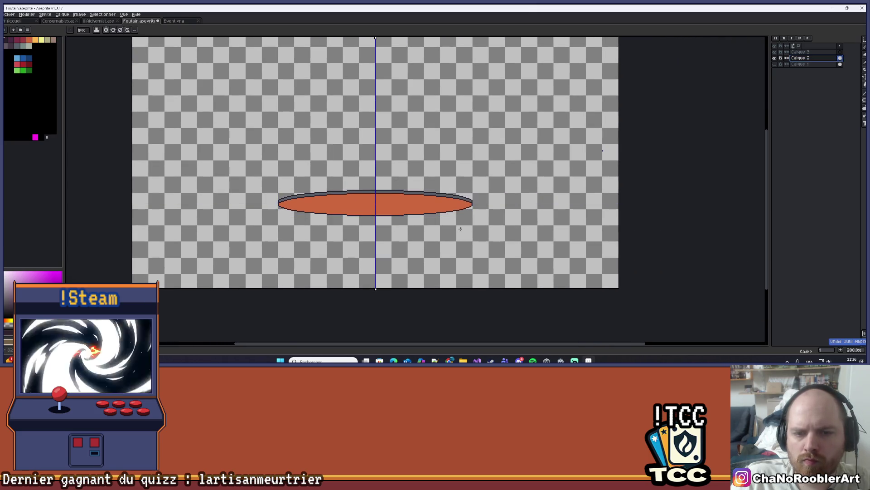
Turn on horizontal symmetry and align its guide with the ellipse's middle
scroll(263, 39, "up", 1)
left_click(113, 32)
key("minus")
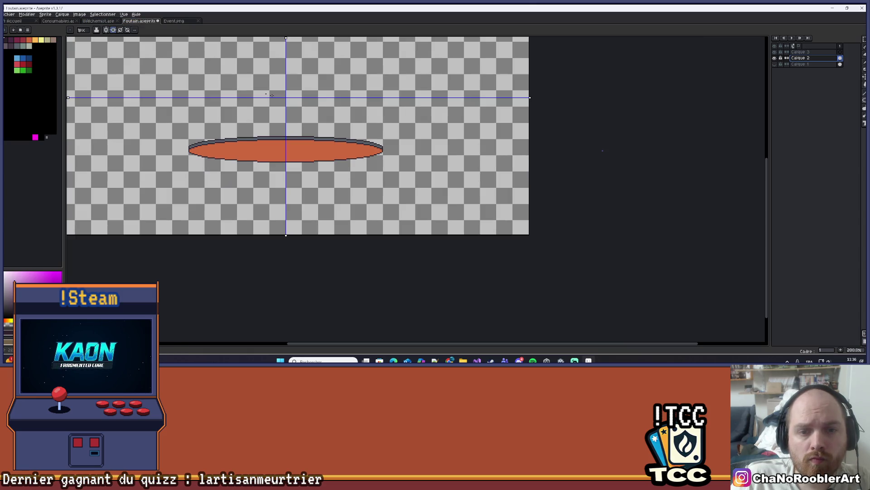
left_click_drag(531, 104, 534, 150)
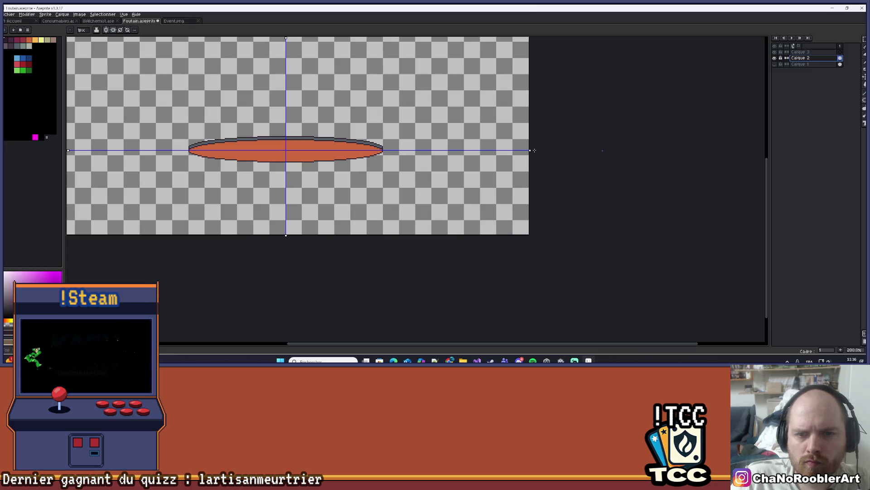
scroll(534, 150, "up", 4)
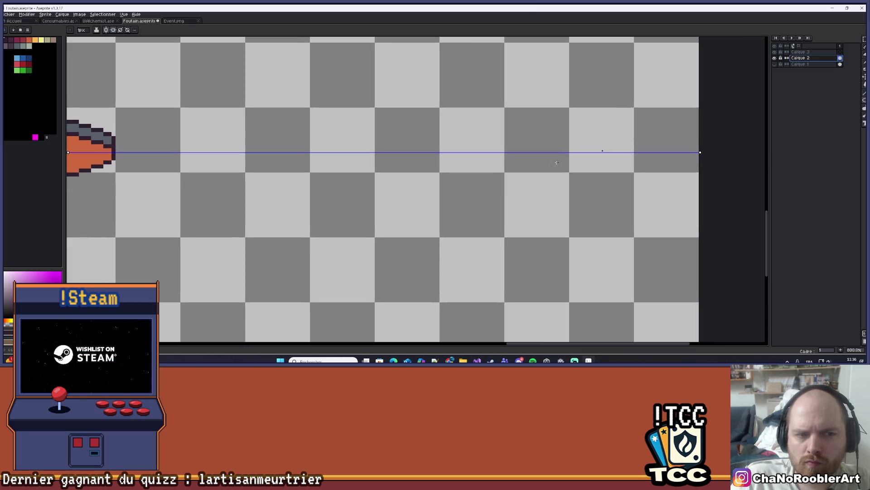
left_click_drag(700, 154, 700, 153)
Draw mirrored ellipse outlines around the orange oval
scroll(457, 165, "down", 6)
scroll(536, 231, "up", 3)
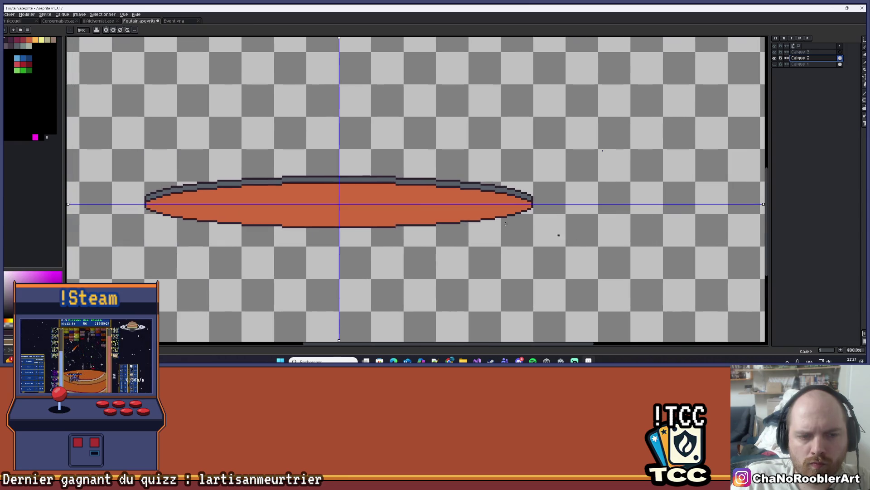
left_click_drag(207, 175, 272, 168)
scroll(200, 157, "up", 1)
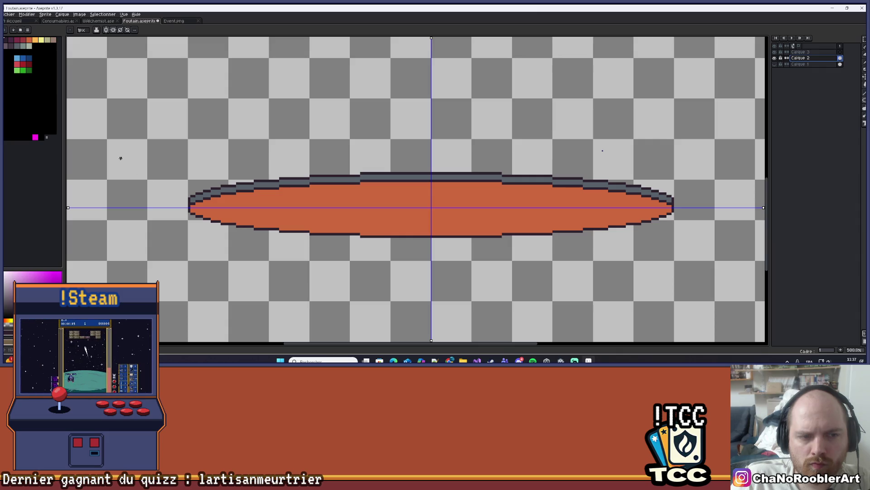
mouse_move(125, 157)
left_mouse_down()
mouse_move(233, 207)
mouse_move(694, 263)
mouse_move(758, 253)
mouse_move(718, 255)
left_mouse_up()
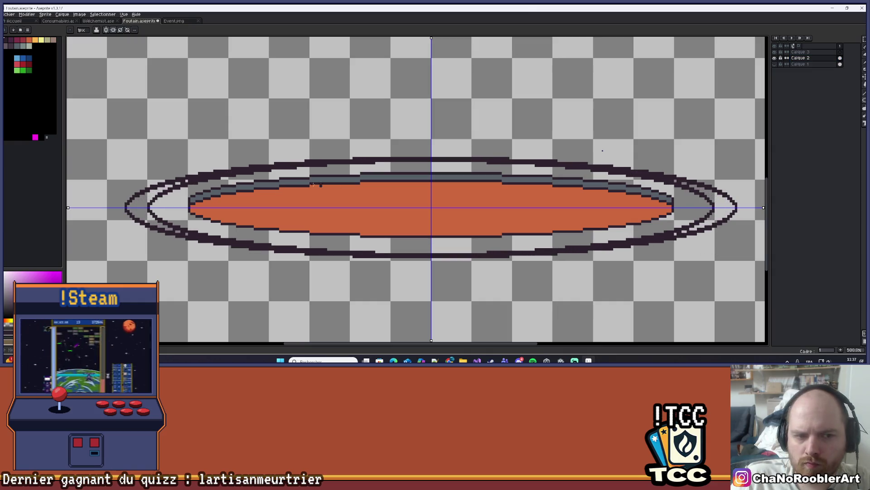
Try redrawing mirrored ellipse outlines around the oval, undoing each attempt
key("ctrl+z")
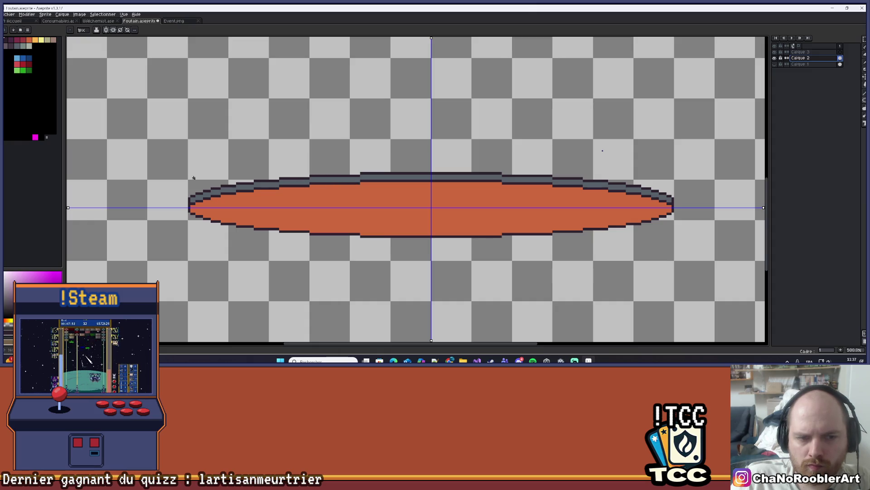
mouse_move(176, 167)
left_mouse_down()
mouse_move(272, 243)
mouse_move(680, 243)
left_mouse_up()
key("ctrl+z")
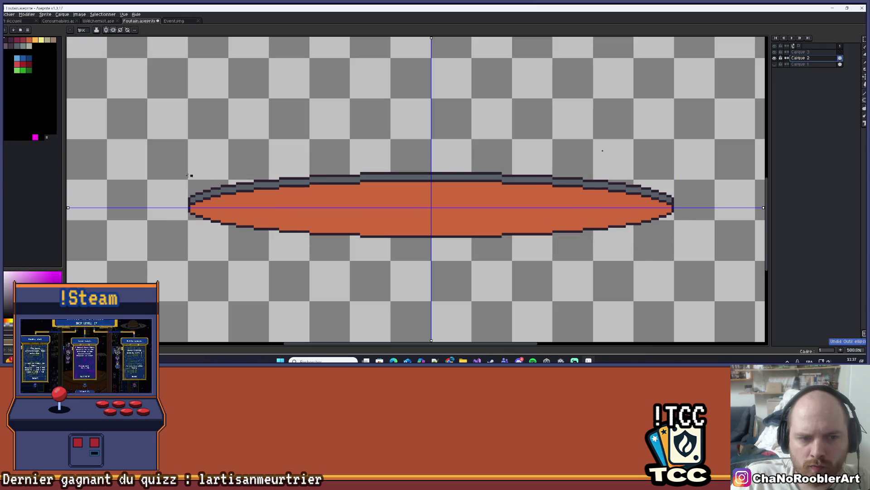
scroll(181, 169, "up", 4)
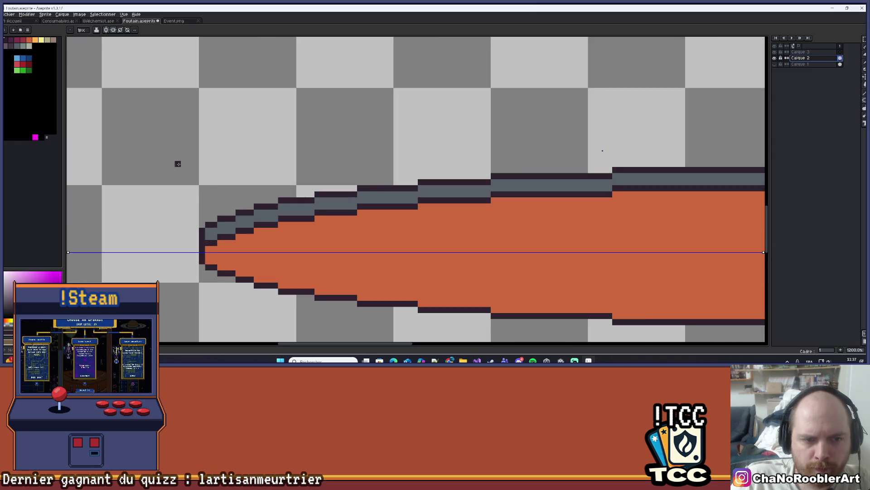
scroll(171, 158, "down", 3)
mouse_move(171, 157)
left_mouse_down()
mouse_move(766, 252)
mouse_move(686, 258)
mouse_move(684, 249)
mouse_move(684, 265)
left_mouse_up()
key("ctrl+z")
Turn off horizontal mirroring and test an outer ellipse, then undo it
scroll(627, 235, "down", 1)
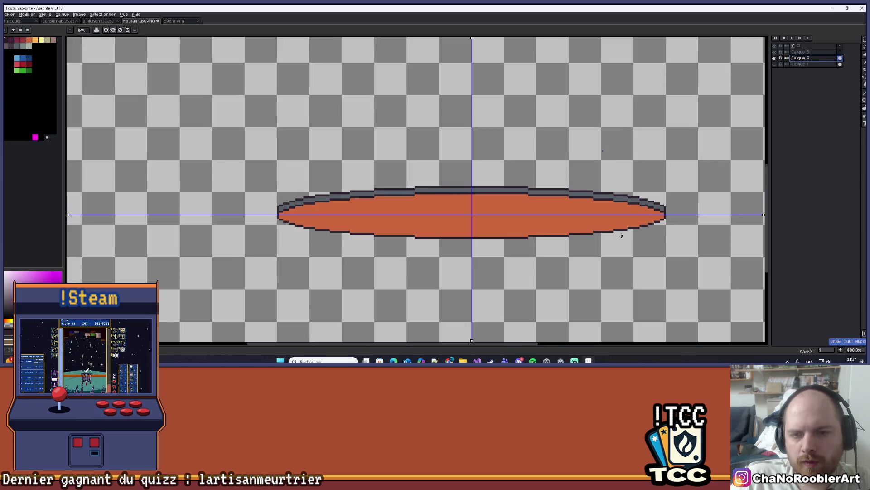
scroll(545, 158, "down", 2)
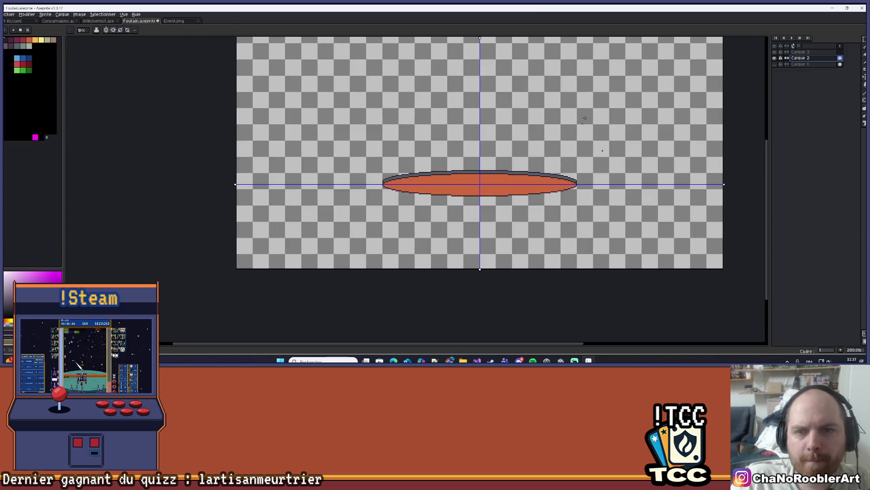
left_click(113, 30)
scroll(331, 182, "up", 4)
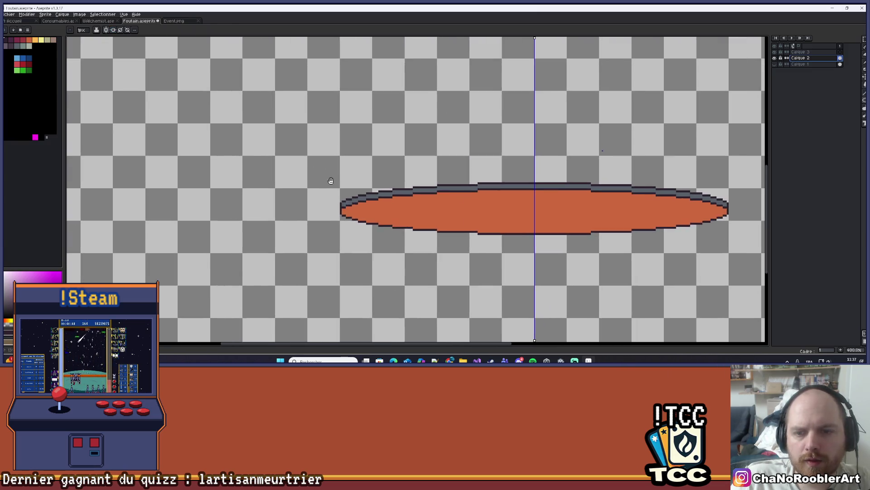
scroll(346, 184, "up", 2)
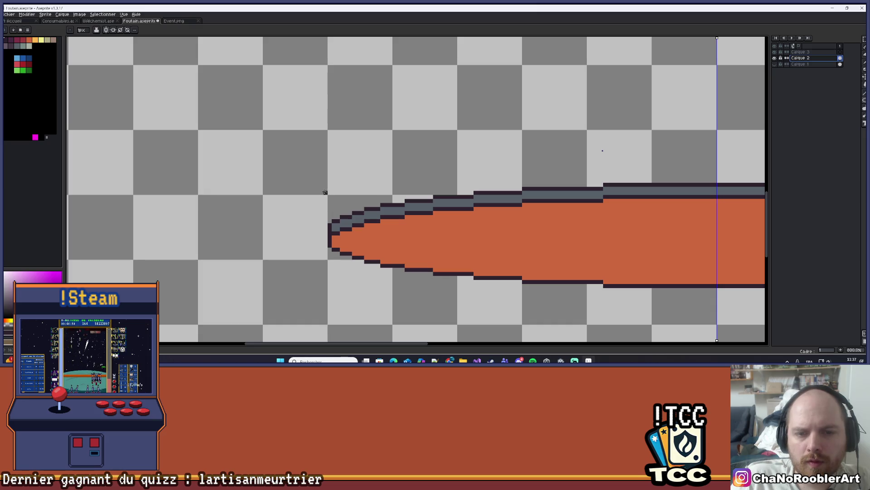
mouse_move(306, 177)
left_mouse_down()
mouse_move(470, 263)
mouse_move(757, 311)
mouse_move(678, 296)
left_mouse_up()
scroll(470, 263, "down", 4)
key("ctrl+z")
Draw a large ellipse outline around the orange oval, making it slightly less tall
left_click_drag(618, 272, 489, 210)
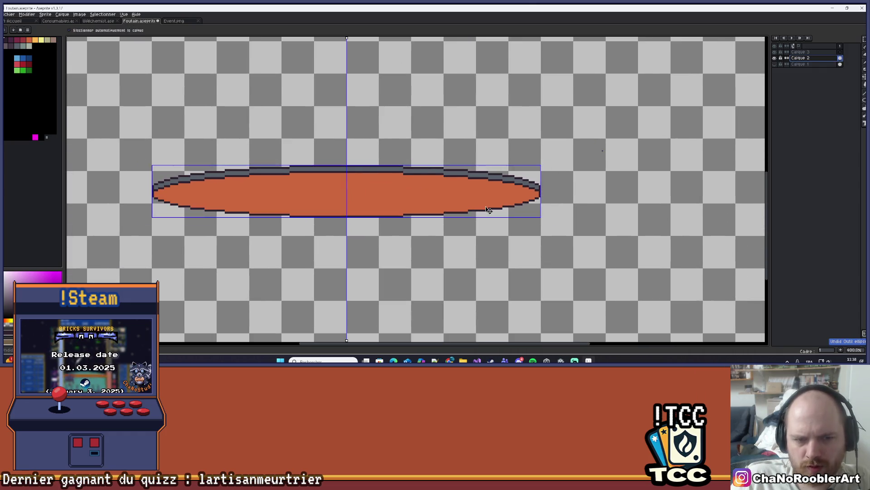
scroll(489, 210, "up", 1)
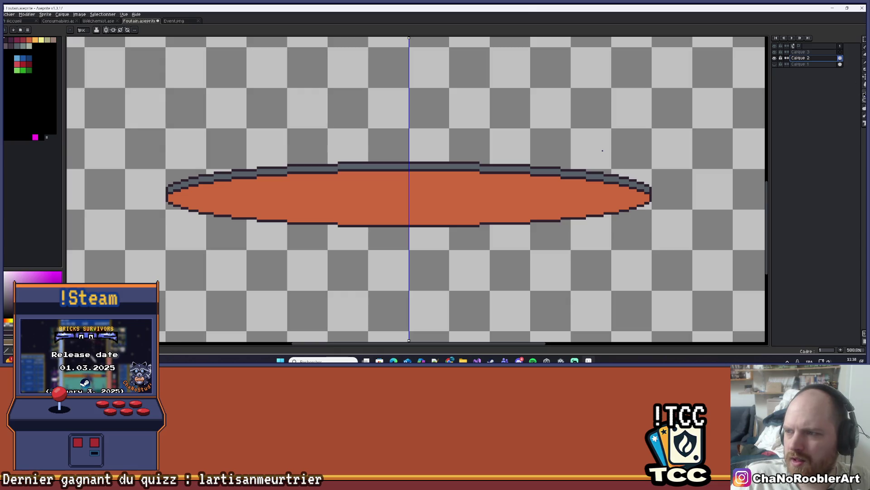
mouse_move(863, 101)
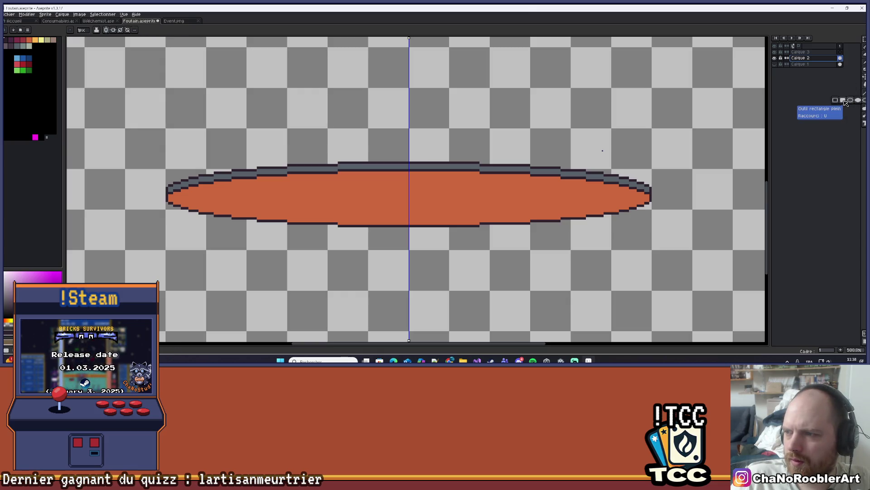
left_click_drag(287, 168, 301, 173)
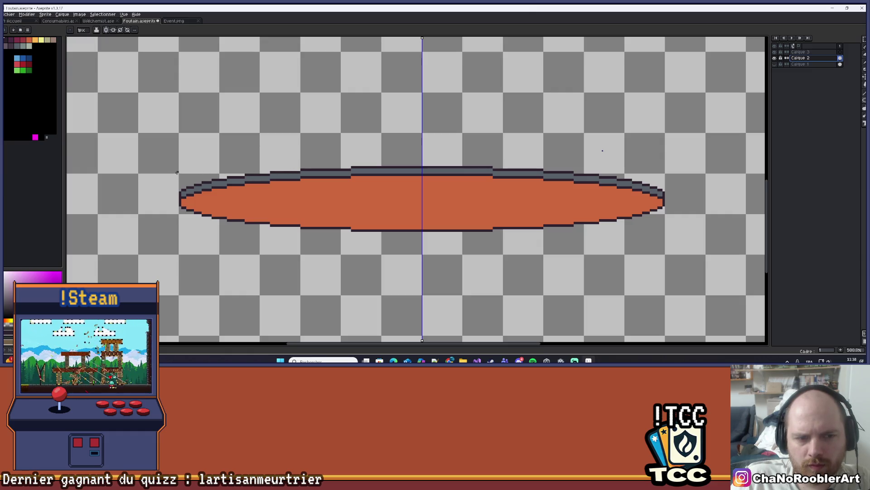
mouse_move(161, 157)
left_mouse_down()
mouse_move(427, 224)
mouse_move(682, 233)
mouse_move(669, 246)
mouse_move(680, 240)
left_mouse_up()
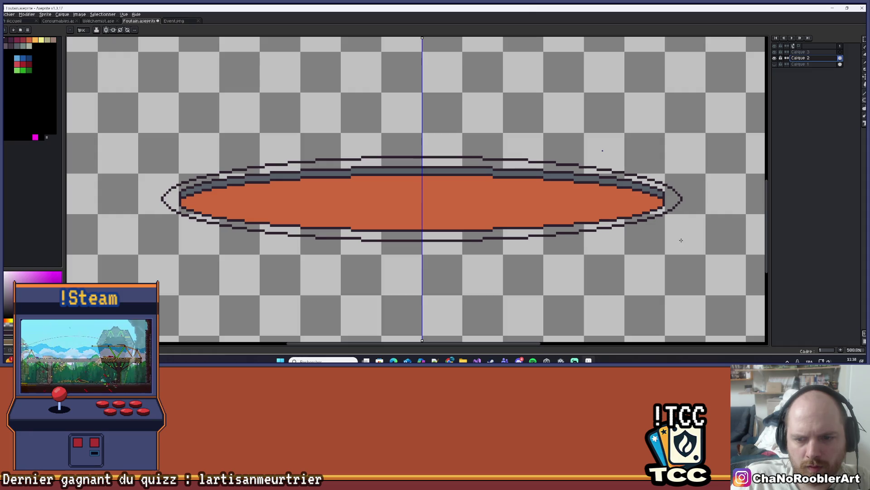
left_click_drag(680, 240, 681, 243)
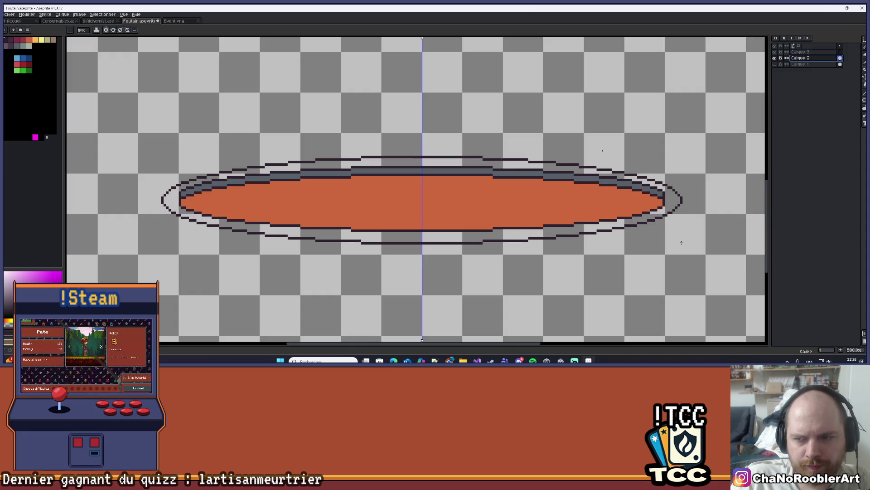
Bucket-fill the band between the two ellipse outlines with grey-green
scroll(621, 259, "down", 2)
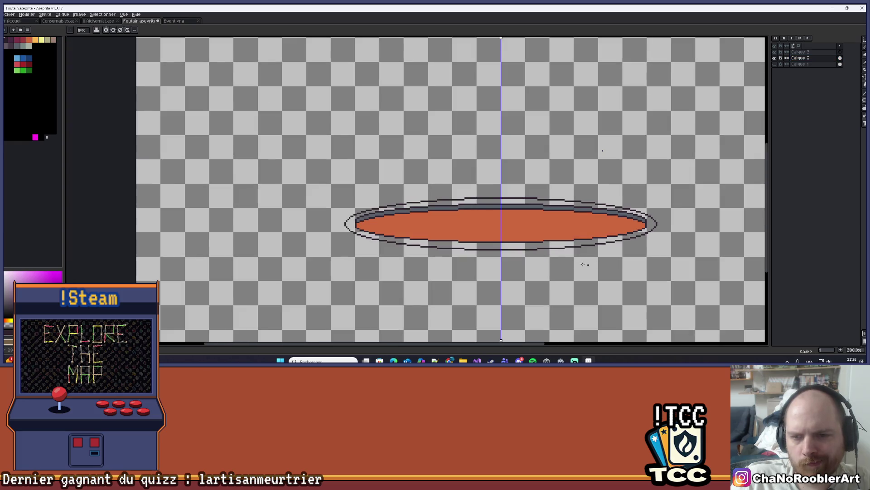
left_click_drag(591, 264, 466, 238)
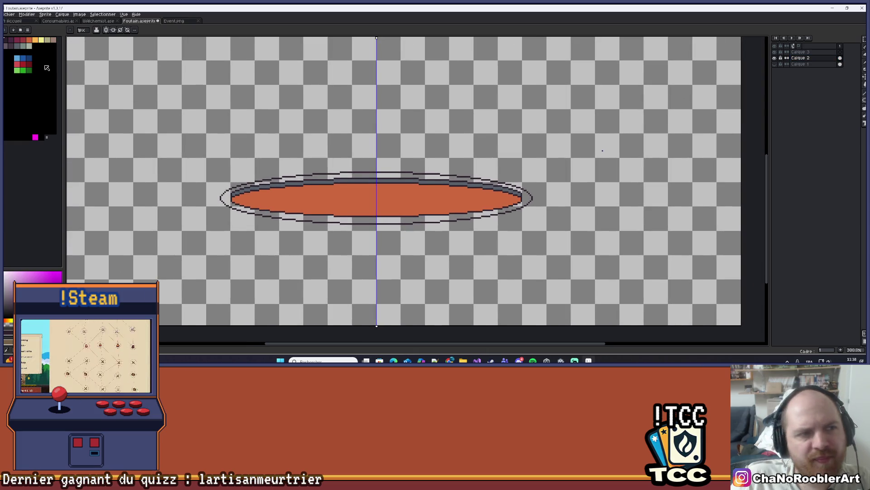
left_click(26, 46)
scroll(196, 160, "up", 1)
key("g")
left_click(235, 206)
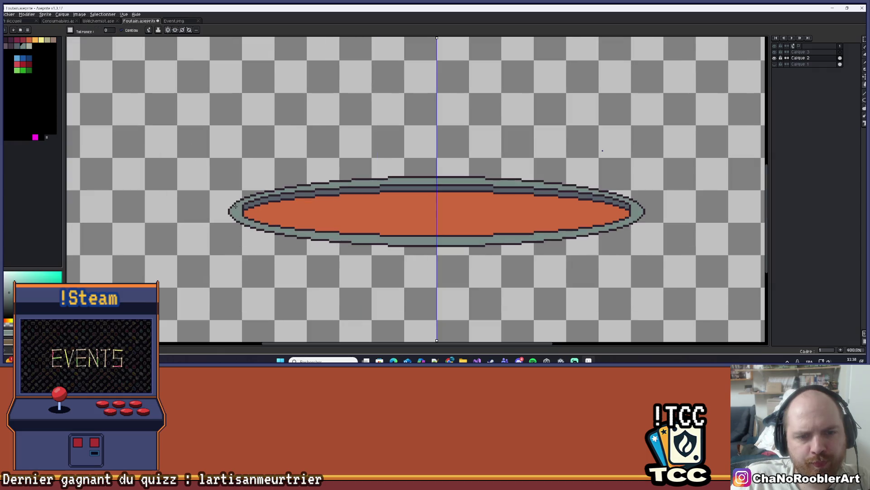
scroll(245, 204, "down", 2)
scroll(392, 234, "down", 2)
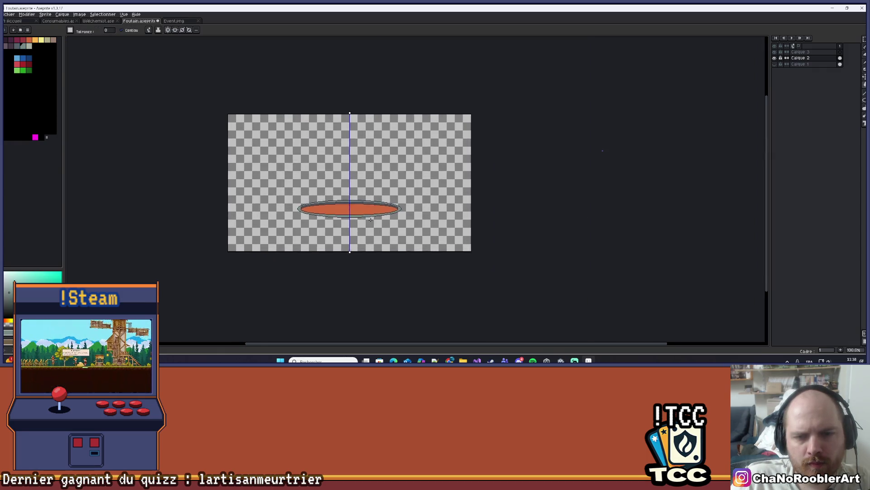
scroll(376, 223, "up", 3)
Toggle Calque 2's visibility to check the rim fill, then return to the Pencil
mouse_move(368, 216)
left_mouse_down()
mouse_move(405, 229)
mouse_move(493, 229)
left_mouse_up()
scroll(294, 219, "up", 1)
left_click_drag(295, 219, 311, 215)
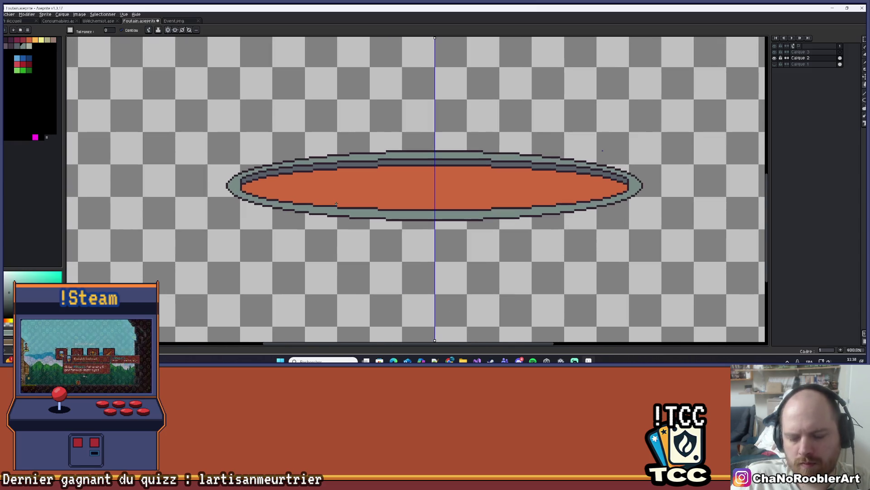
key("b")
scroll(228, 208, "up", 1)
scroll(227, 208, "up", 2)
key("m")
scroll(322, 236, "down", 2)
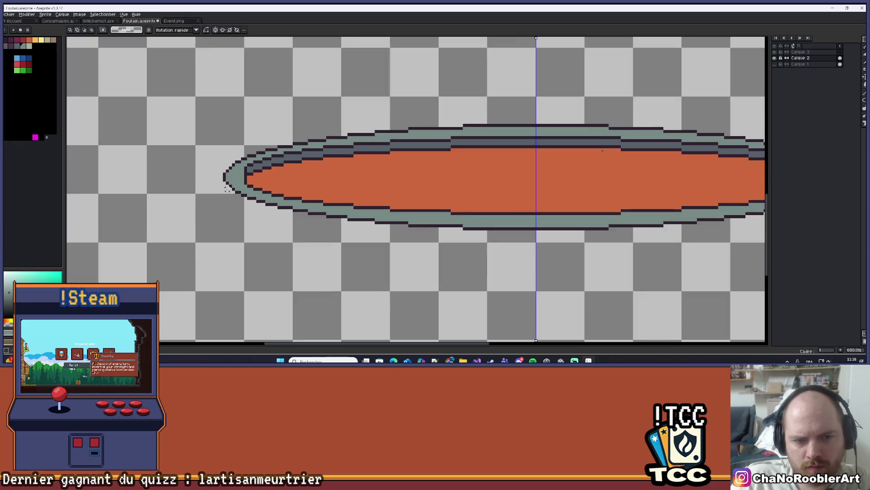
scroll(322, 236, "up", 1)
scroll(183, 172, "down", 1)
left_click(775, 58)
left_click(775, 58)
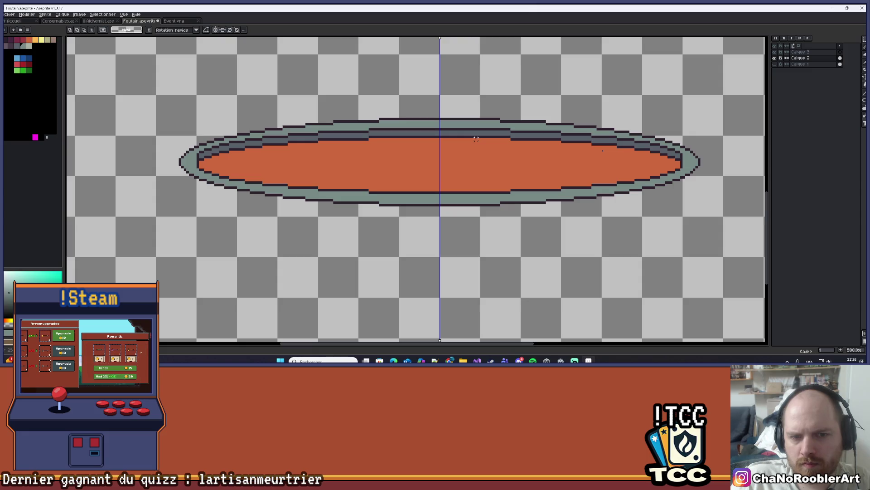
scroll(299, 149, "right", 1)
scroll(190, 173, "left", 1)
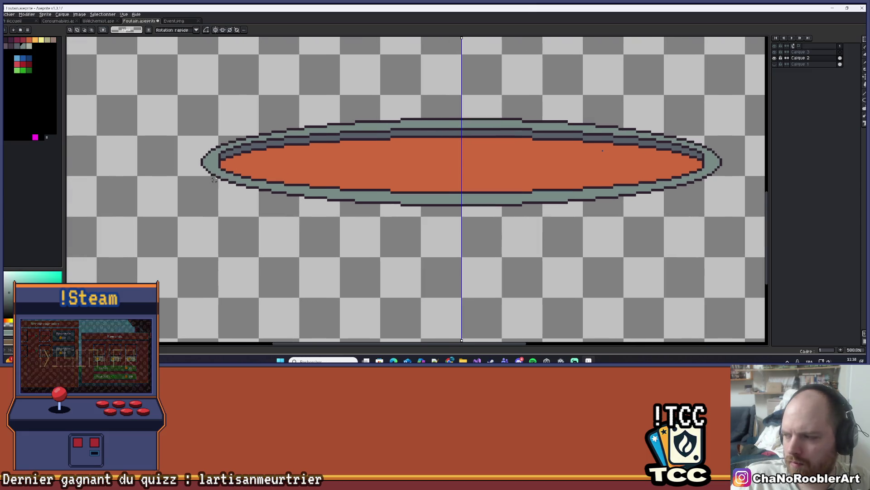
scroll(202, 161, "up", 1)
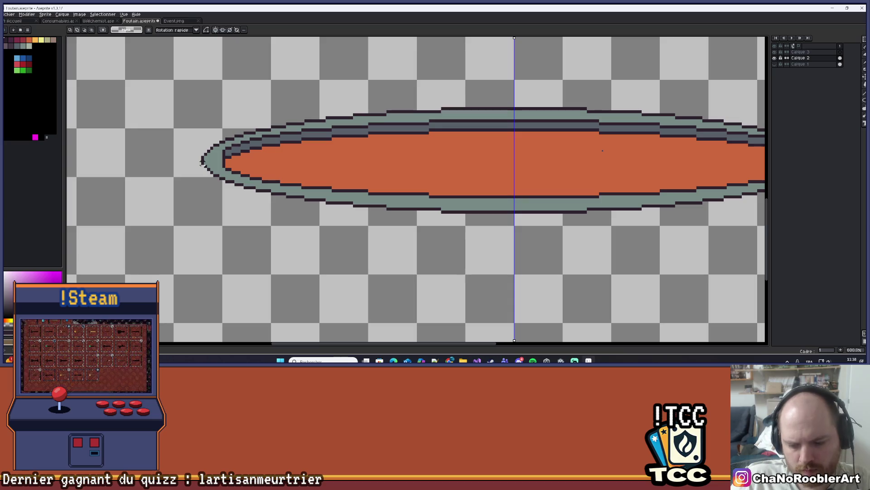
key("b")
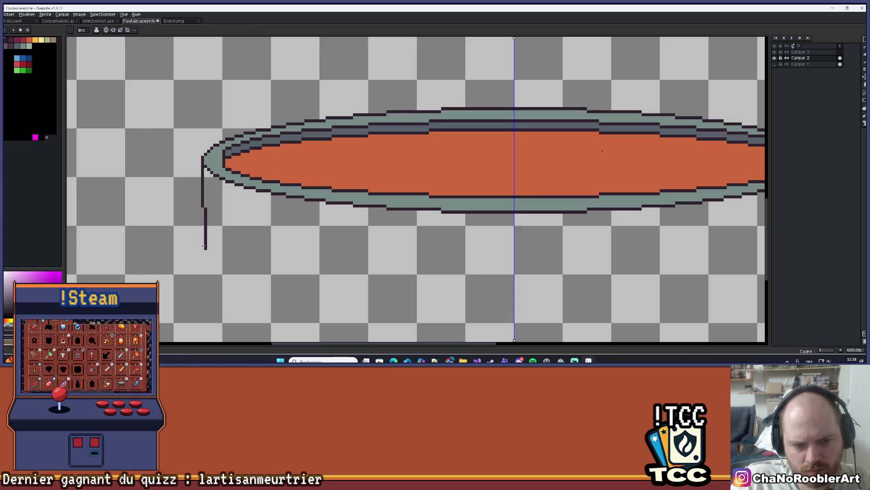
Draw lines along the bowl's bottom, then undo the stray horizontal line
left_click_drag(203, 246, 563, 252)
scroll(563, 251, "down", 4)
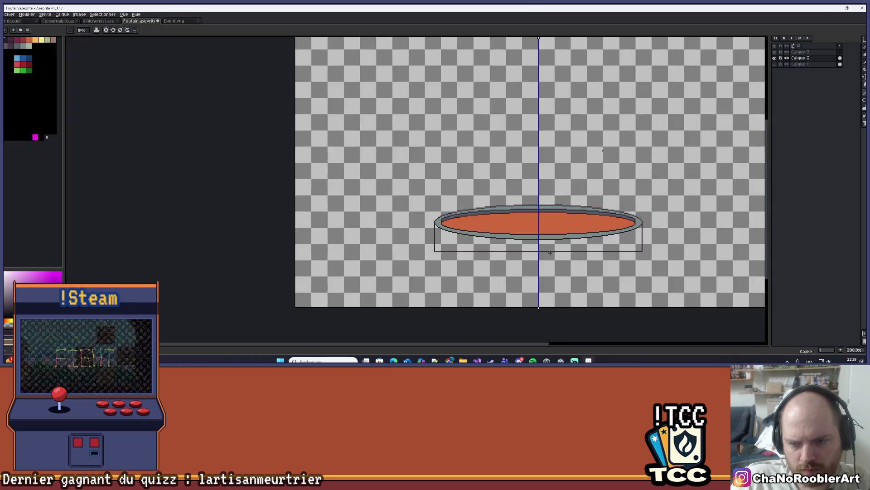
scroll(385, 228, "up", 3)
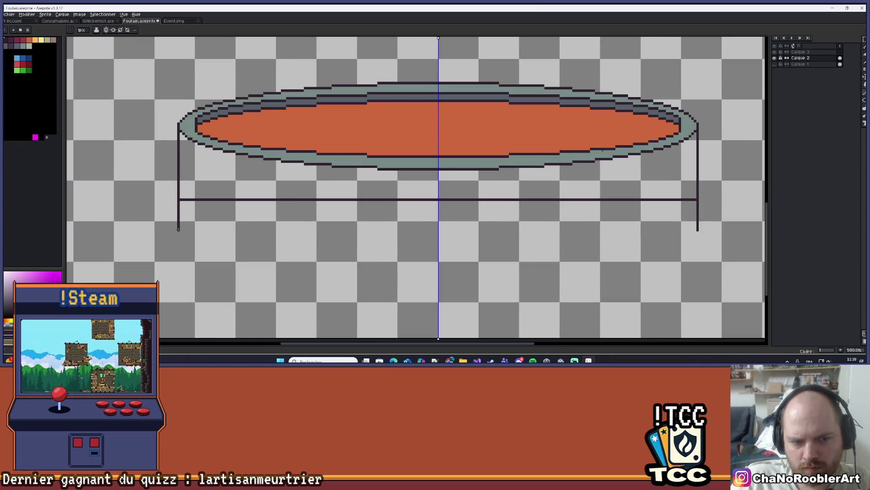
left_click_drag(178, 232, 500, 230)
scroll(452, 247, "down", 4)
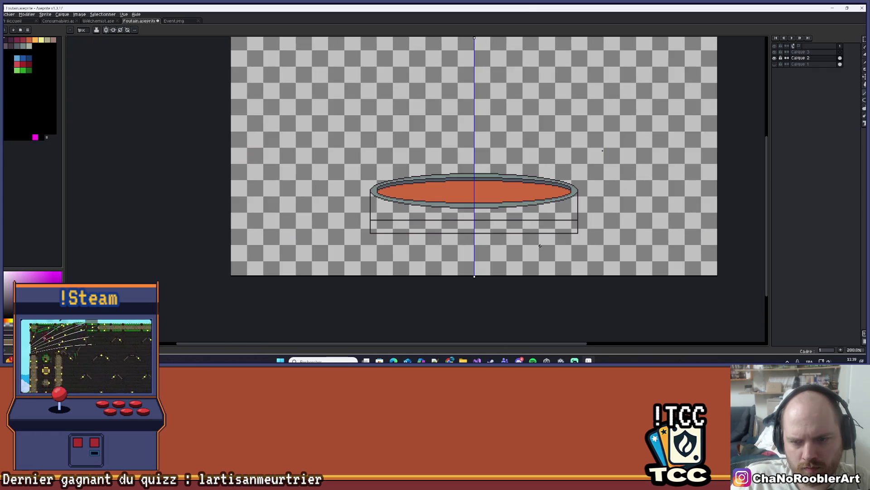
mouse_move(452, 247)
left_mouse_down()
mouse_move(416, 214)
mouse_move(378, 204)
left_mouse_up()
scroll(361, 185, "up", 4)
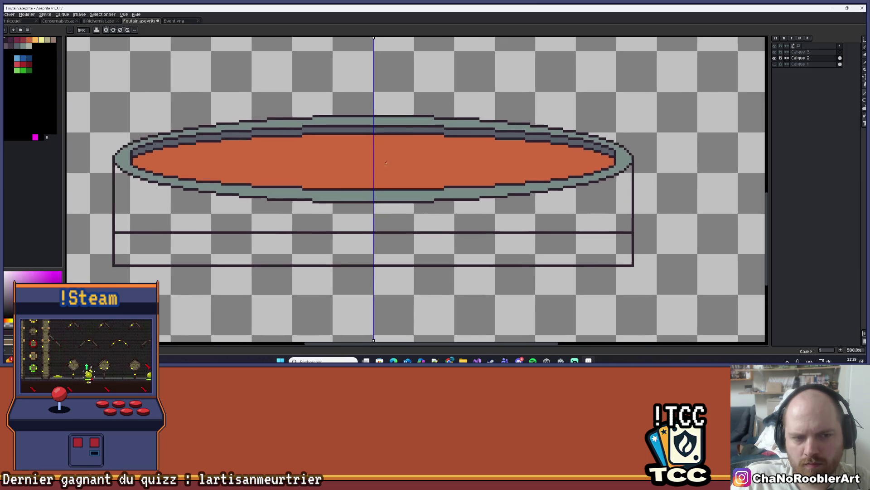
key("b")
key("ctrl+z")
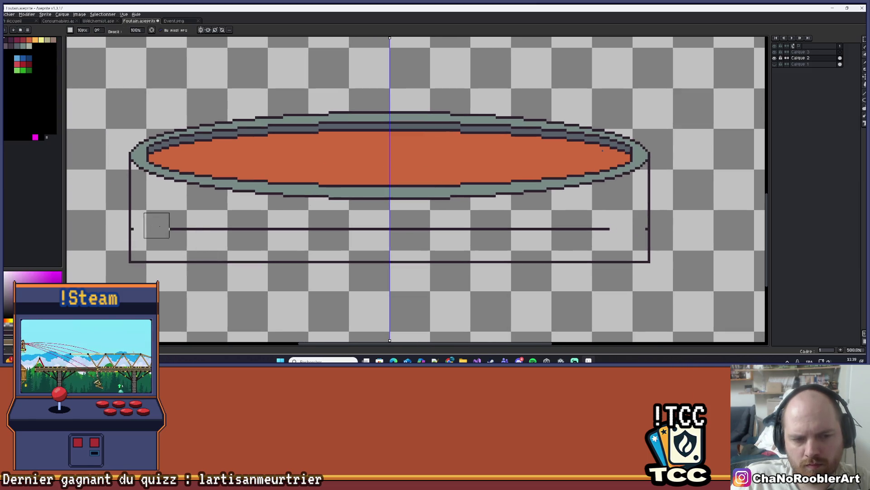
key("ctrl+z")
key("ctrl+z")
key("ctrl+z")
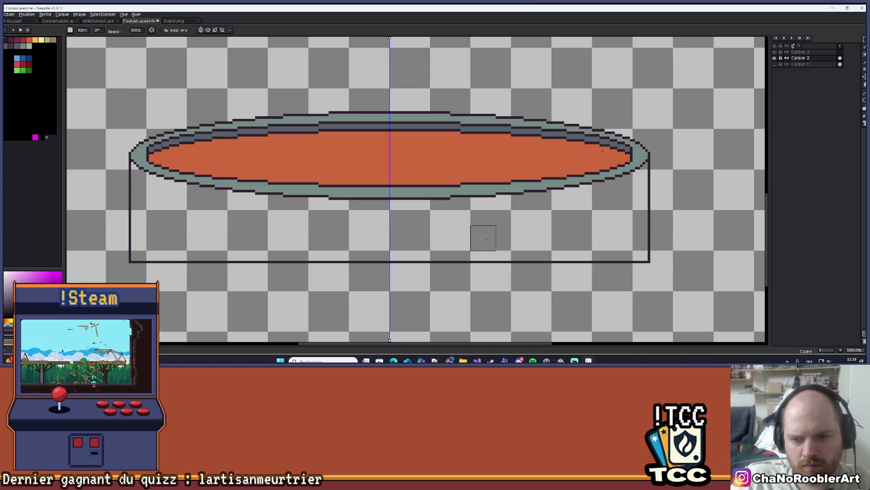
Select the ellipse's lower half with Rectangular Marquee and drag a copy downward
left_click(865, 41)
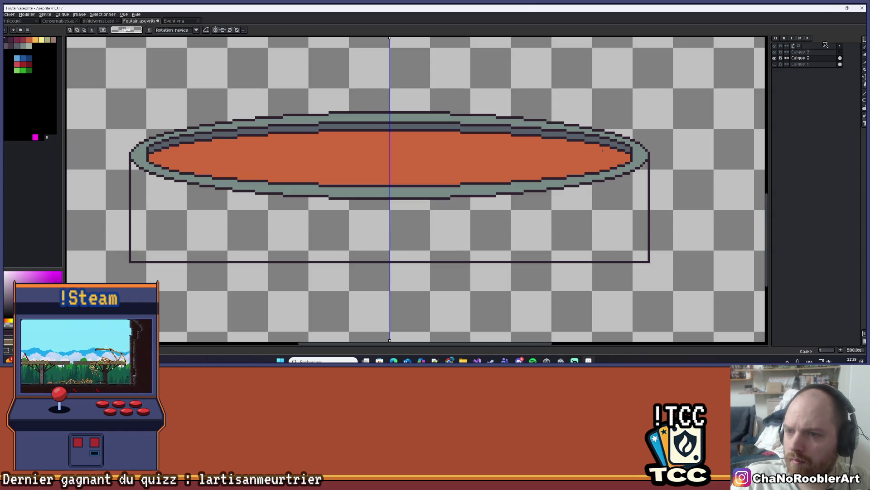
left_click(830, 40)
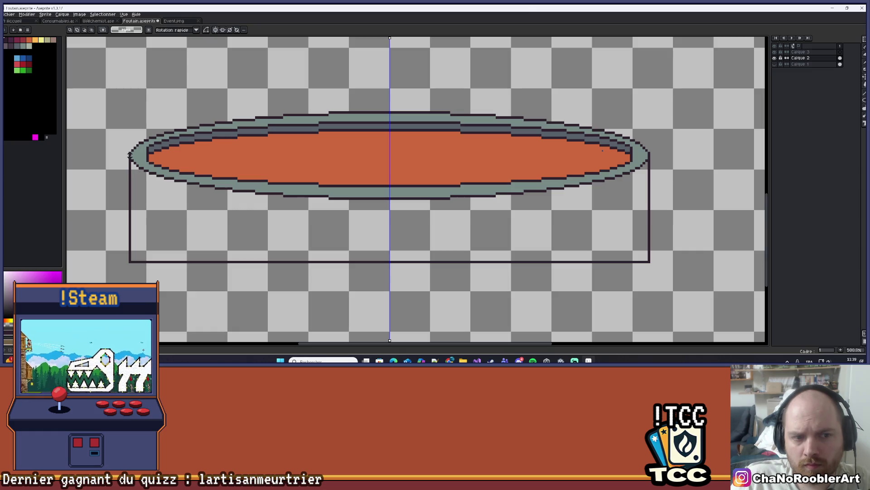
mouse_move(131, 159)
left_mouse_down()
mouse_move(426, 189)
mouse_move(649, 229)
left_mouse_up()
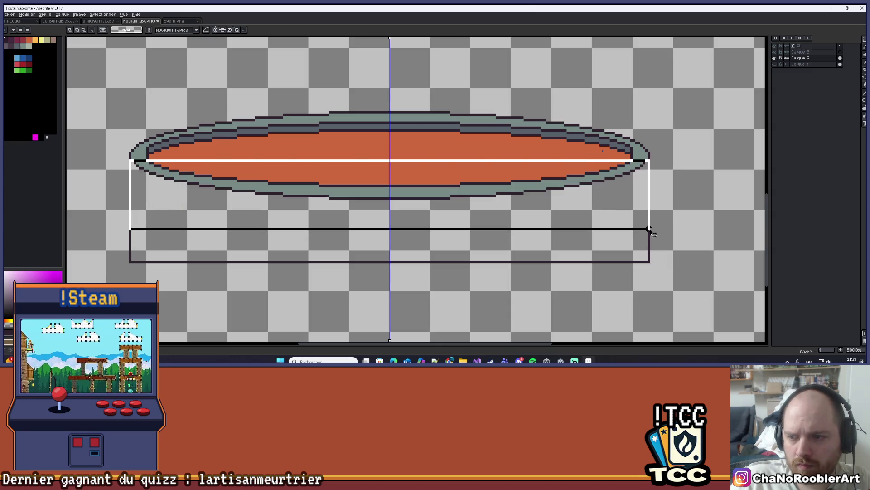
mouse_move(599, 220)
left_mouse_down()
mouse_move(599, 320)
mouse_move(599, 285)
left_mouse_up()
Commit the copy and erase its stray left line and orange fill, leaving a thin curve
key("b")
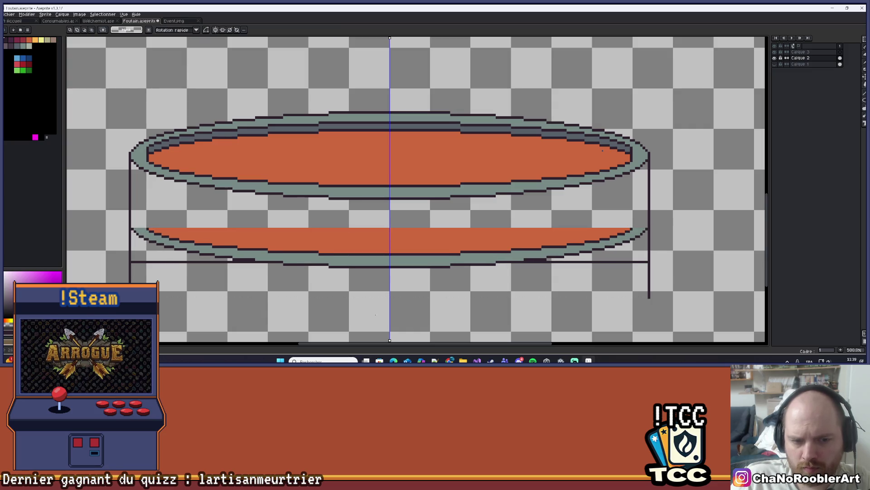
scroll(317, 297, "up", 2)
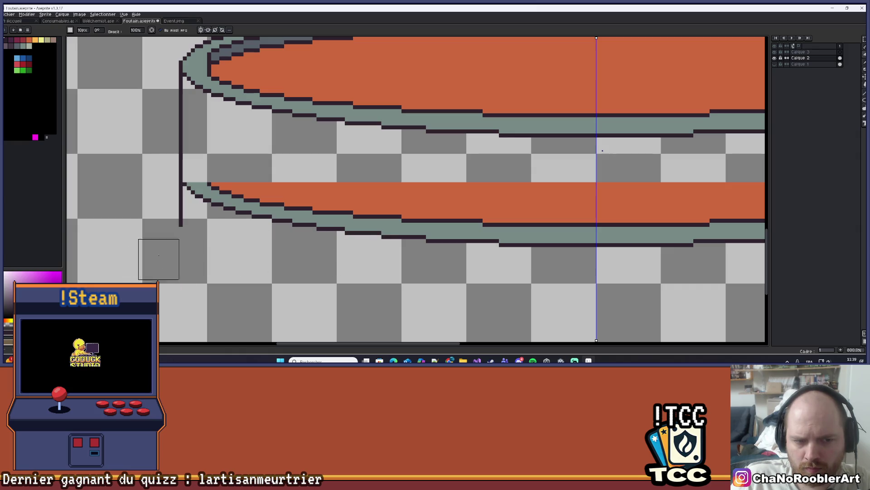
left_click_drag(161, 139, 170, 165)
left_click_drag(167, 128, 175, 180)
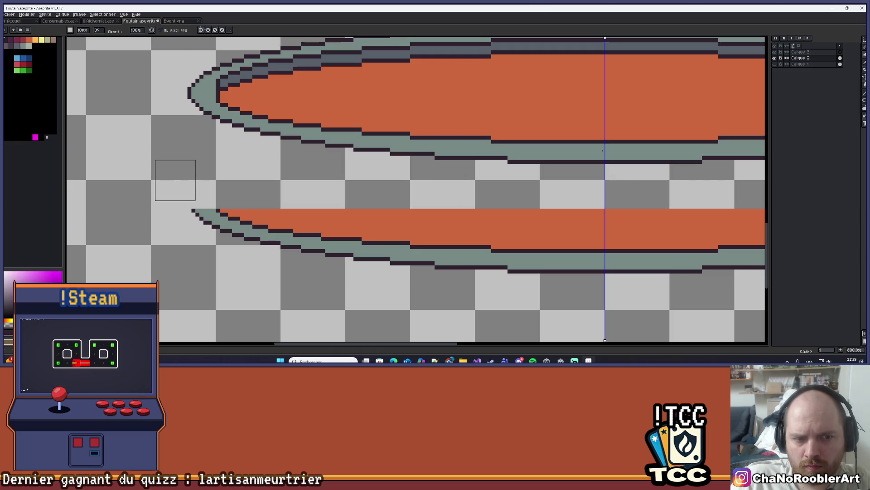
scroll(175, 180, "down", 4)
scroll(235, 190, "up", 2)
mouse_move(281, 199)
left_mouse_down()
mouse_move(334, 190)
mouse_move(250, 201)
mouse_move(290, 210)
mouse_move(268, 217)
left_mouse_up()
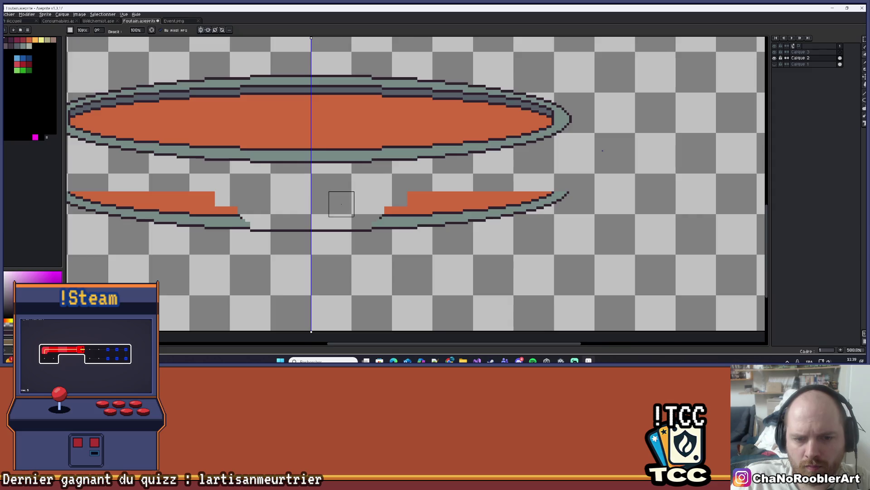
scroll(340, 202, "down", 3)
scroll(328, 210, "up", 5)
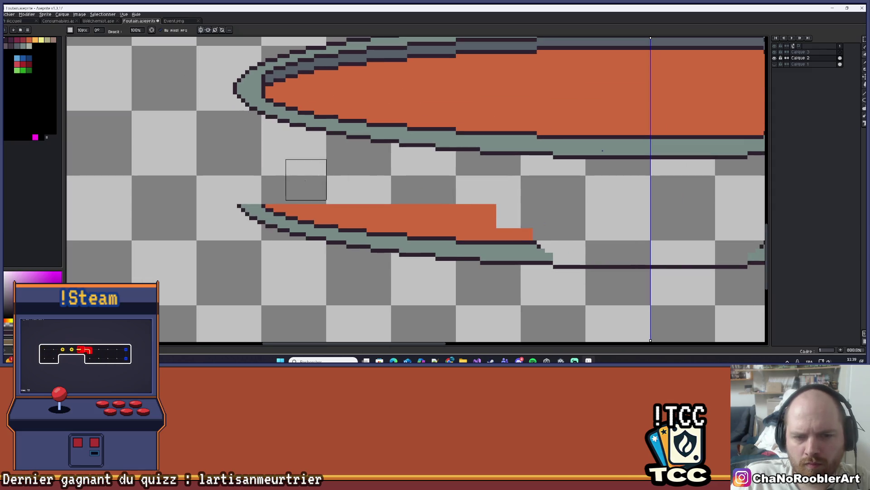
left_click_drag(294, 190, 415, 223)
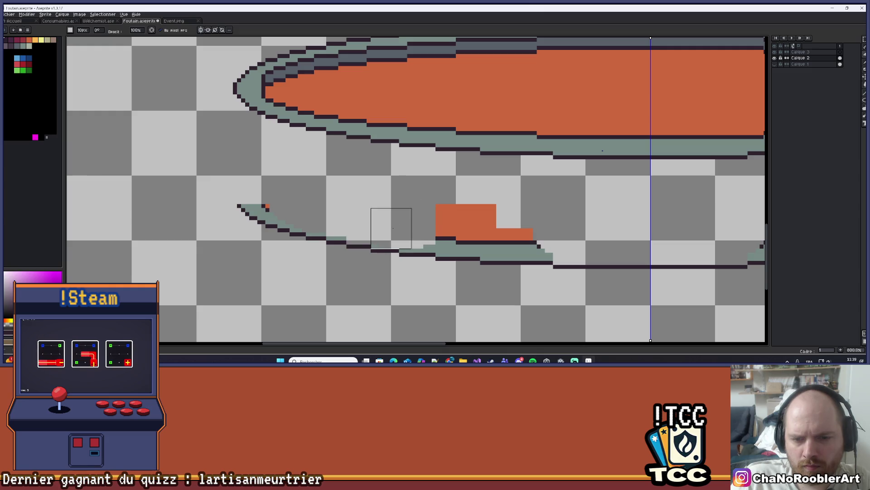
mouse_move(420, 229)
left_mouse_down()
mouse_move(469, 230)
mouse_move(460, 210)
mouse_move(458, 233)
mouse_move(458, 218)
mouse_move(505, 241)
mouse_move(525, 235)
mouse_move(499, 241)
left_mouse_up()
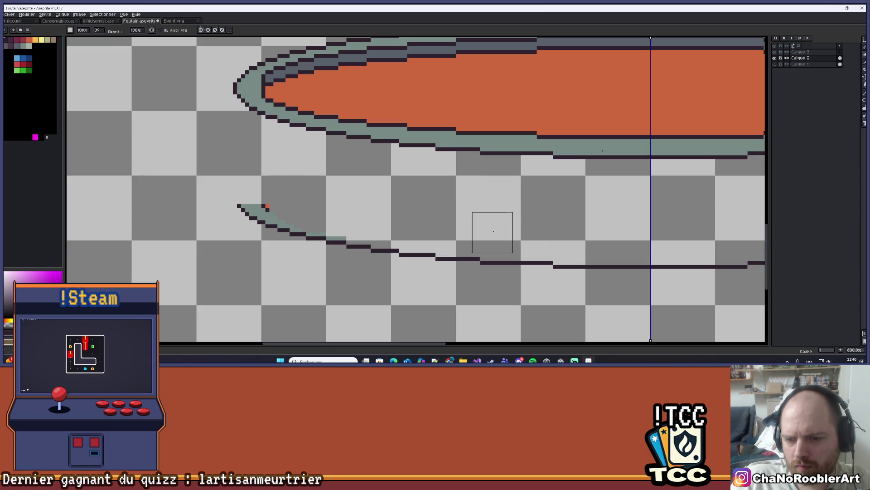
mouse_move(270, 184)
left_mouse_down()
mouse_move(261, 188)
mouse_move(270, 193)
left_mouse_up()
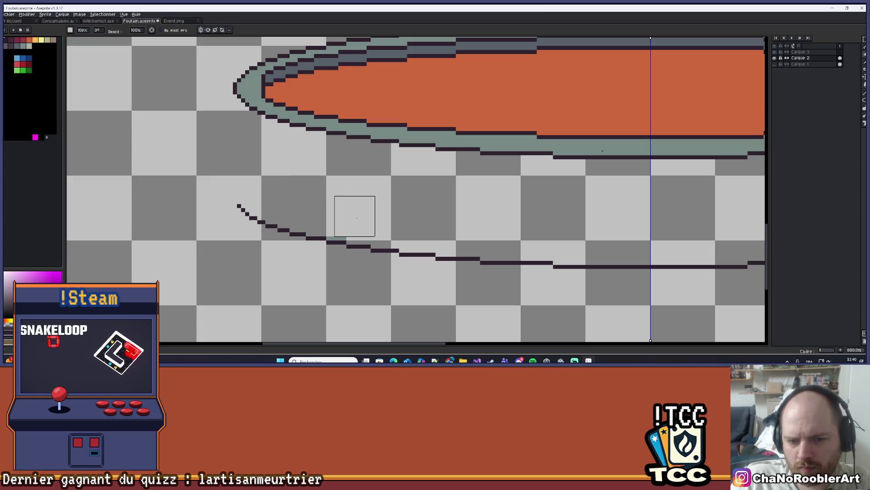
Draw mirrored vertical side walls joining the rim to the bottom curve, then sample slate grey
left_click_drag(326, 218, 373, 229)
key("alt")
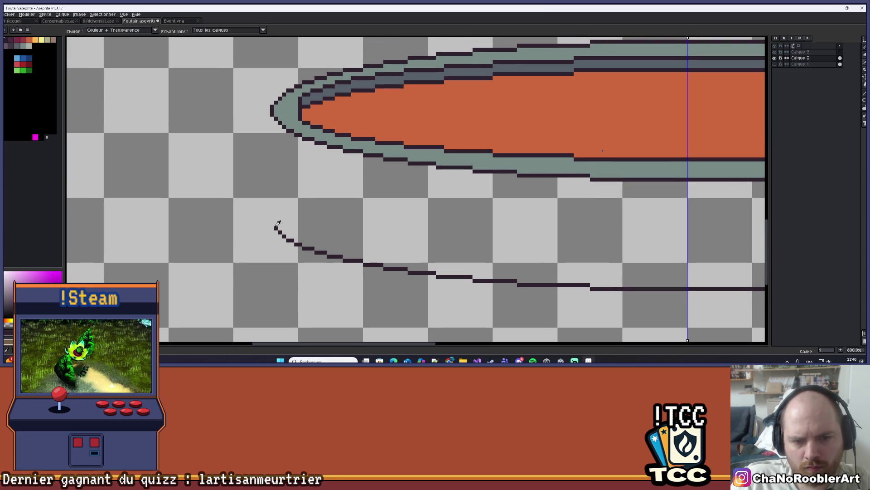
key("b")
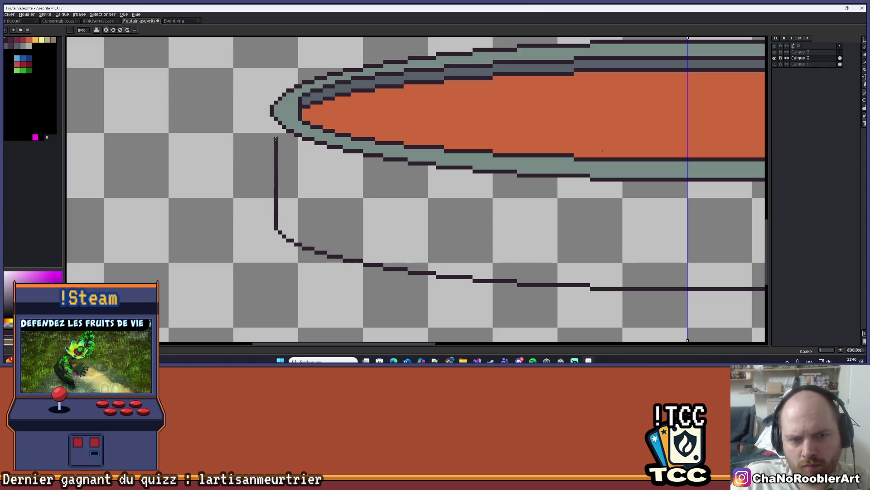
left_click(274, 118, "shift")
key("ctrl+z")
left_click_drag(273, 118, 274, 227)
scroll(305, 218, "down", 7)
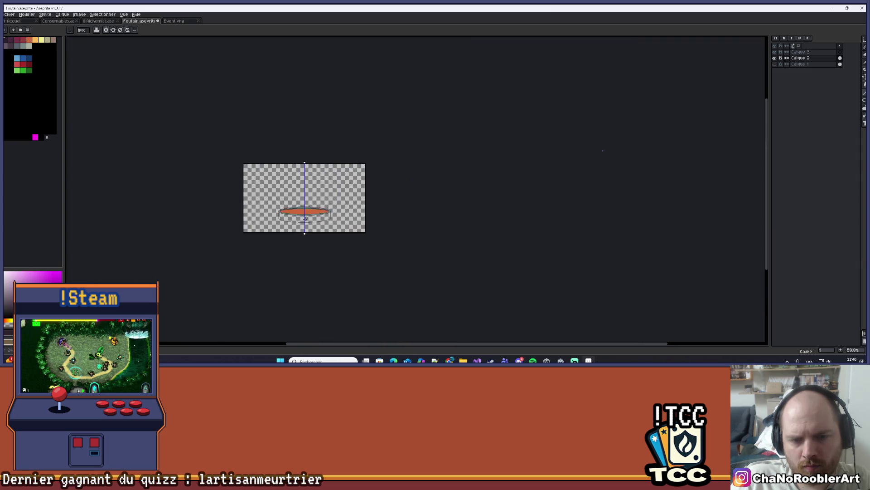
scroll(305, 218, "up", 4)
key("i")
left_click(310, 151)
Bucket-fill the basin's side wall with slate grey
key("g")
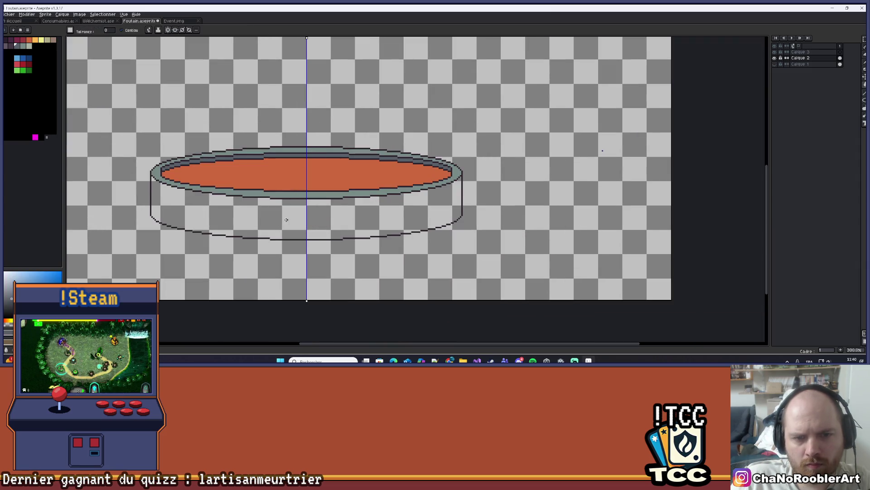
left_click(224, 211)
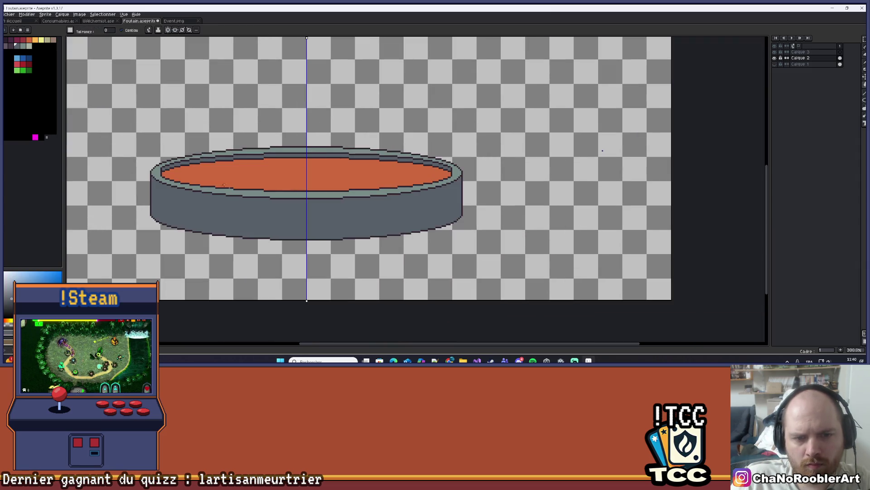
left_click(29, 46)
left_click(264, 228)
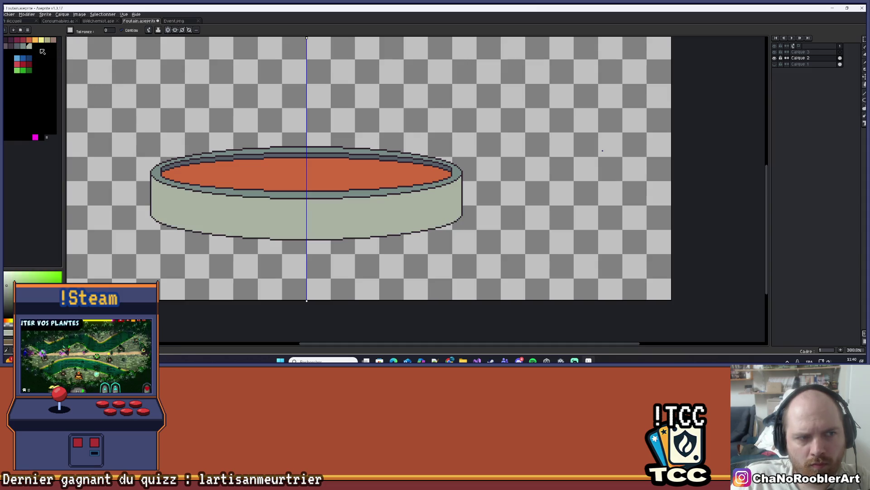
left_click(22, 45)
left_click(205, 199)
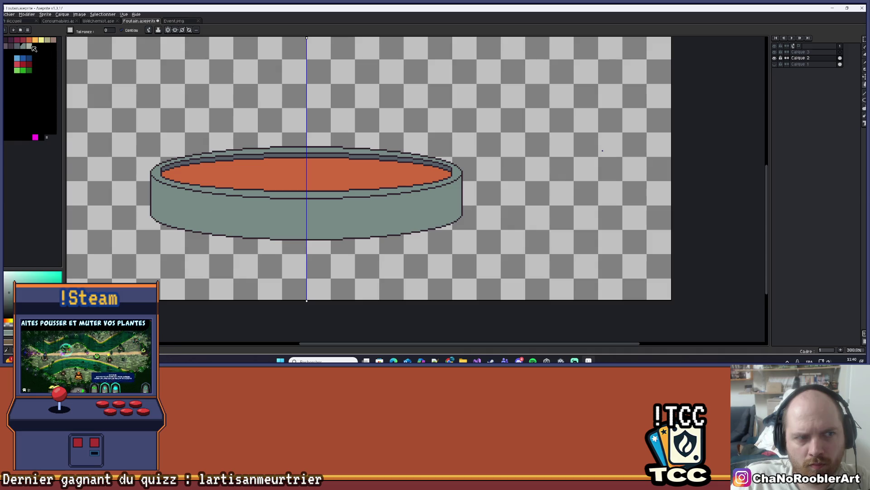
Fill the basin rim with a light grey-green
left_click(29, 47)
left_click(262, 197)
scroll(277, 188, "down", 3)
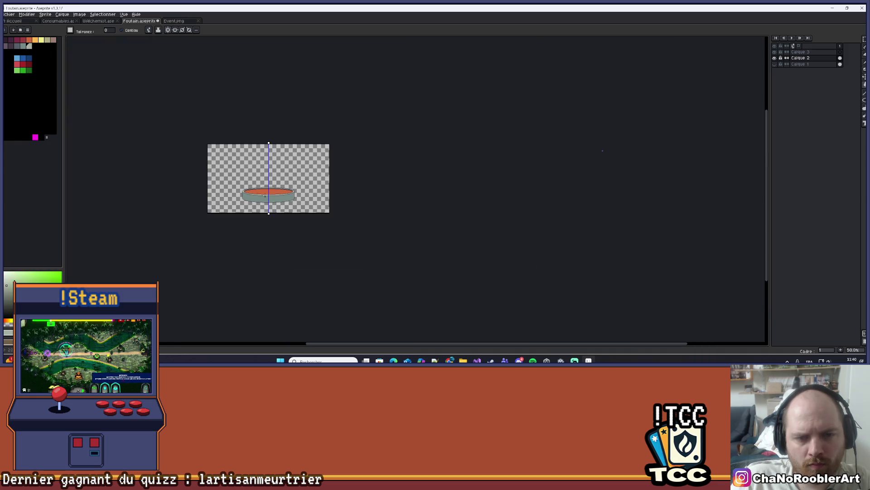
scroll(281, 185, "up", 3)
scroll(310, 206, "down", 1)
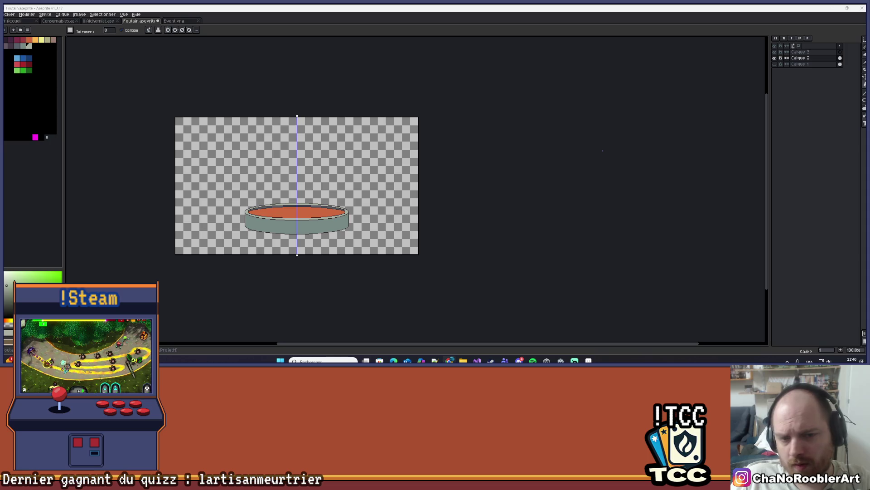
scroll(269, 211, "up", 2)
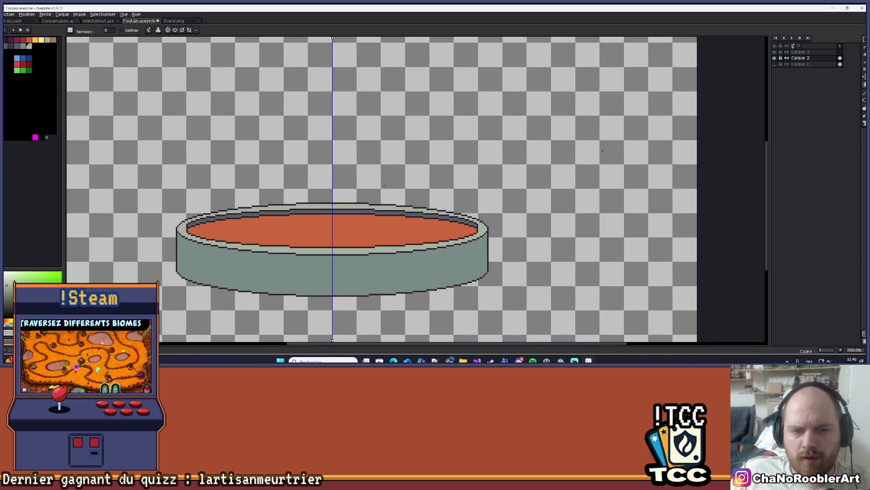
scroll(384, 186, "down", 2)
left_click_drag(384, 187, 337, 194)
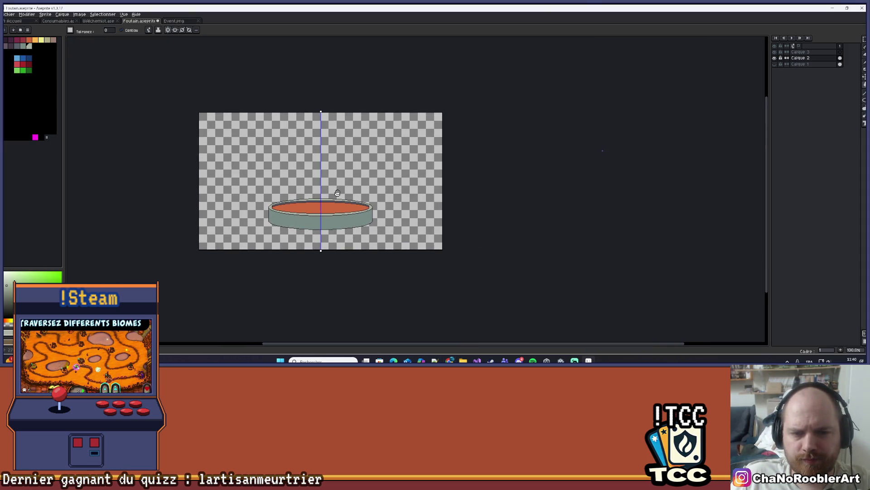
Zoom in on the basin and darken a pixel at the rim's left end with the sampled outline colour
scroll(308, 204, "up", 2)
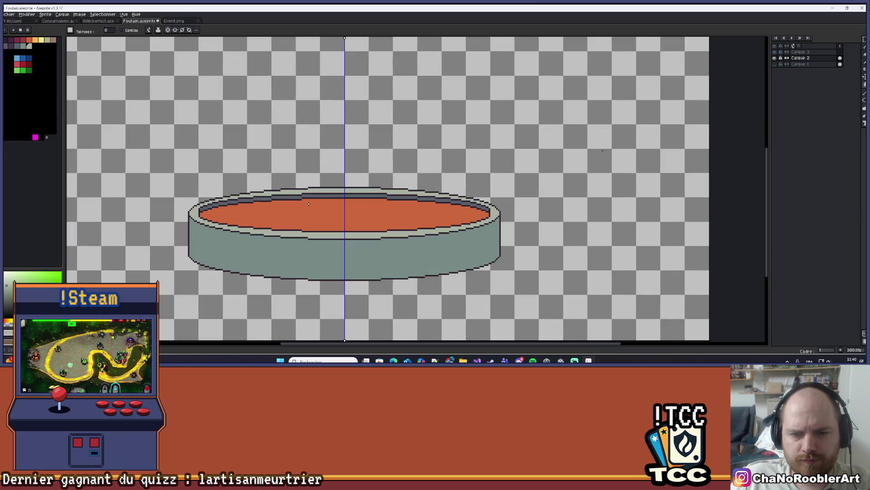
mouse_move(382, 153)
left_mouse_down()
mouse_move(384, 186)
mouse_move(353, 200)
mouse_move(356, 215)
left_mouse_up()
scroll(384, 186, "down", 2)
scroll(299, 249, "up", 1)
scroll(299, 249, "up", 10)
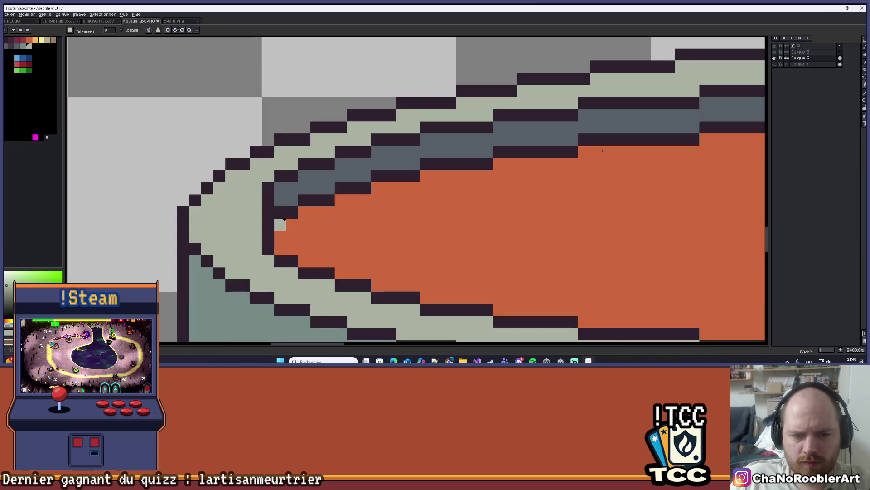
key("i")
left_click(318, 217)
key("g")
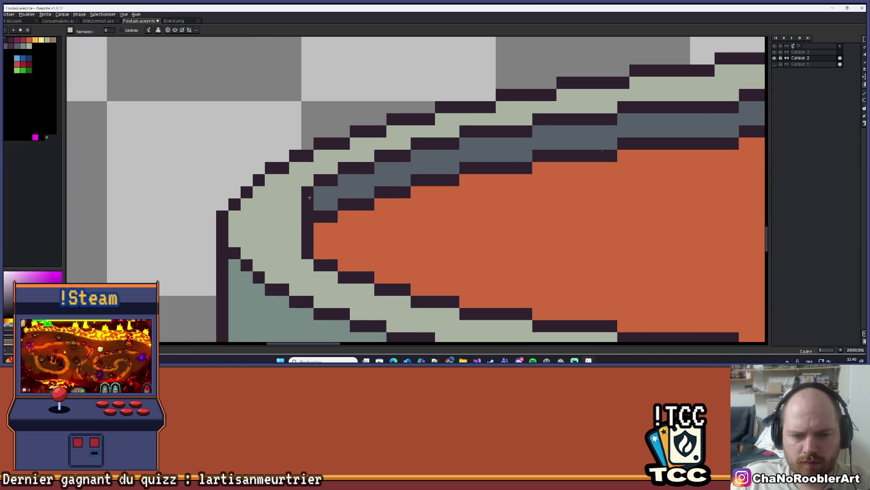
left_click(294, 208)
Try flood-filling the rim band with the outline colour, then undo that fill
scroll(294, 207, "down", 7)
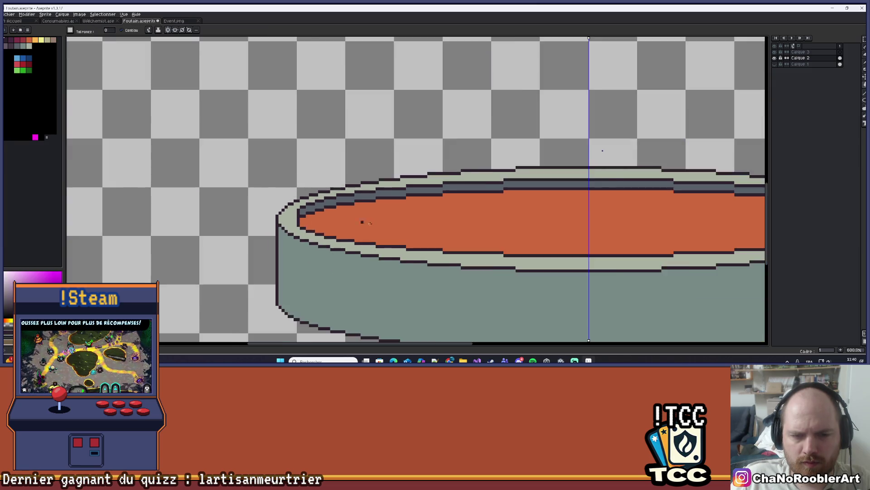
scroll(272, 237, "down", 1)
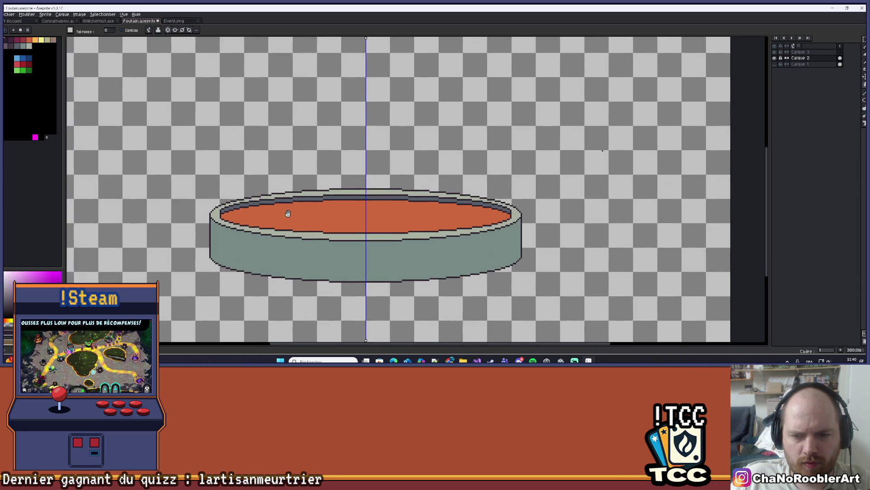
scroll(525, 215, "up", 8)
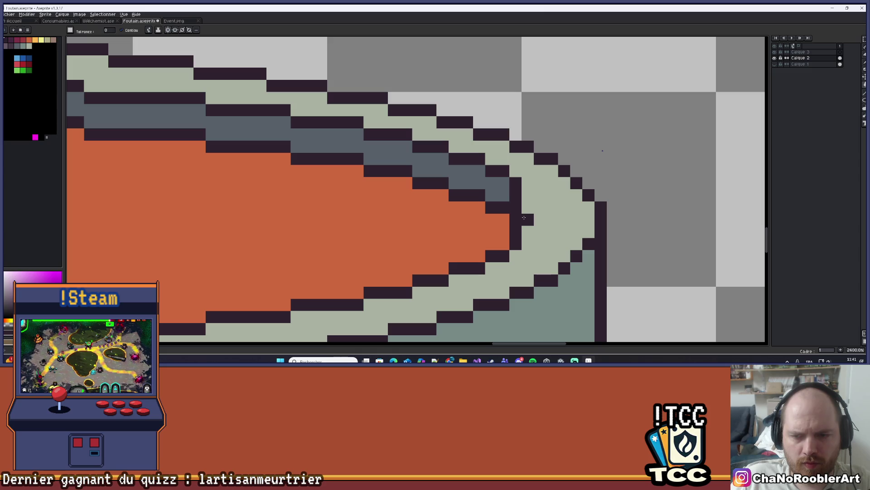
left_click(523, 217)
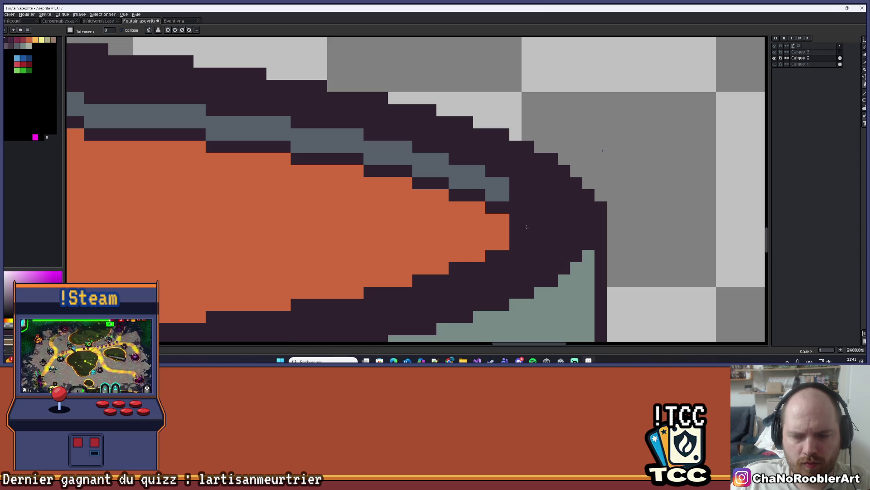
key("ctrl+z")
Pencil the right rim end with dark outline, slate grey and orange water pixels
key("b")
left_click(527, 227)
mouse_move(528, 226)
left_mouse_down()
mouse_move(530, 196)
mouse_move(539, 195)
mouse_move(530, 194)
left_mouse_up()
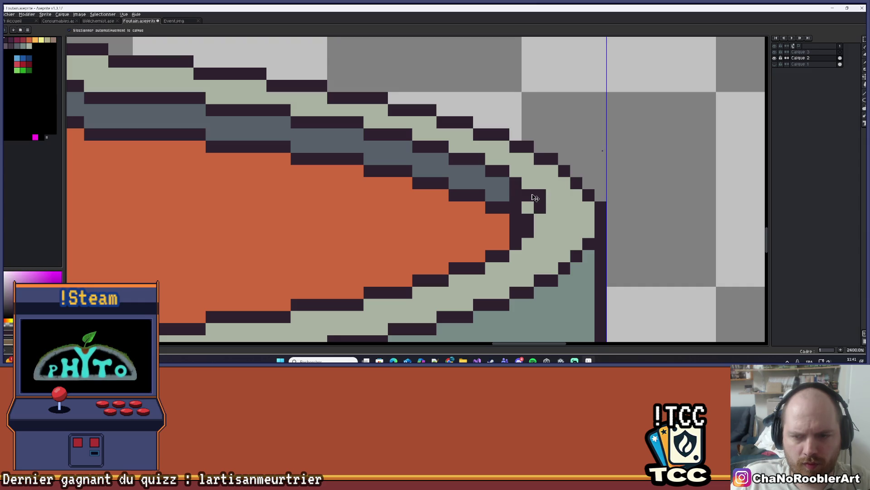
key("ctrl+z")
mouse_move(513, 198)
left_mouse_down()
mouse_move(528, 196)
mouse_move(518, 207)
left_mouse_up()
left_click(515, 219)
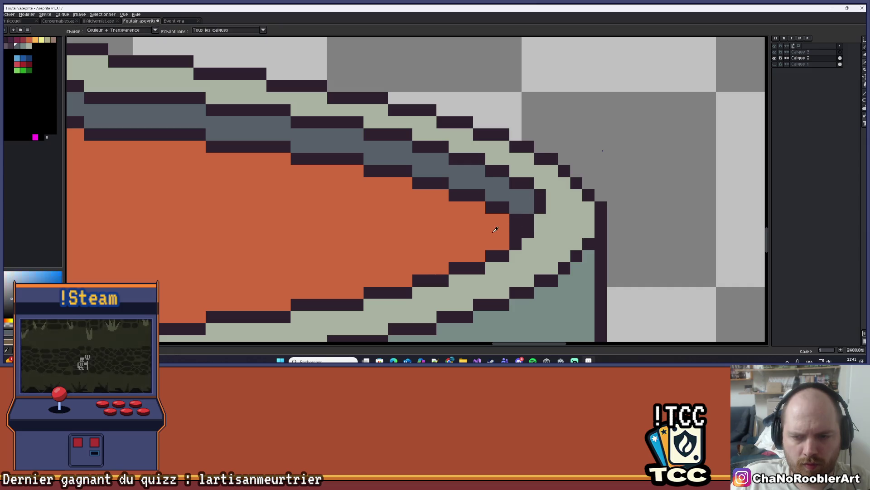
left_click(516, 232)
left_click(517, 211)
scroll(517, 211, "down", 8)
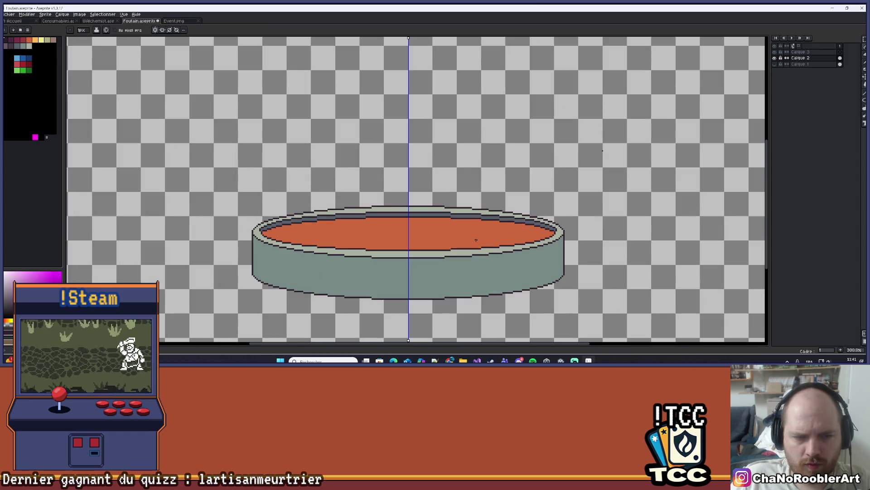
scroll(512, 241, "down", 2)
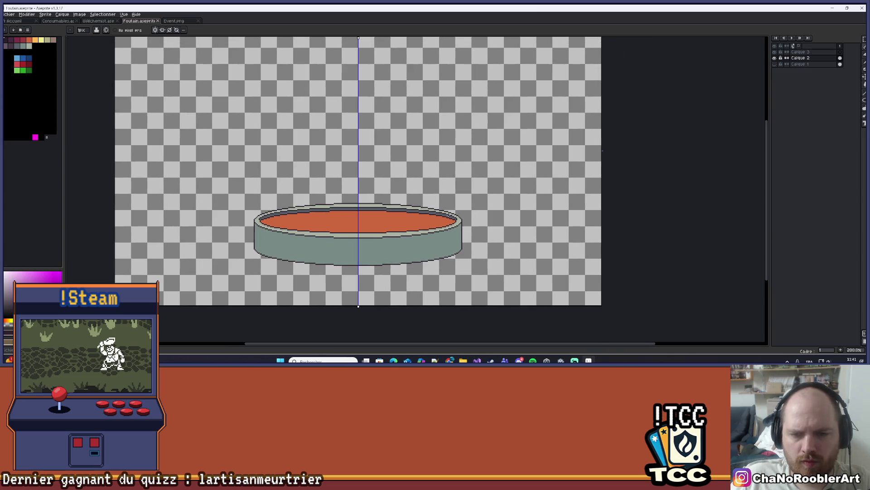
scroll(507, 202, "down", 1)
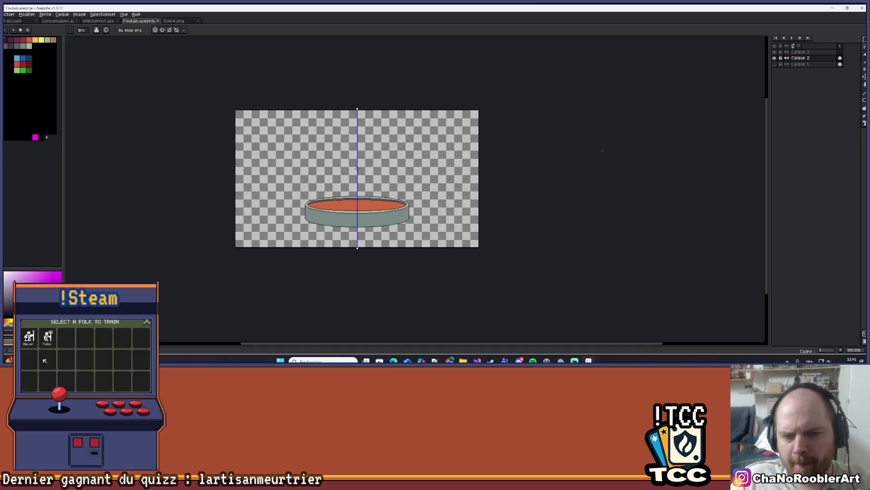
scroll(399, 182, "up", 3)
scroll(366, 198, "down", 3)
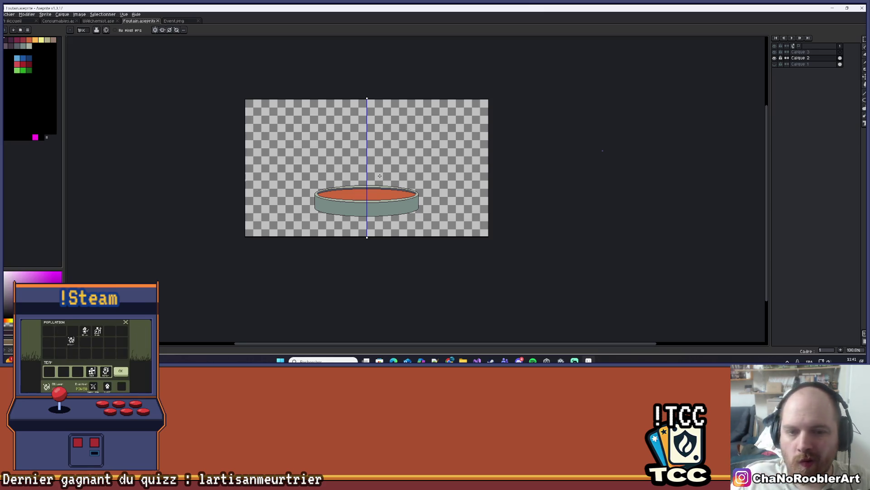
scroll(364, 189, "up", 3)
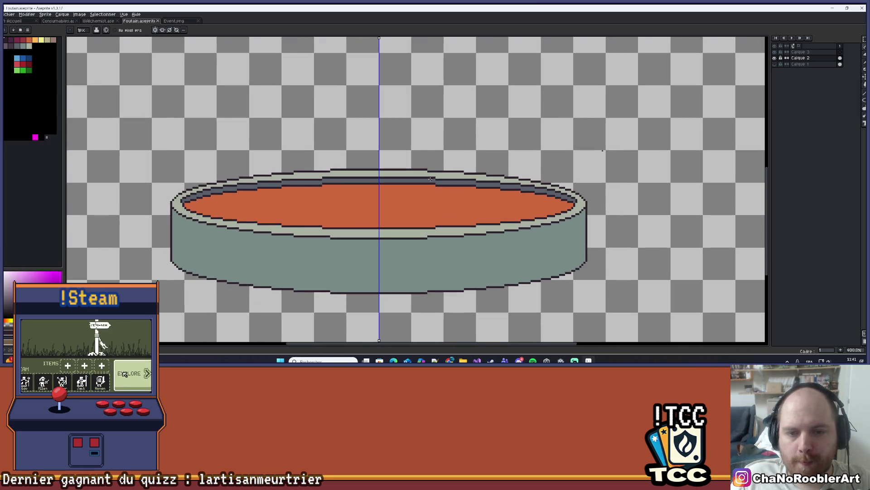
scroll(434, 181, "up", 2)
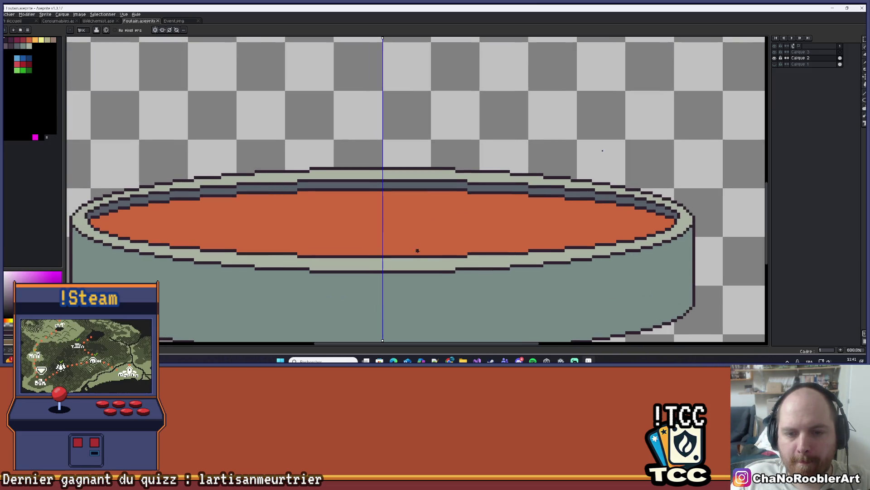
scroll(376, 236, "up", 3)
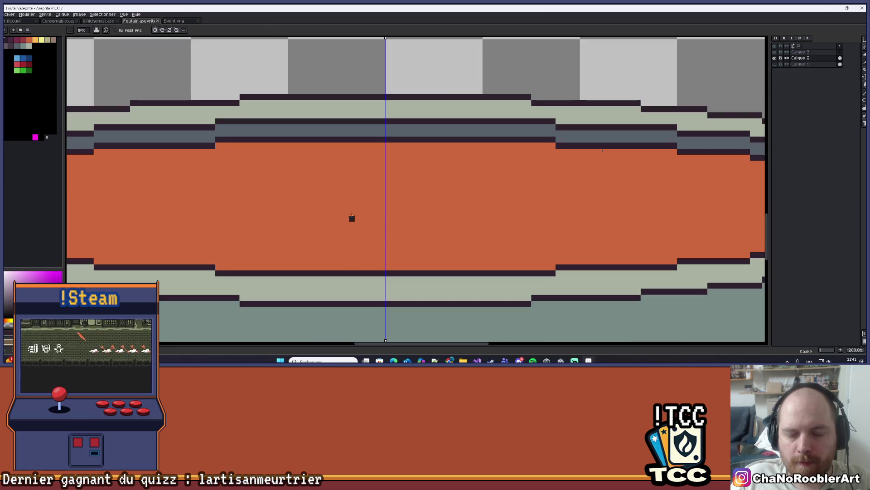
key("l")
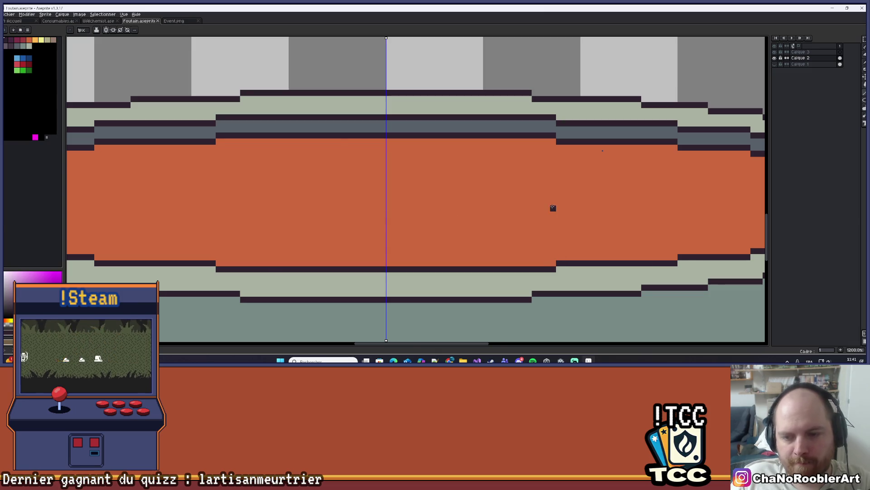
scroll(392, 229, "down", 6)
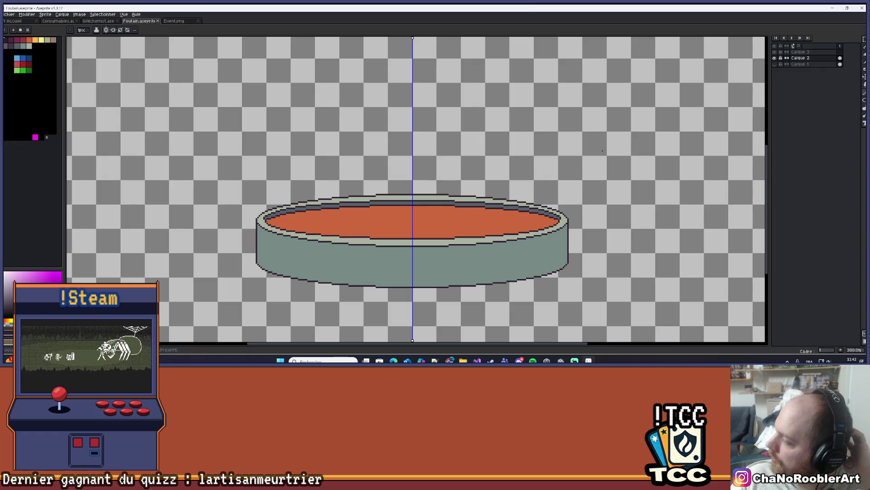
scroll(455, 154, "down", 1)
scroll(296, 234, "up", 2)
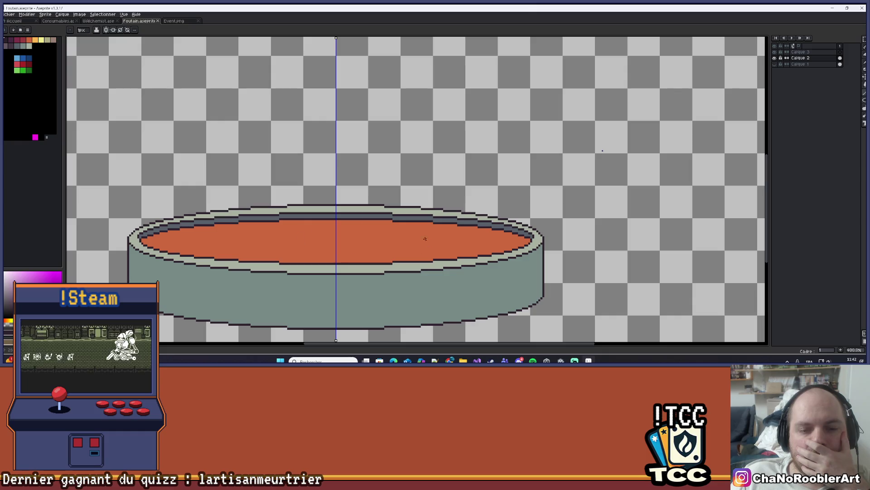
scroll(313, 208, "down", 3)
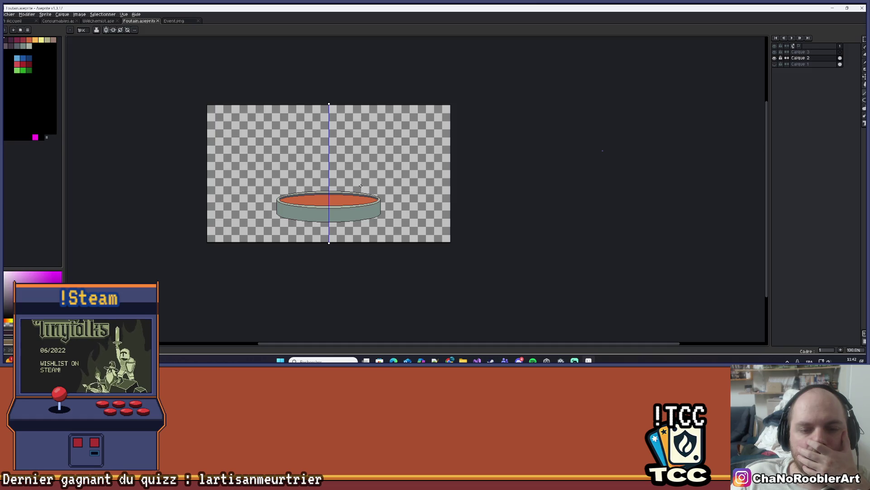
scroll(359, 177, "up", 3)
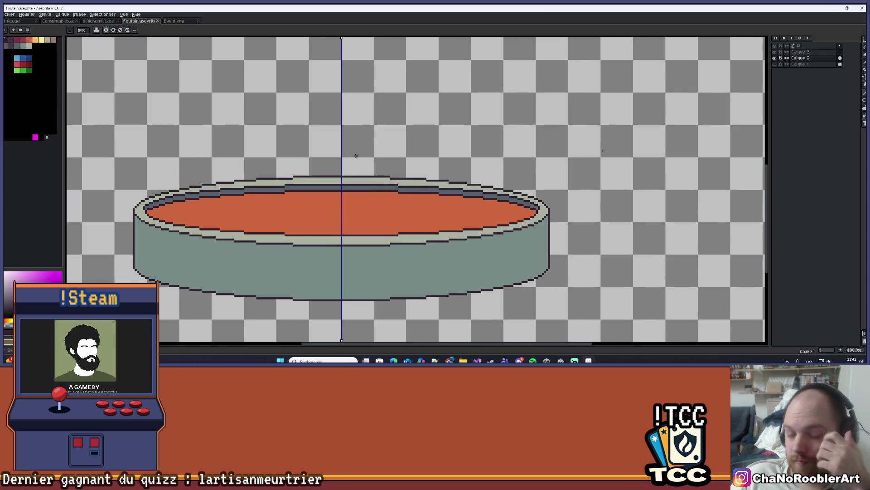
scroll(308, 218, "up", 1)
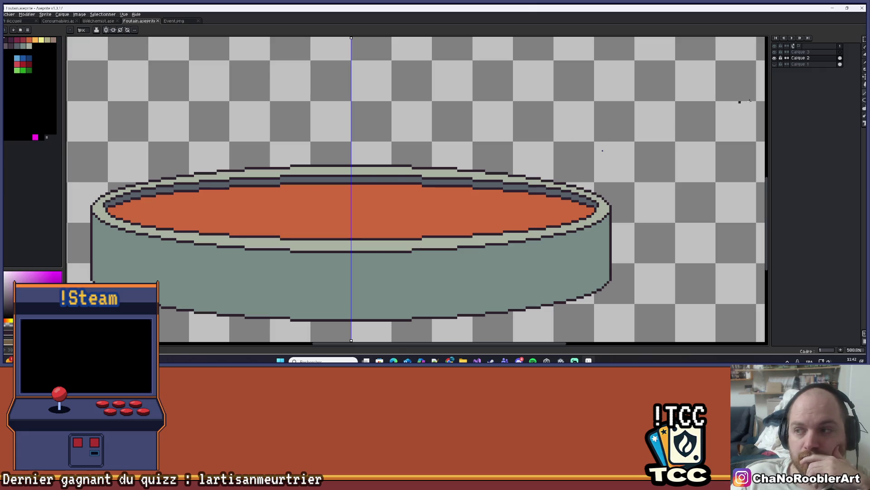
left_click(864, 100)
With the Ellipse tool, draw a mirrored dark ellipse centred on the orange water
left_click(850, 100)
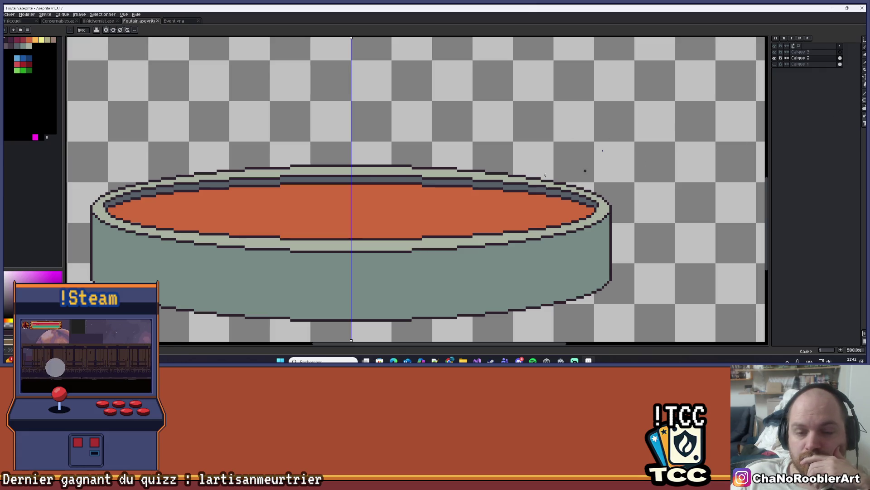
left_click_drag(280, 198, 419, 220)
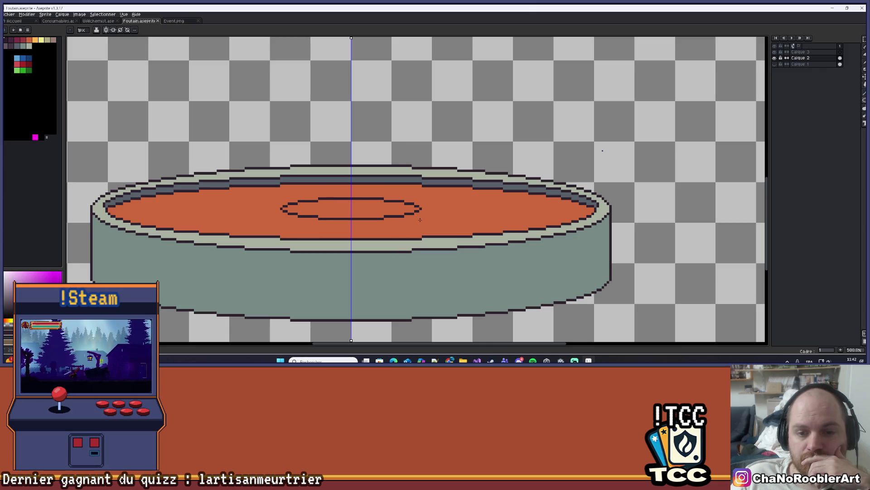
scroll(431, 195, "down", 4)
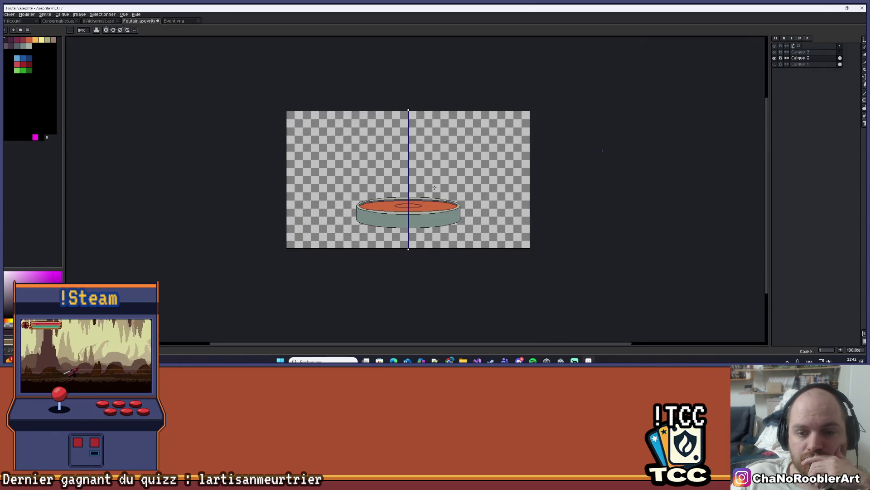
scroll(378, 167, "up", 1)
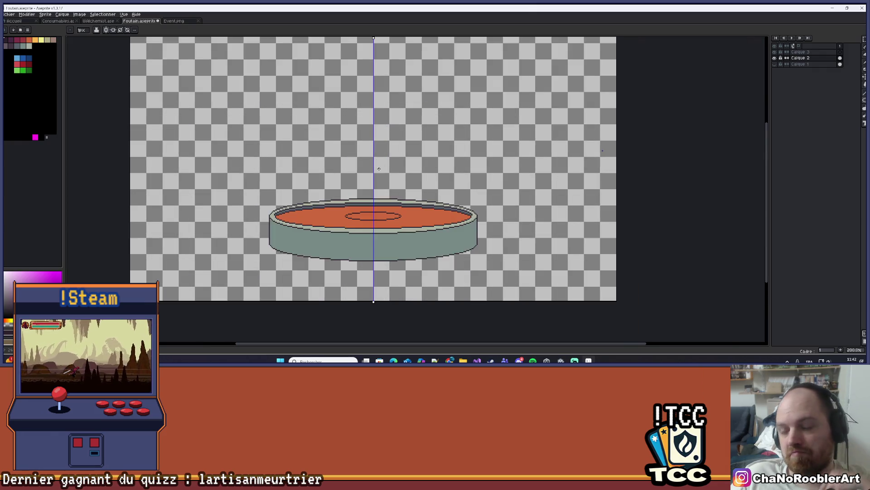
scroll(379, 168, "up", 4)
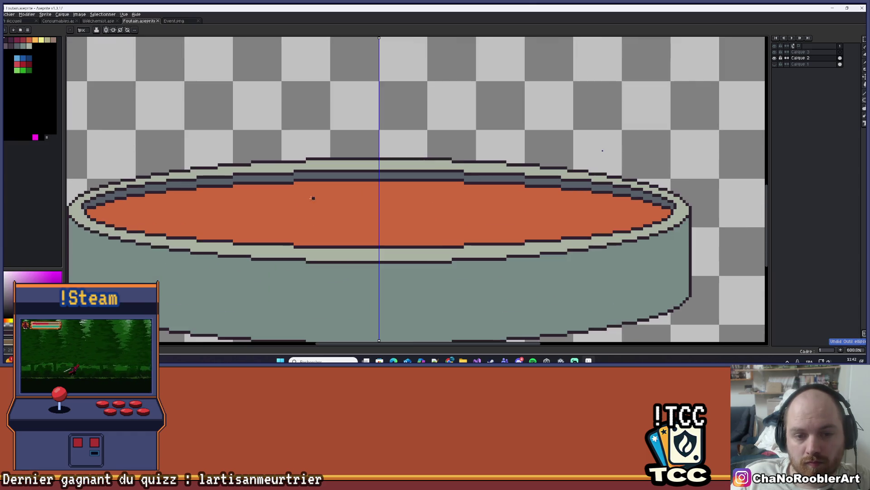
mouse_move(325, 200)
left_mouse_down()
mouse_move(479, 223)
mouse_move(450, 224)
left_mouse_up()
key("ctrl+z")
left_click_drag(284, 200, 477, 224)
Try mirrored vertical lines below and above the ellipse, then undo both
scroll(414, 234, "up", 3)
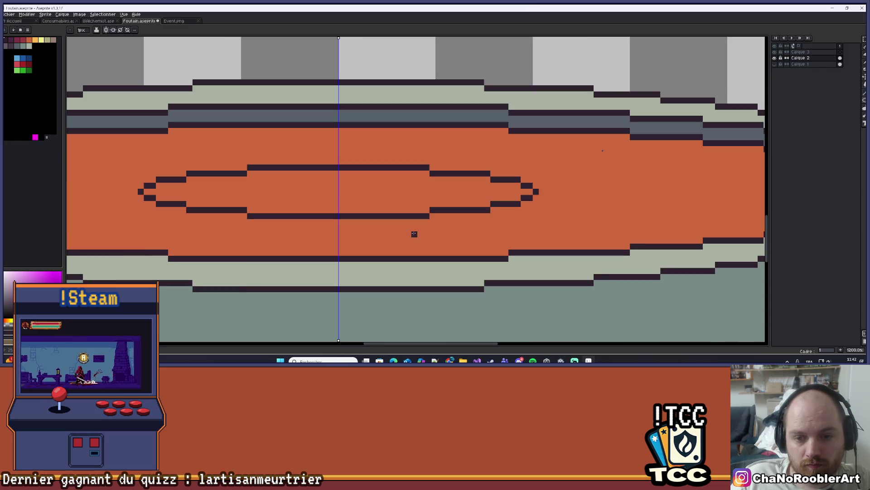
left_click_drag(408, 222, 410, 251)
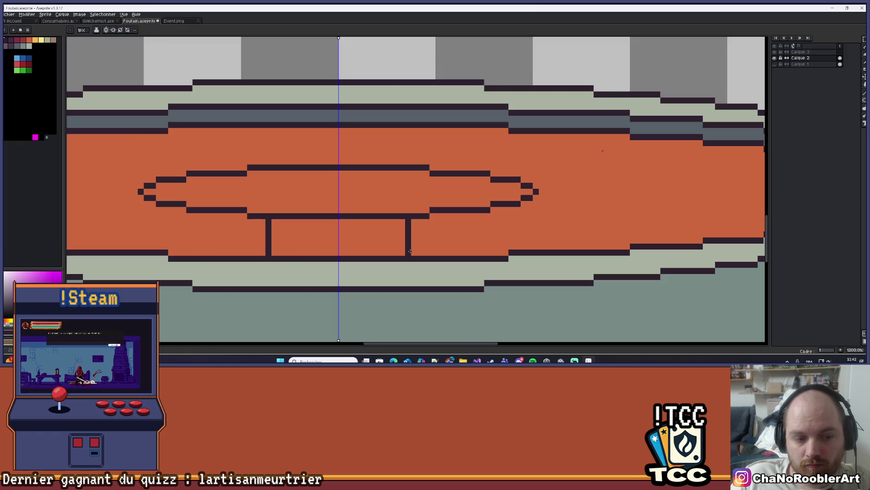
key("ctrl+z")
left_click_drag(395, 164, 395, 129)
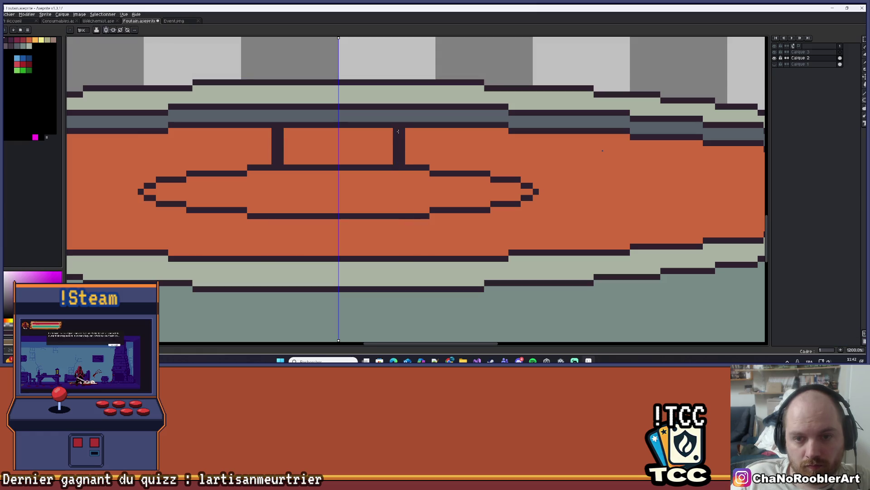
scroll(400, 129, "down", 2)
key("ctrl+z")
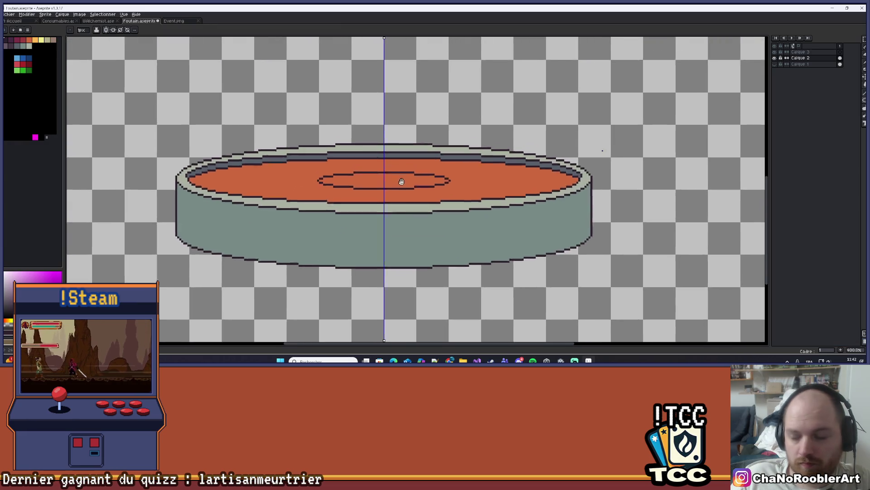
scroll(299, 179, "up", 2)
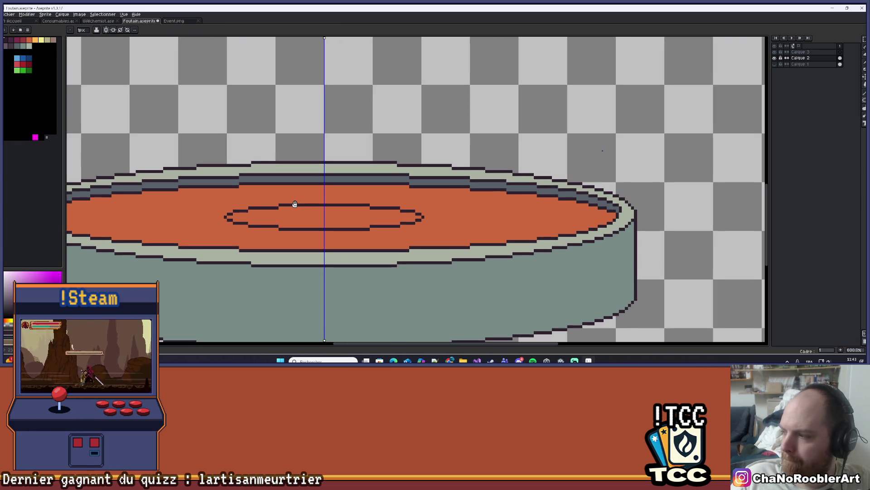
Reframe the fountain, draw a new mirrored ellipse over the old oval, then undo both ellipses
left_click_drag(295, 204, 313, 191)
scroll(313, 191, "down", 5)
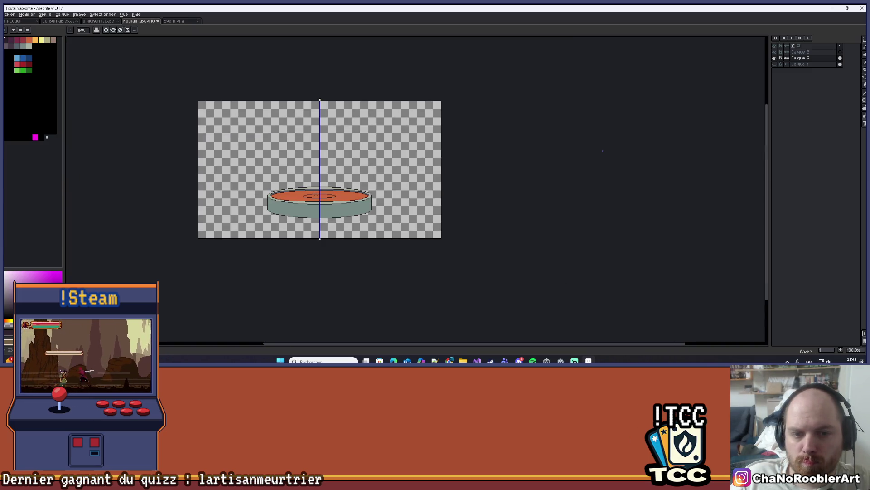
scroll(303, 194, "up", 5)
scroll(304, 194, "up", 3)
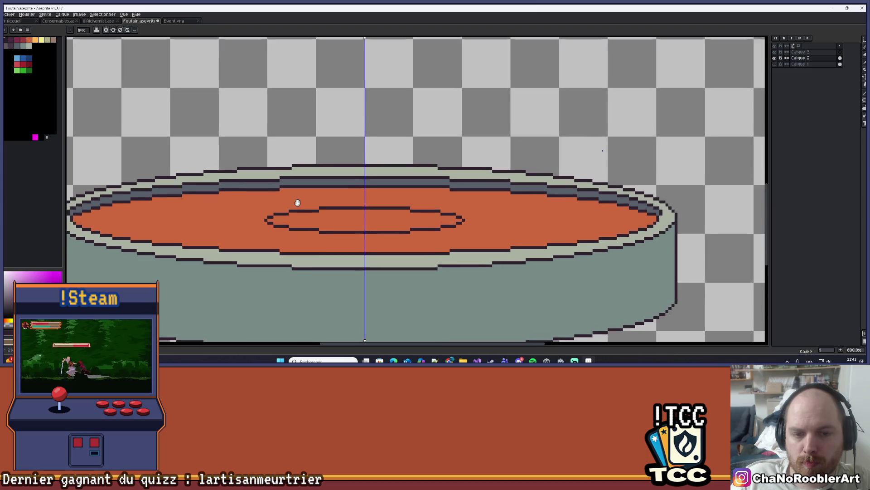
scroll(272, 194, "up", 3)
scroll(259, 198, "down", 4)
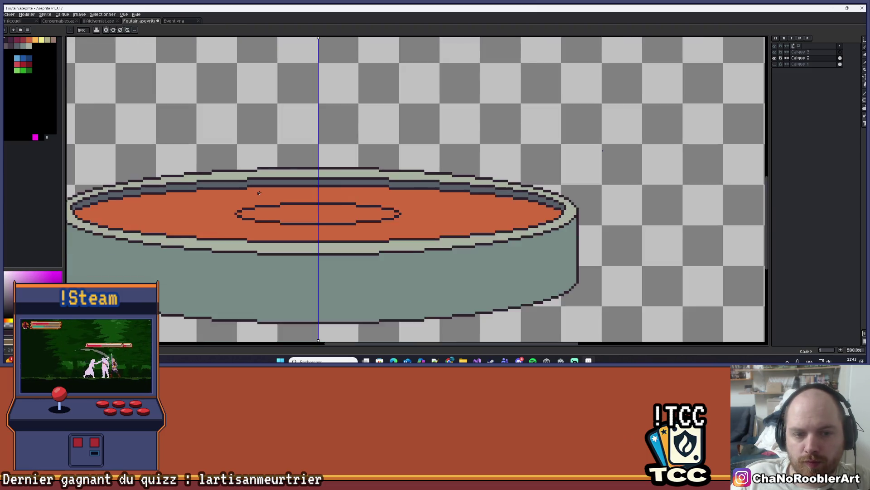
scroll(268, 181, "up", 4)
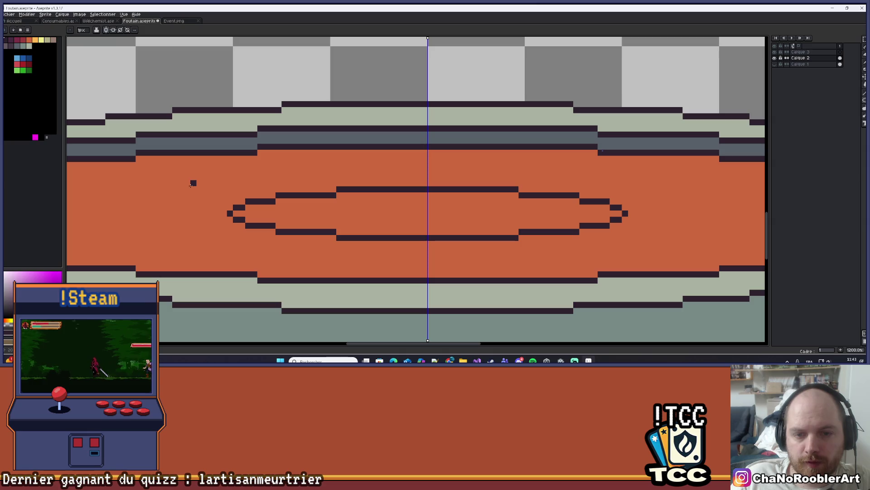
mouse_move(194, 189)
left_mouse_down()
mouse_move(528, 236)
mouse_move(675, 237)
mouse_move(621, 235)
left_mouse_up()
key("ctrl+z")
key("ctrl+z")
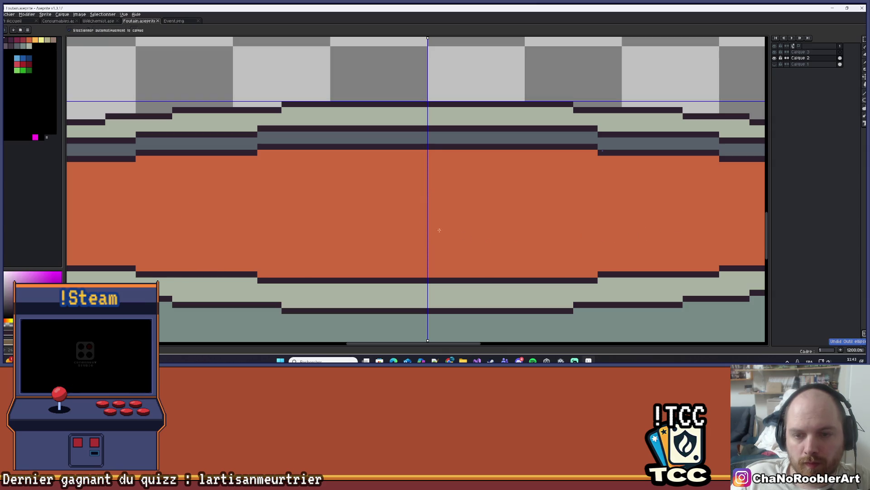
Draw wide mirrored ellipses with trial lines and dots on the water, undoing the extras
mouse_move(212, 183)
left_mouse_down()
mouse_move(621, 240)
mouse_move(644, 233)
left_mouse_up()
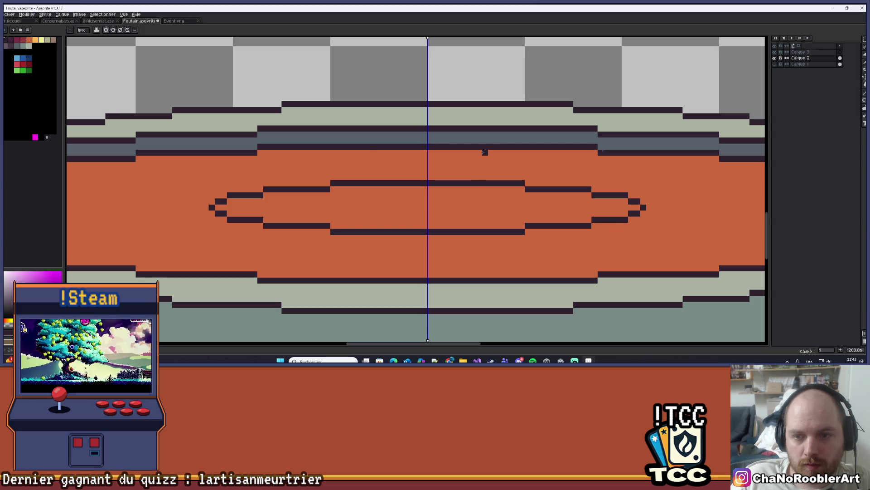
left_click_drag(483, 152, 486, 176)
key("b")
left_click(486, 237)
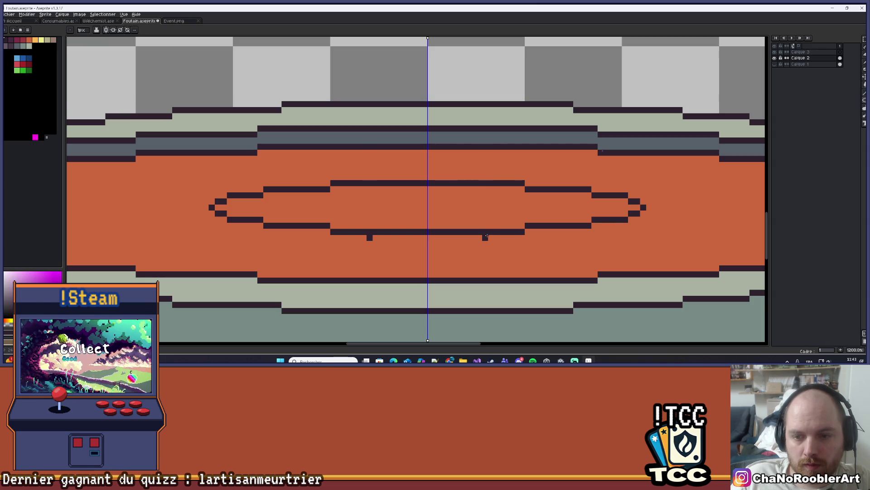
key("ctrl+z")
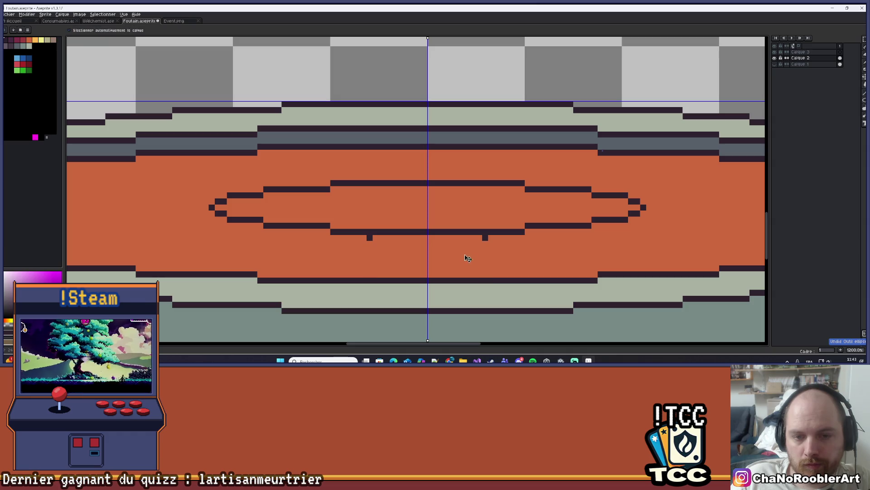
key("ctrl+z")
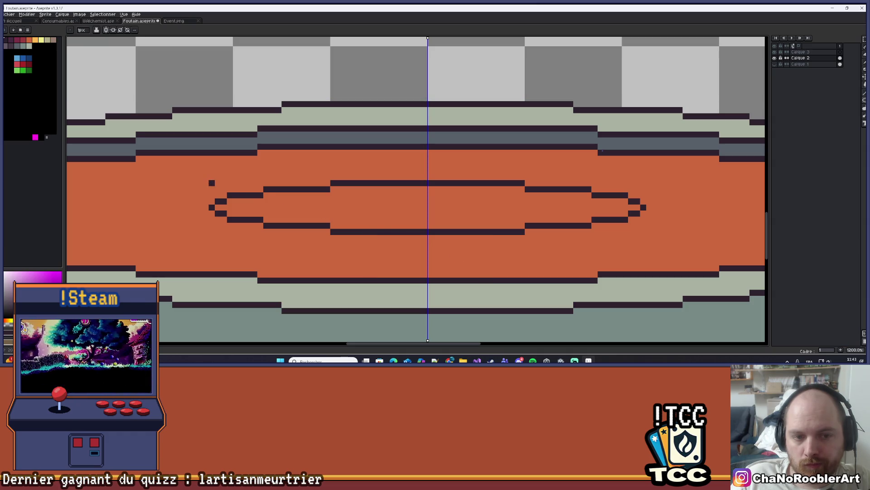
key("ctrl+z")
mouse_move(214, 185)
left_mouse_down()
mouse_move(363, 227)
mouse_move(643, 236)
mouse_move(643, 217)
mouse_move(643, 238)
left_mouse_up()
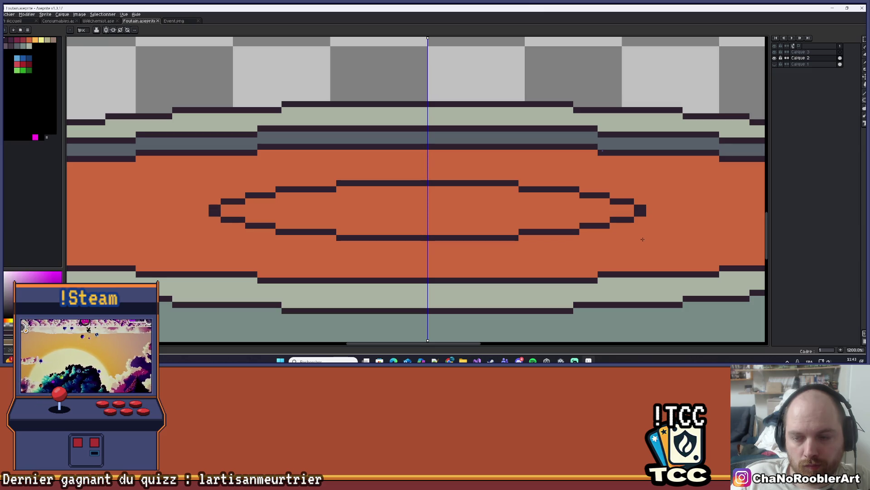
mouse_move(642, 240)
left_mouse_down()
mouse_move(642, 248)
mouse_move(642, 238)
left_mouse_up()
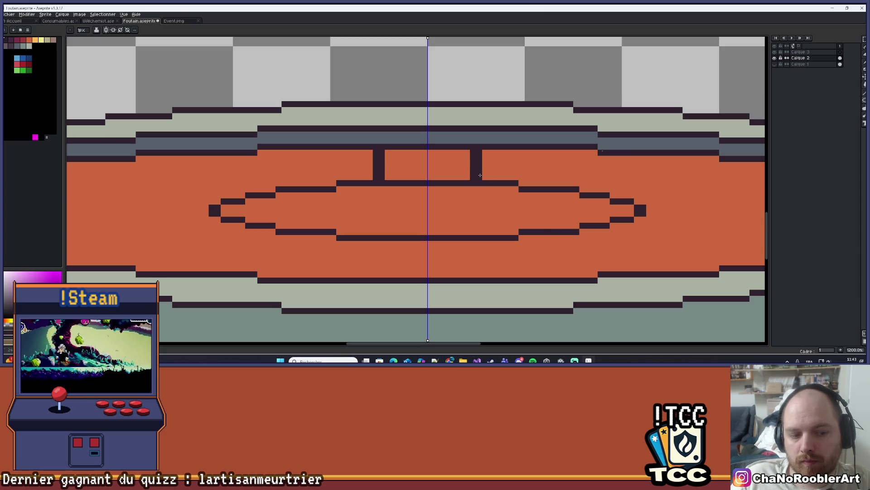
key("ctrl+z")
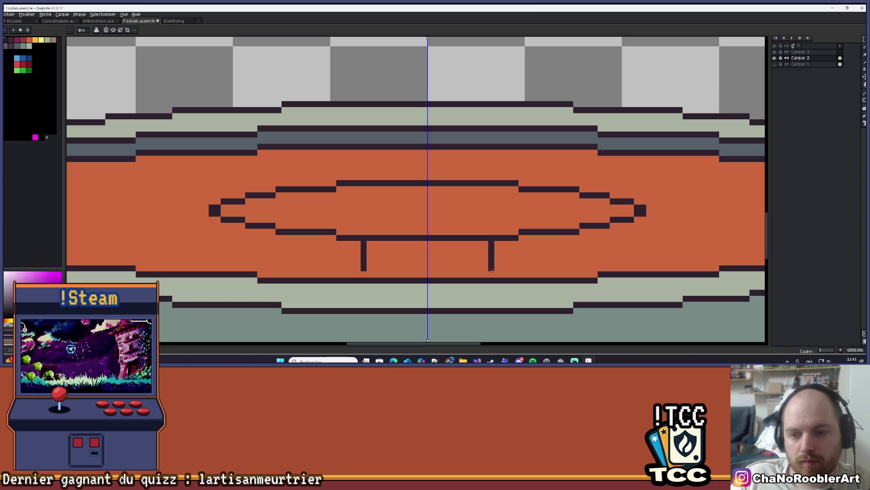
Undo the remaining ellipse outline and add a new layer, Calque 4, above the fountain
scroll(493, 272, "down", 3)
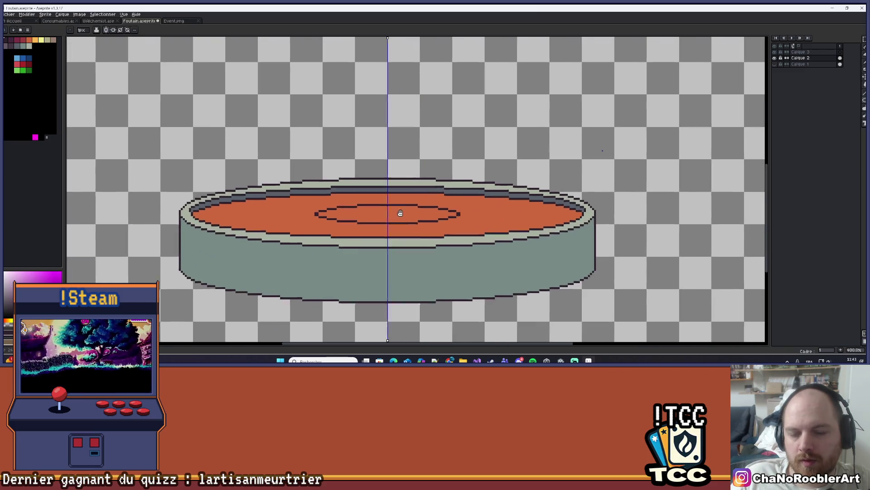
scroll(466, 204, "up", 2)
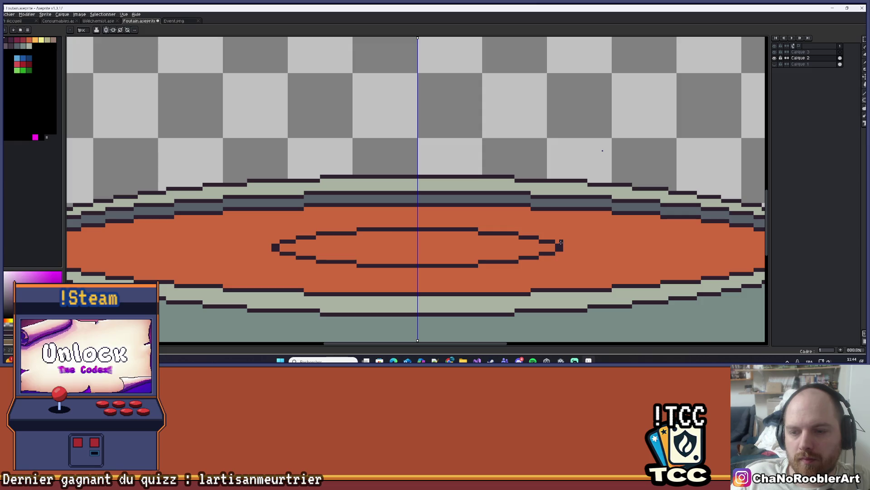
scroll(490, 231, "down", 1)
scroll(454, 249, "up", 1)
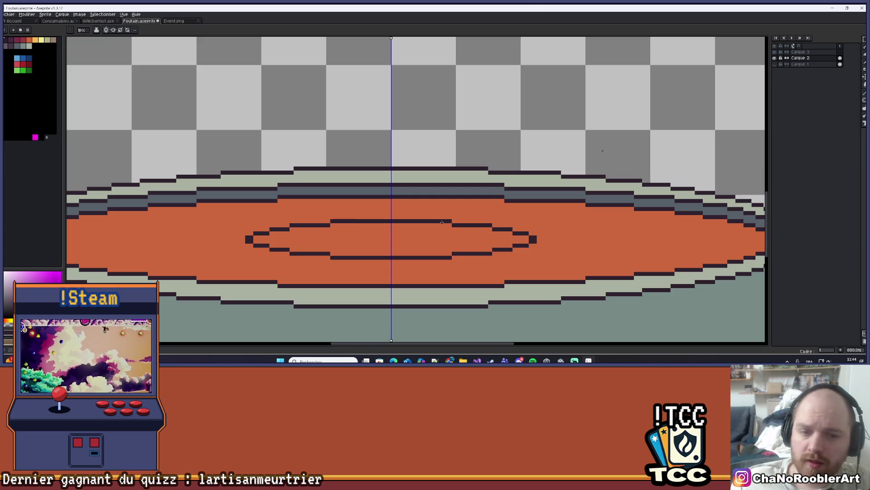
scroll(405, 208, "down", 5)
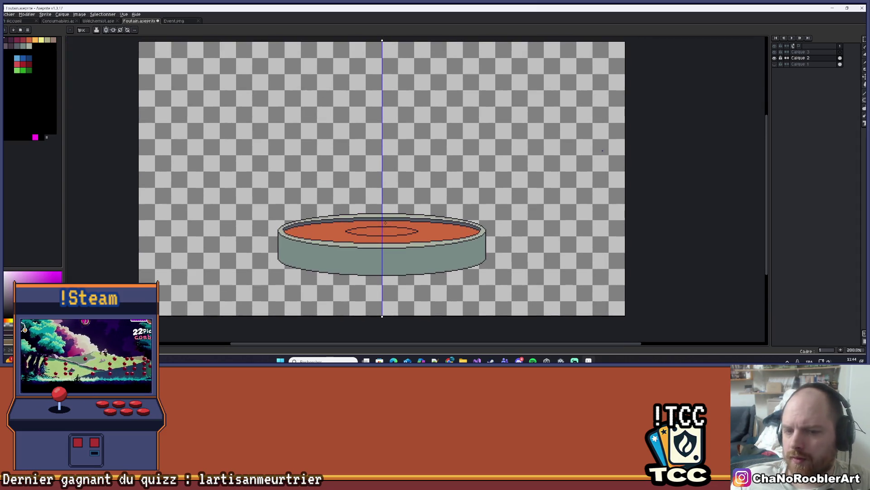
scroll(390, 218, "up", 2)
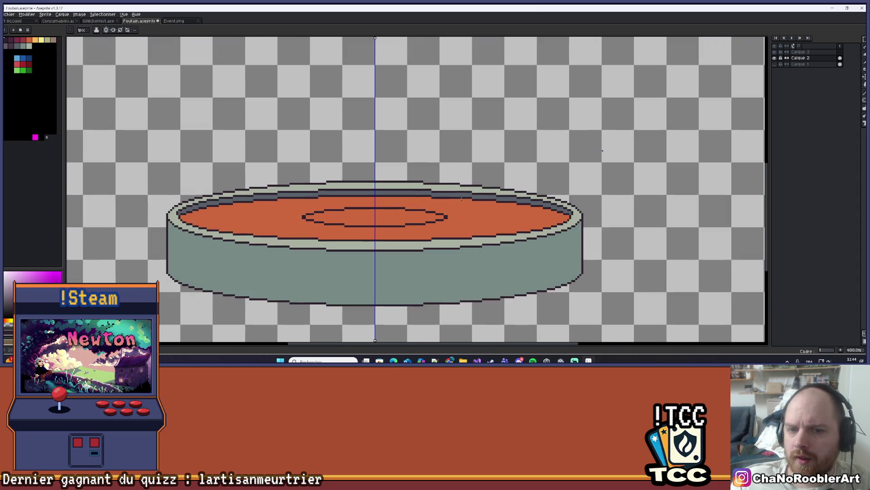
scroll(385, 208, "up", 2)
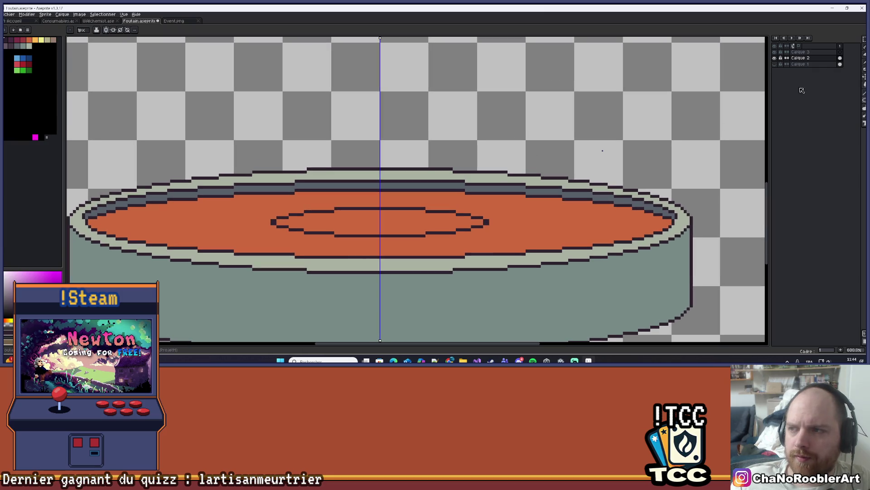
key("ctrl+z")
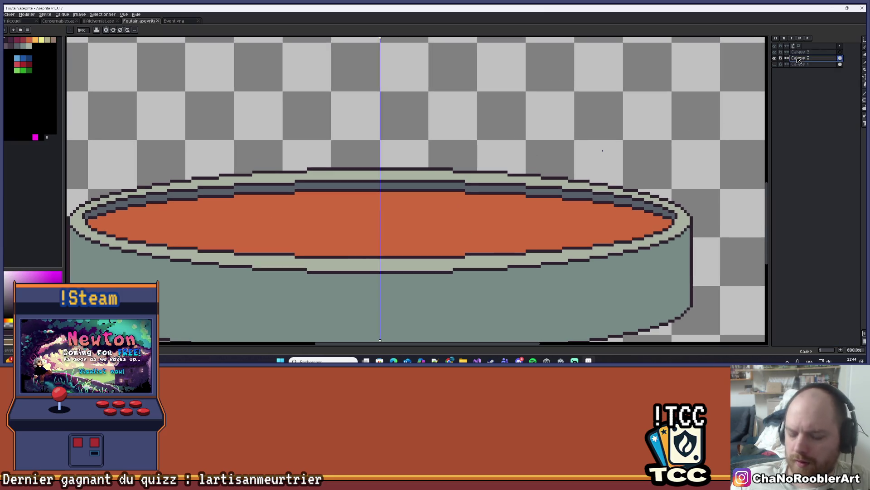
key("ctrl+shift+n")
left_click(775, 64)
Show the fountain layer again and draw a slightly taller mirrored ellipse centred on the water
left_click(775, 64)
scroll(343, 206, "up", 1)
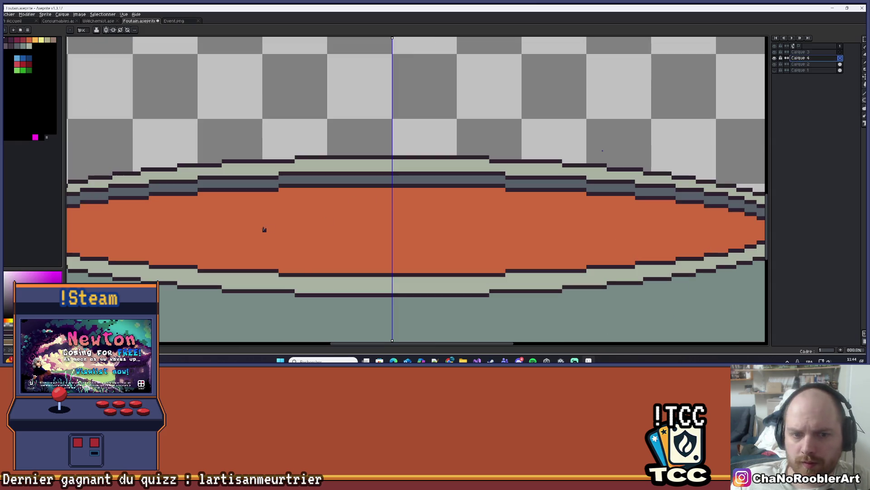
mouse_move(260, 213)
left_mouse_down()
mouse_move(525, 230)
mouse_move(542, 241)
mouse_move(521, 241)
left_mouse_up()
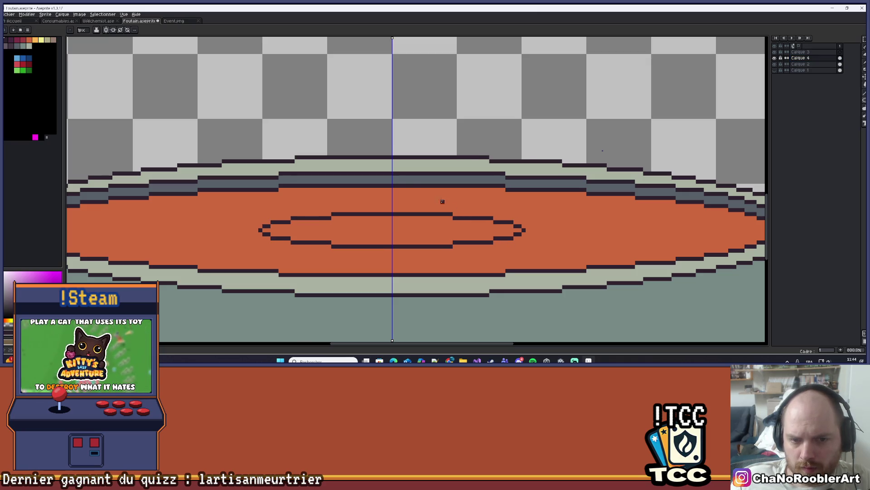
key("ctrl+z")
scroll(394, 191, "up", 3)
scroll(273, 201, "down", 1)
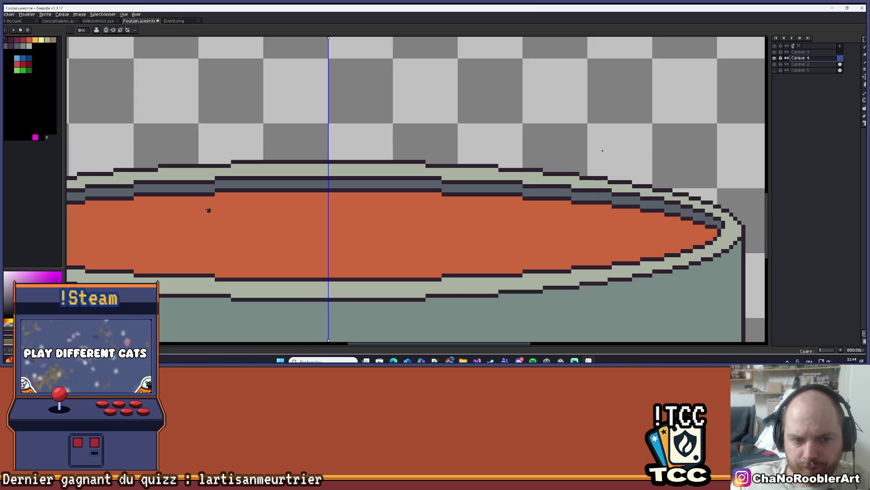
left_click_drag(205, 210, 457, 246)
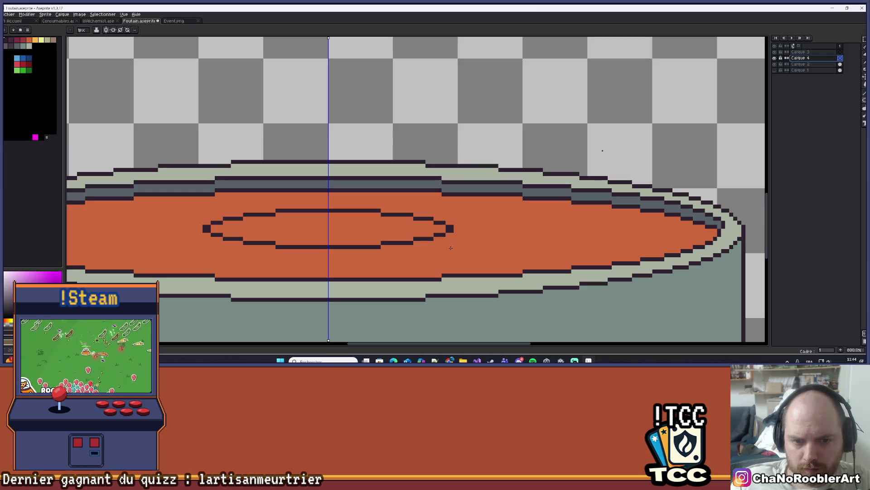
left_click_drag(451, 247, 450, 249)
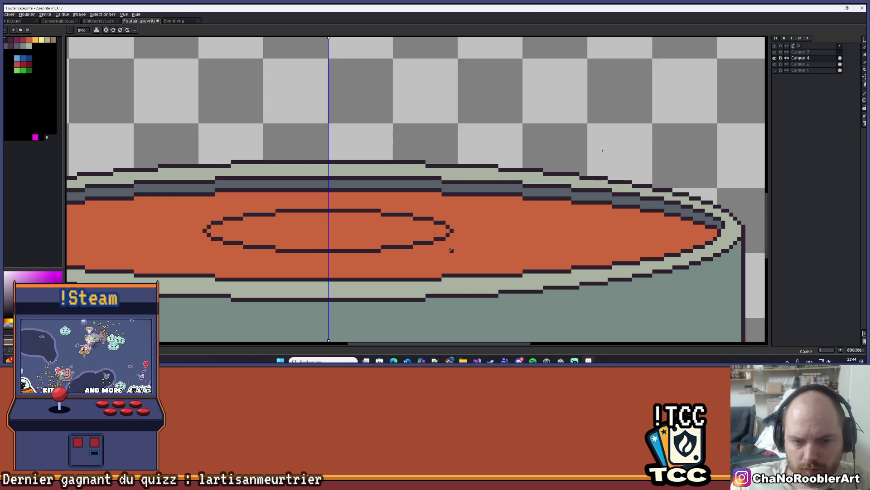
scroll(451, 249, "down", 3)
scroll(400, 199, "up", 2)
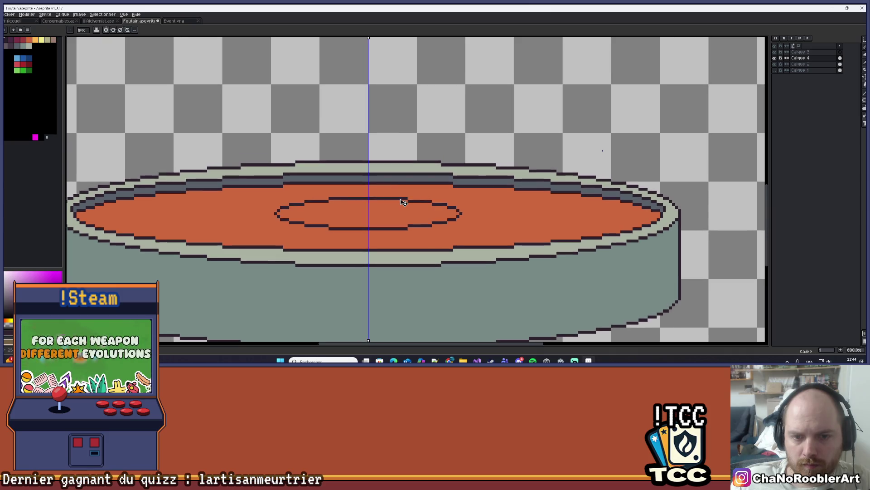
Copy the ellipse upward with the marquee and join both ellipses' sides into a drum outline
key("m")
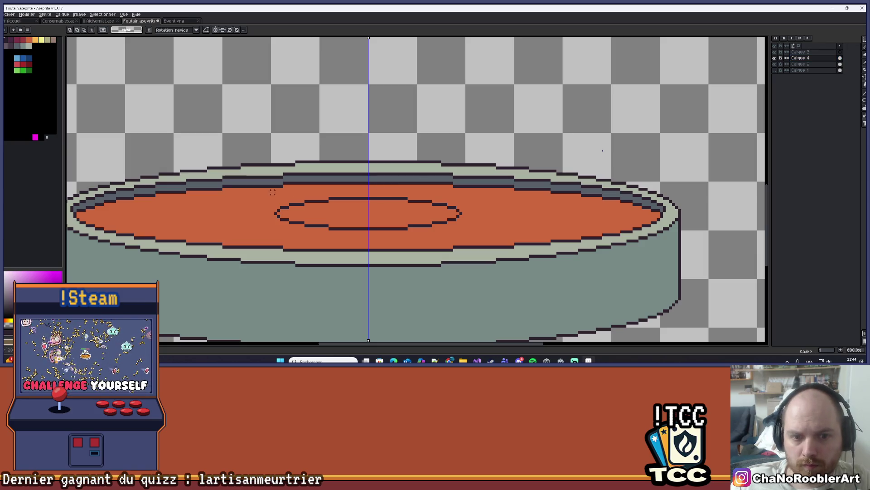
mouse_move(286, 200)
left_mouse_down()
mouse_move(476, 230)
mouse_move(290, 202)
mouse_move(430, 228)
mouse_move(419, 203)
left_mouse_up()
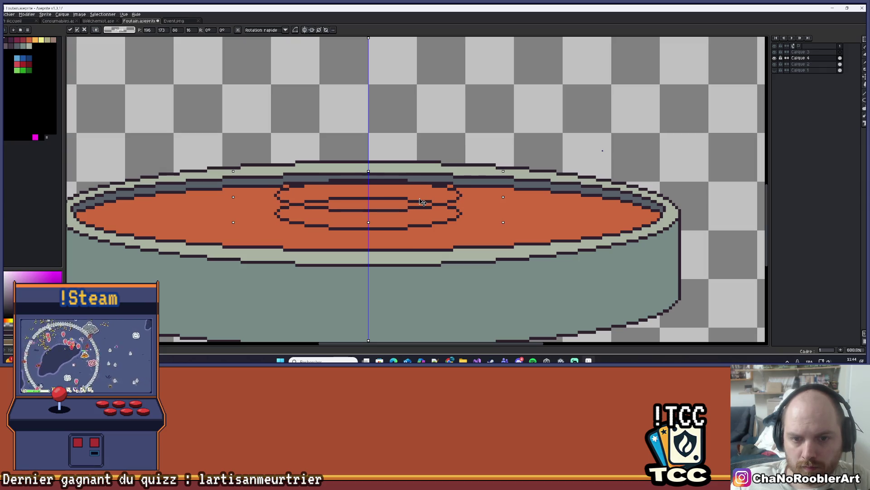
key("Return")
scroll(375, 204, "up", 1)
key("ctrl")
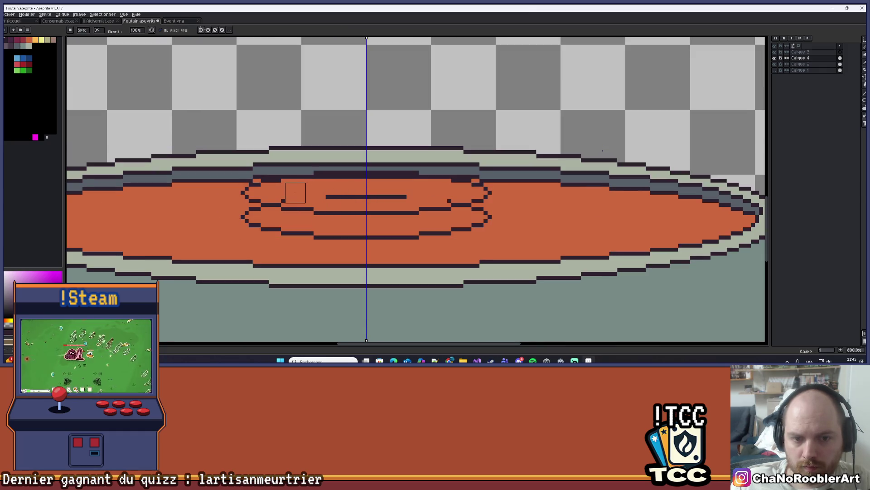
key("alt")
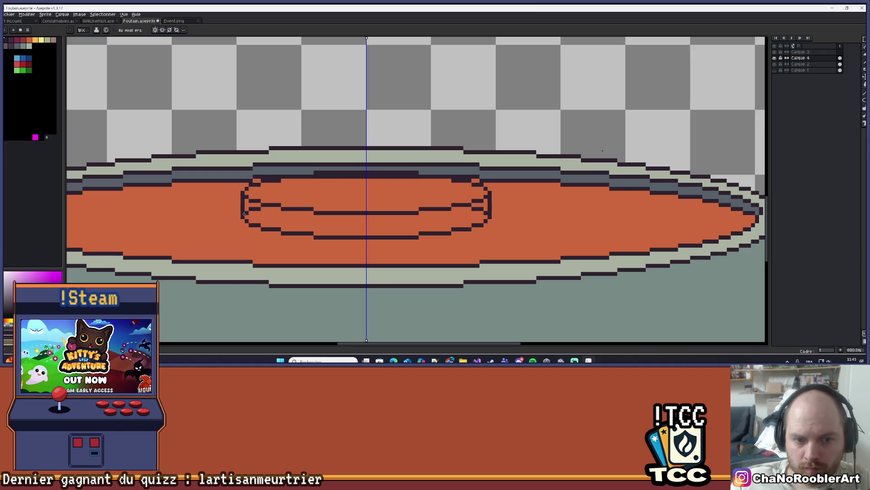
scroll(244, 213, "down", 6)
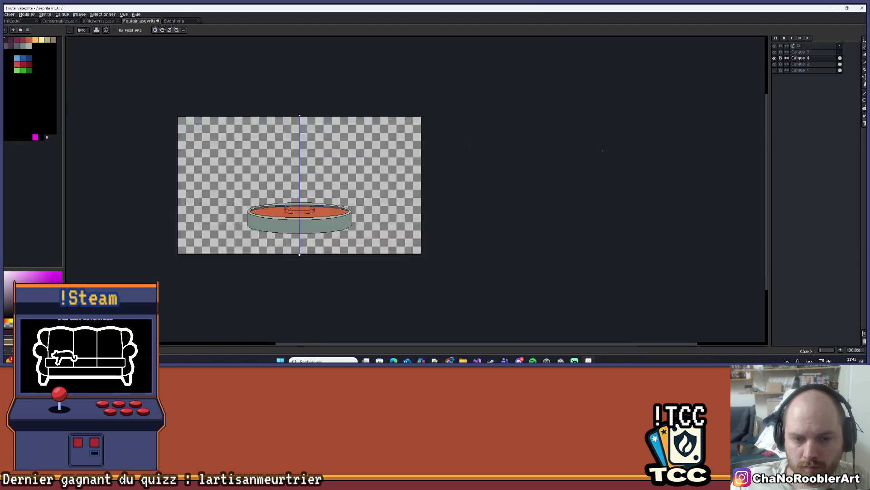
scroll(289, 210, "up", 8)
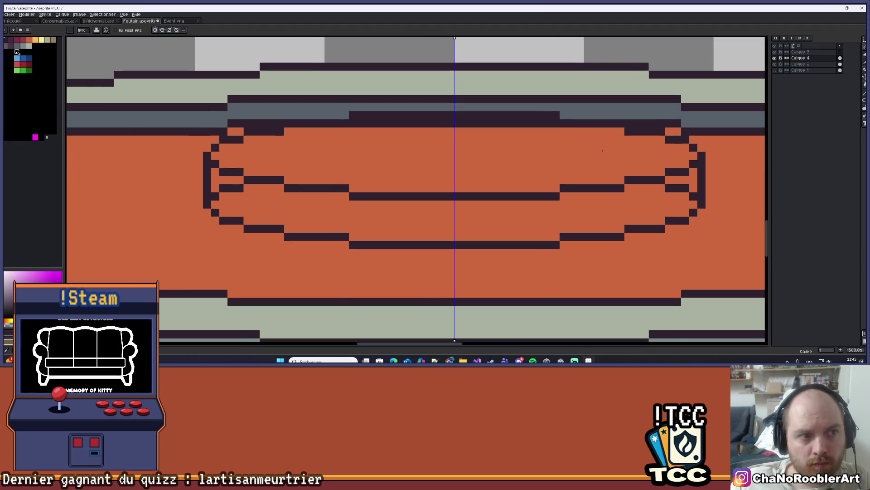
Fill the cup's lower band teal and restore an orange pixel at its edge
scroll(349, 285, "down", 2)
key("g")
left_click(345, 278, "alt")
left_click(329, 190)
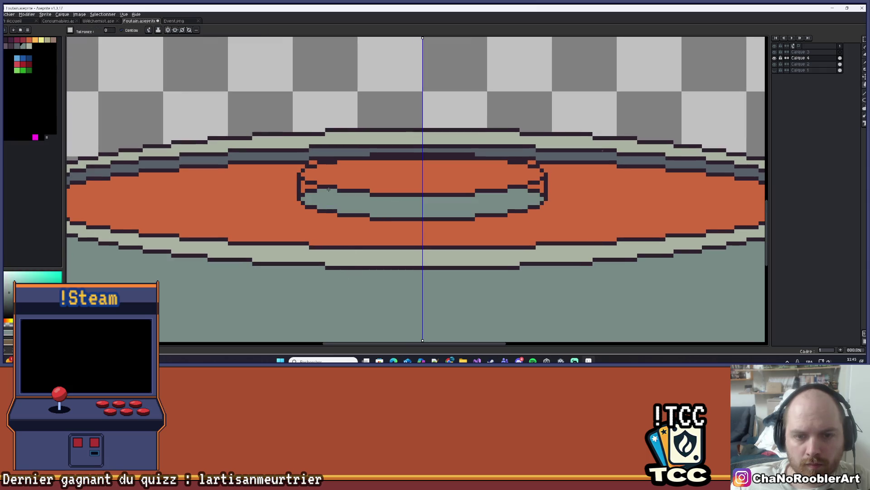
scroll(308, 194, "up", 3)
key("b")
left_click(329, 193)
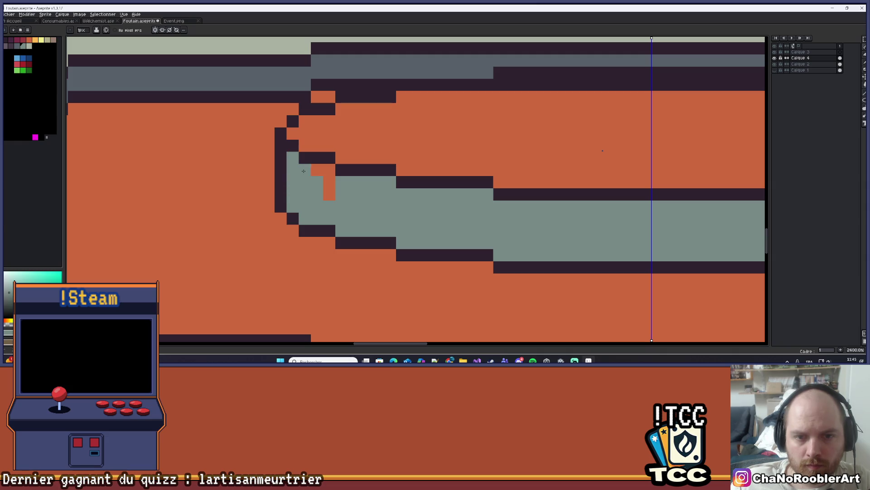
scroll(326, 194, "down", 7)
scroll(399, 191, "up", 3)
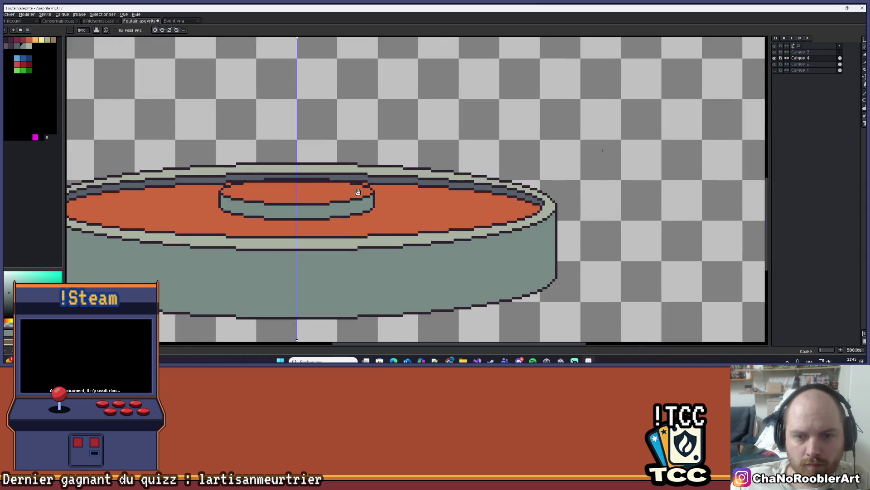
Fill the cup's top with light grey-green
left_click_drag(399, 191, 398, 197)
key("g")
left_click(358, 171, "alt")
left_click(353, 201)
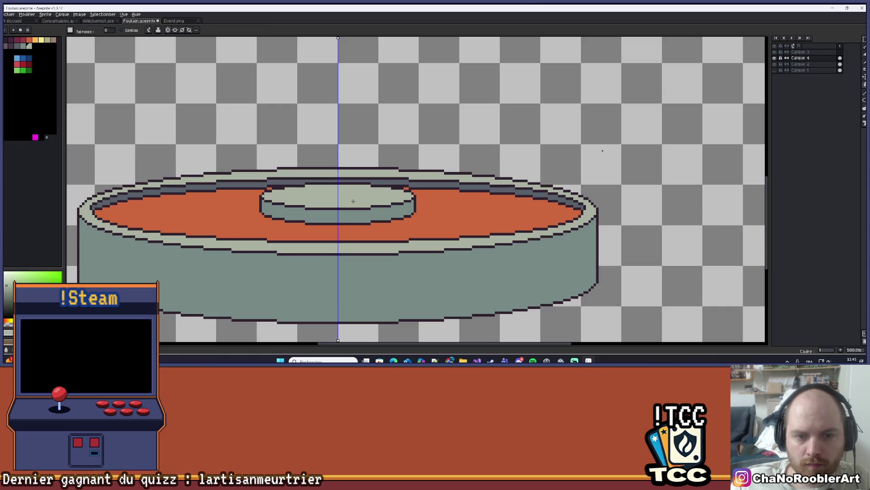
scroll(353, 200, "down", 3)
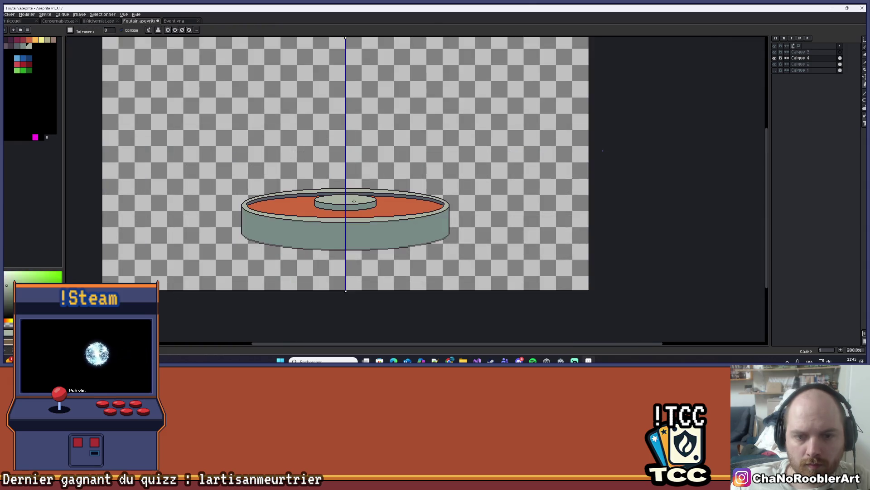
scroll(366, 167, "up", 1)
scroll(366, 167, "up", 3)
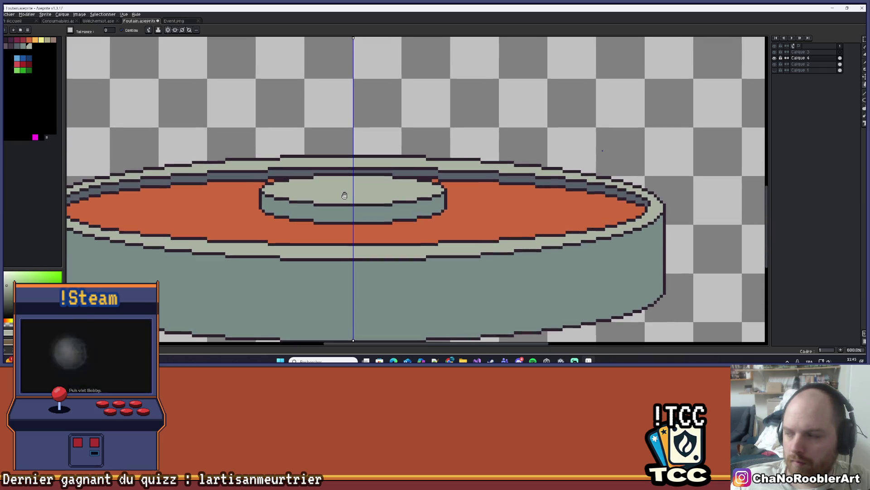
scroll(338, 197, "up", 3)
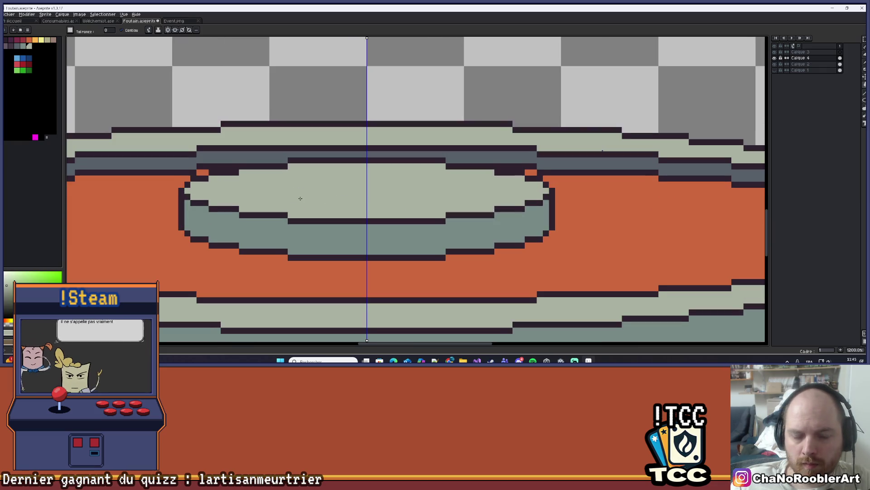
scroll(307, 216, "down", 6)
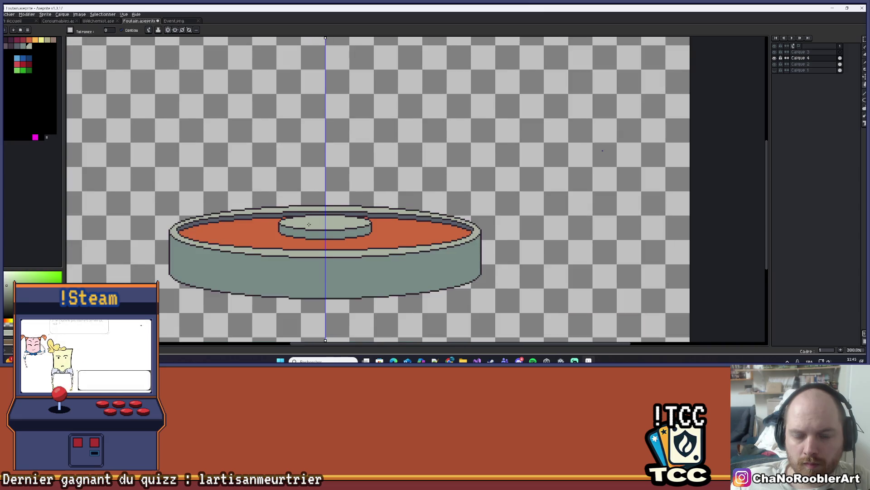
scroll(309, 225, "up", 3)
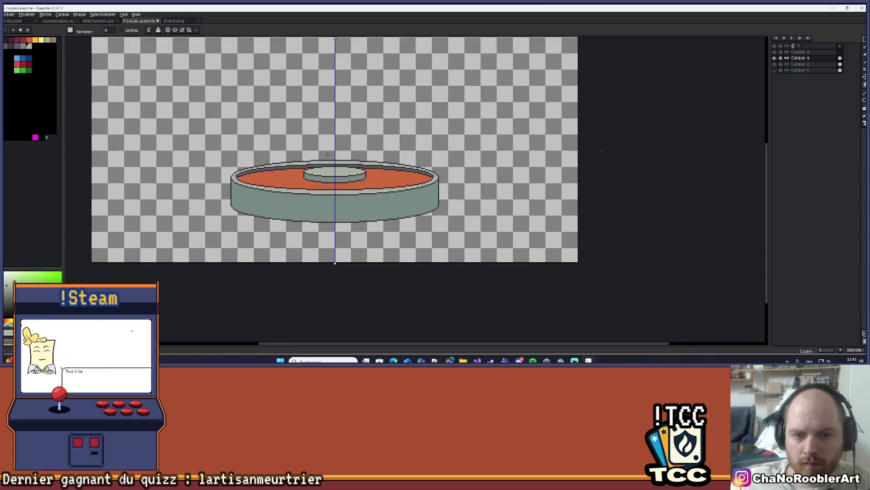
scroll(330, 164, "up", 1)
Select the top of the central tier and raise it by two pixels
key("m")
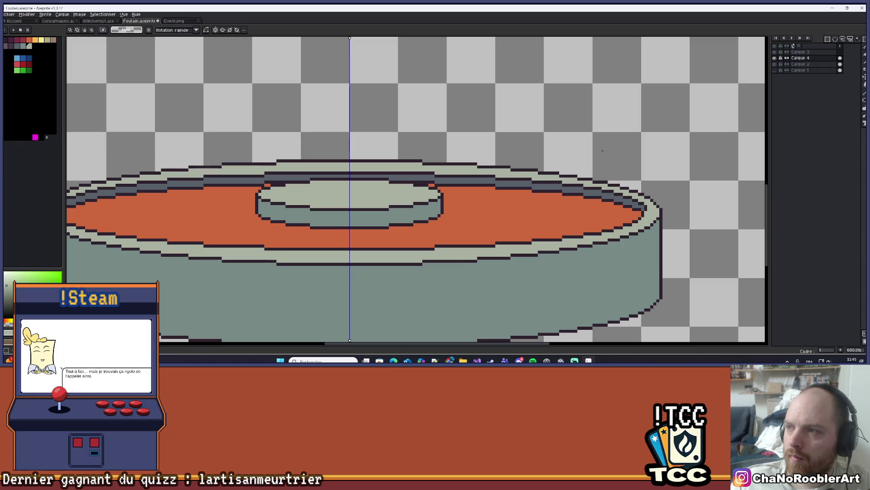
scroll(304, 213, "up", 2)
left_click_drag(212, 115, 517, 192)
mouse_move(424, 191)
left_mouse_down()
mouse_move(417, 213)
mouse_move(413, 164)
left_mouse_up()
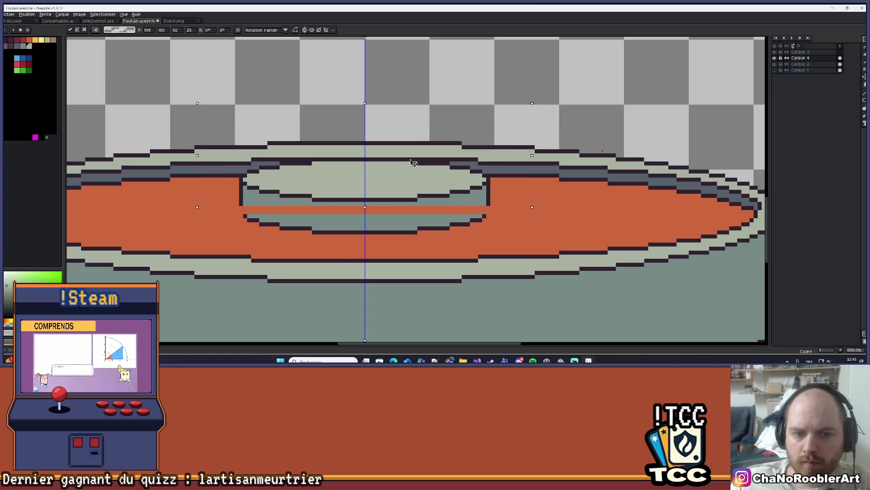
key("ctrl+z")
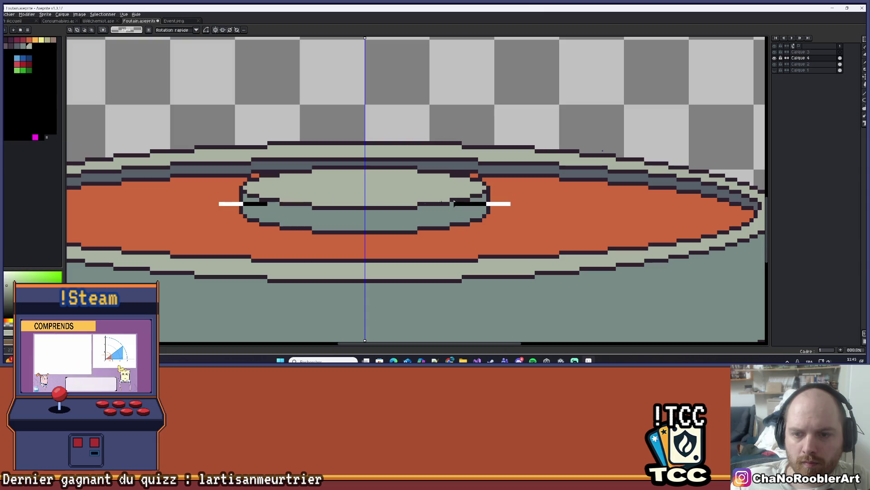
left_click(489, 199)
left_click_drag(490, 210, 528, 137)
left_click_drag(342, 174, 340, 156)
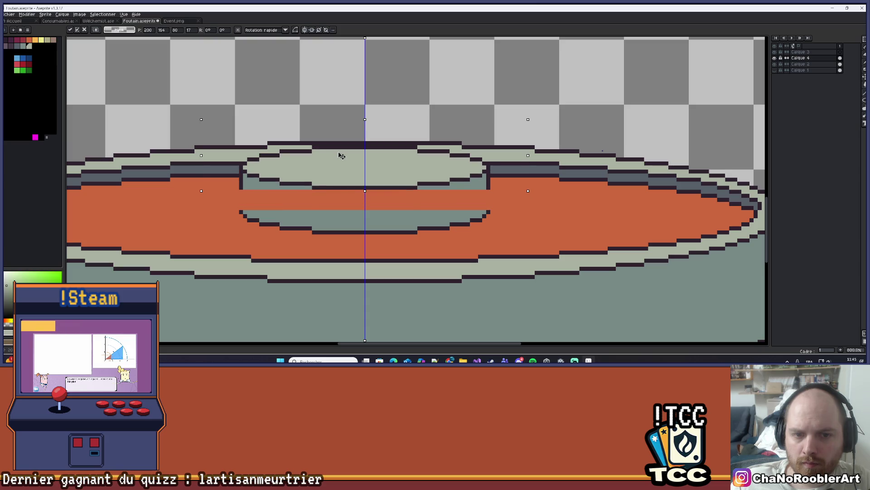
key("i")
Extend the tier's side walls downward in the dark outline colour
scroll(279, 191, "up", 3)
left_click(207, 186)
key("b")
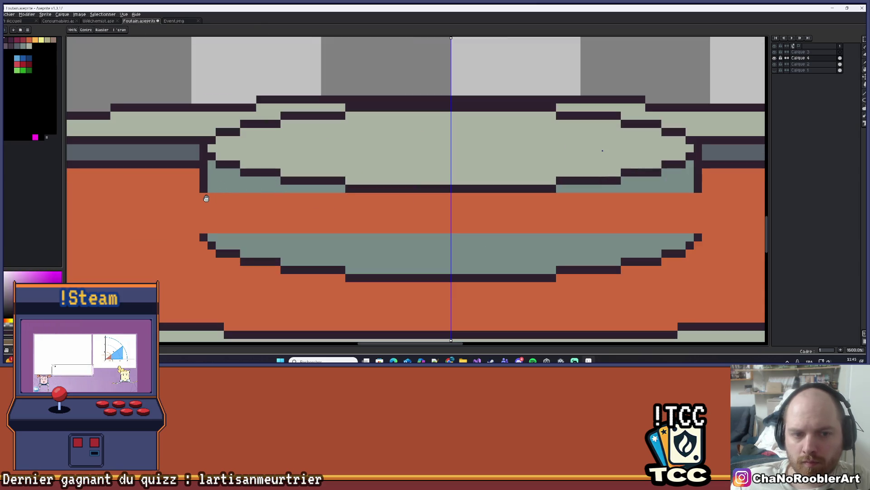
left_click(203, 196)
Fill the orange gap in the tier's side with grey-blue
key("i")
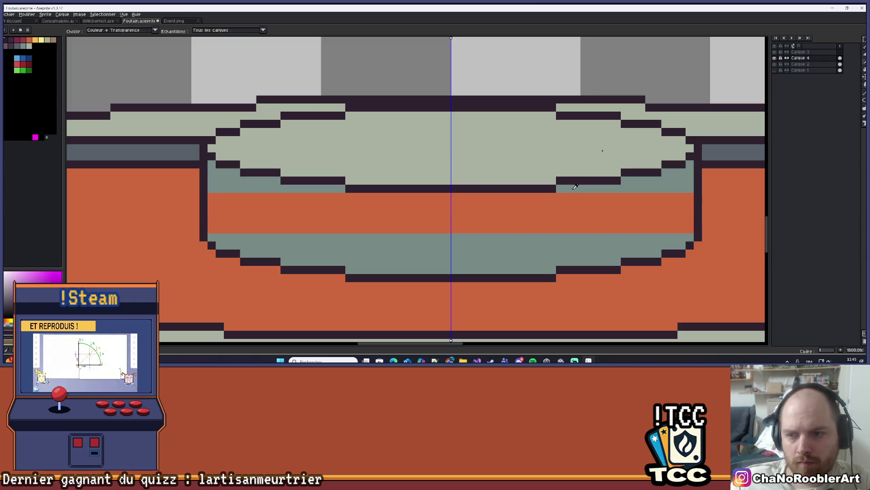
left_click(552, 245)
key("g")
left_click(552, 215)
scroll(536, 213, "down", 6)
left_click_drag(539, 140, 428, 140)
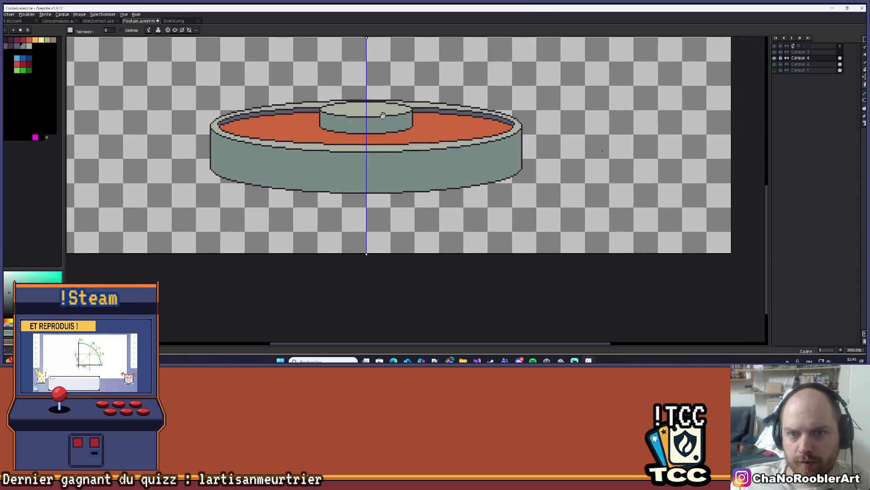
scroll(351, 105, "down", 3)
scroll(351, 105, "up", 6)
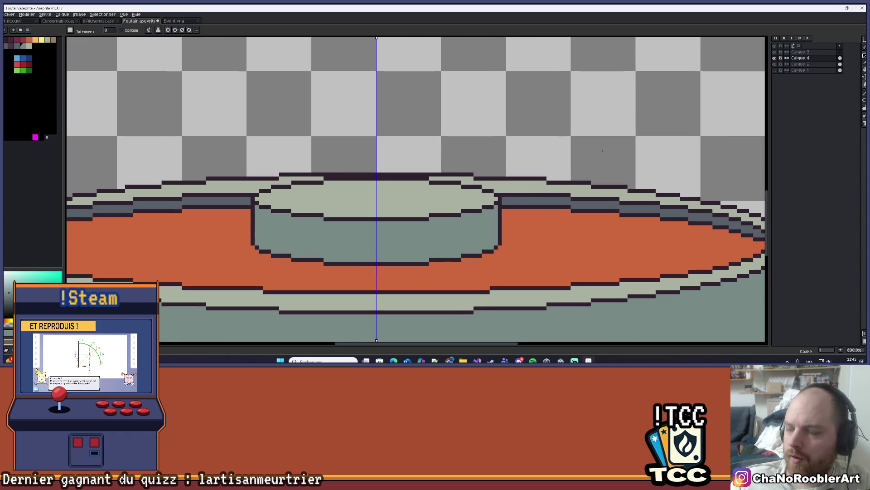
left_click(864, 39)
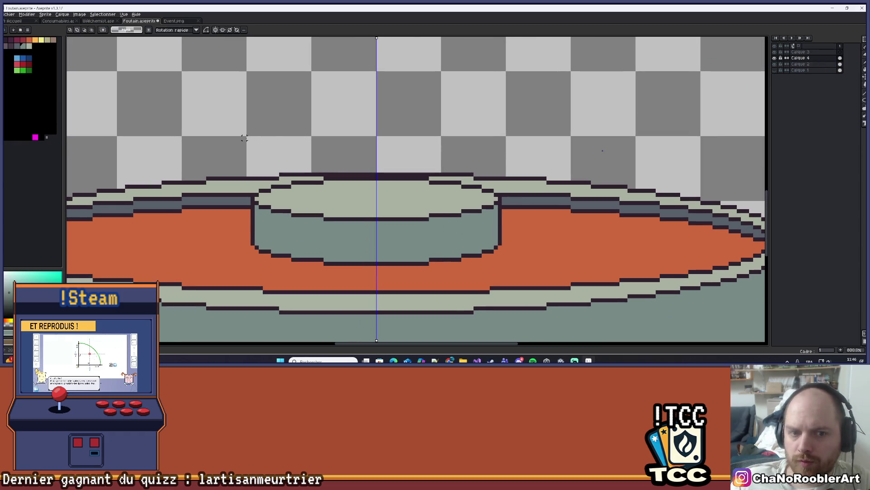
Select the area around the central tier for filling
left_click_drag(240, 146, 510, 228)
key("g")
scroll(402, 194, "down", 5)
scroll(354, 195, "up", 7)
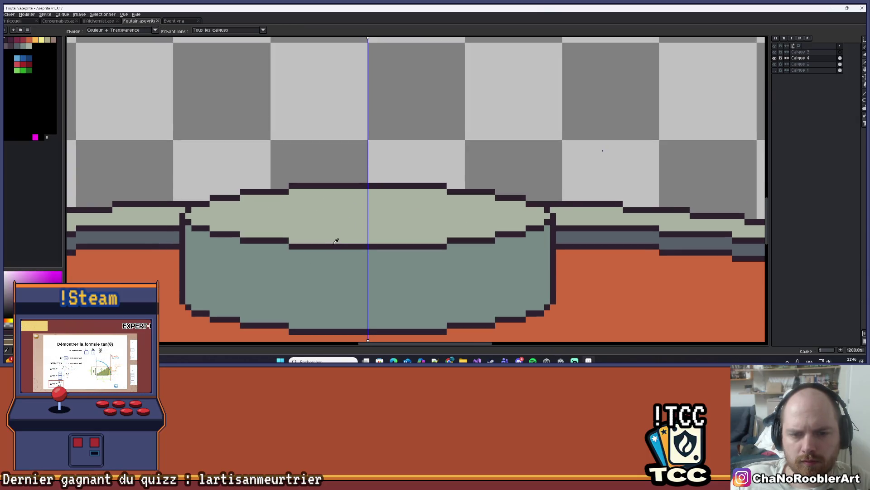
scroll(350, 208, "up", 1)
scroll(204, 207, "down", 1)
scroll(204, 207, "up", 1)
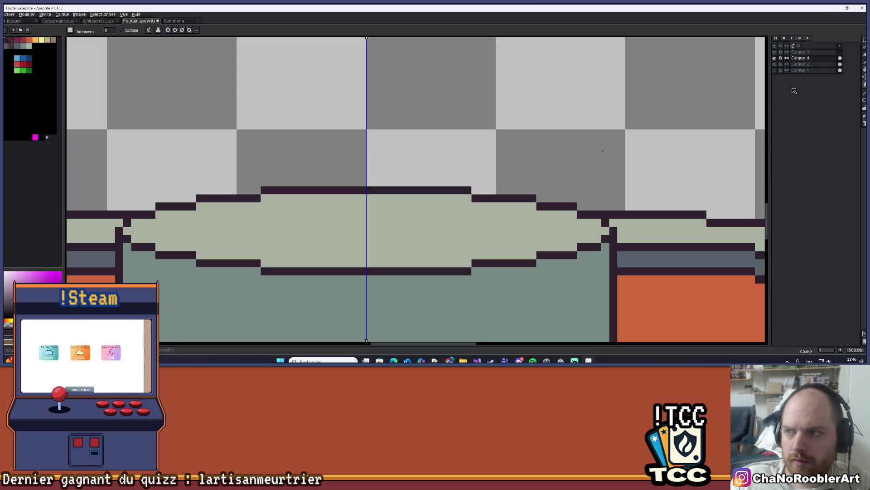
Draw a wide mirrored ellipse outline on the tier top, discarding two failed attempts
left_click(863, 102)
left_click(850, 101)
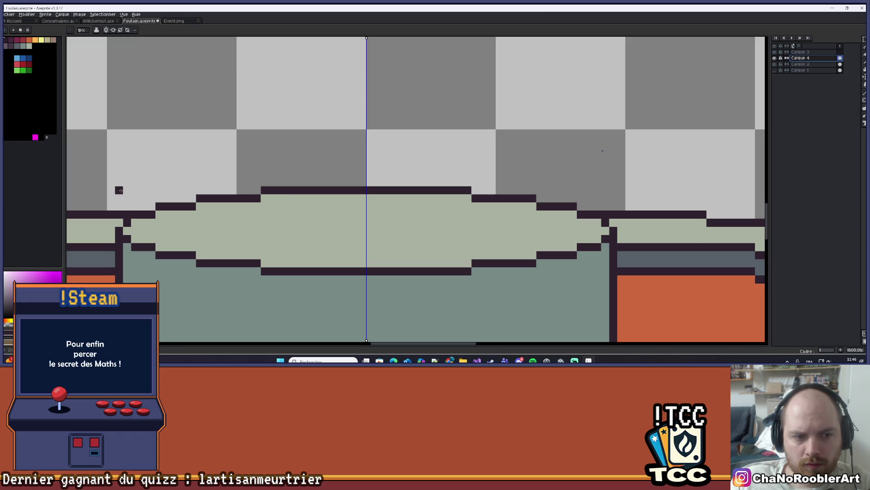
mouse_move(147, 218)
left_mouse_down()
mouse_move(222, 243)
mouse_move(540, 247)
mouse_move(225, 218)
left_mouse_up()
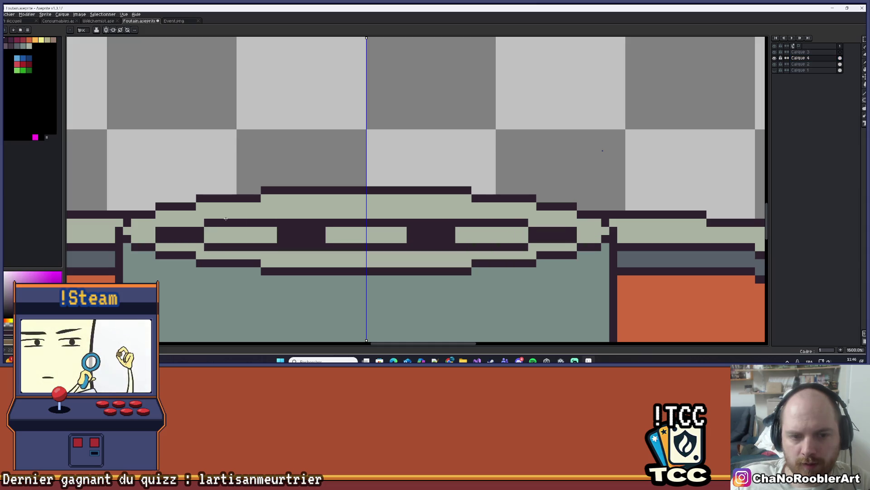
key("ctrl+z")
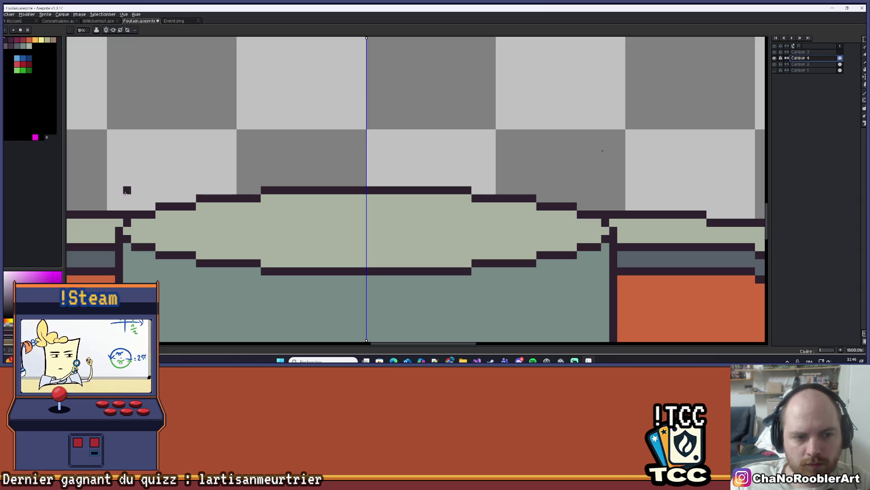
mouse_move(152, 216)
left_mouse_down()
mouse_move(173, 227)
mouse_move(335, 243)
mouse_move(292, 237)
left_mouse_up()
key("ctrl+z")
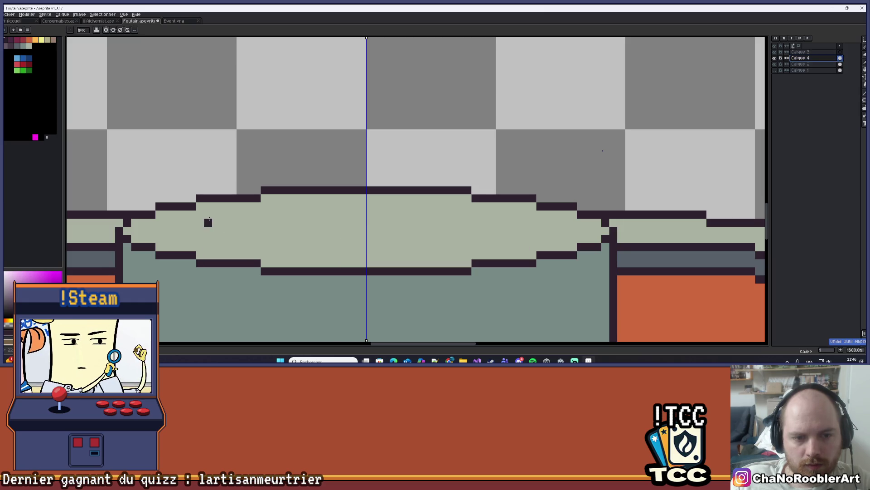
left_click_drag(208, 214, 526, 245)
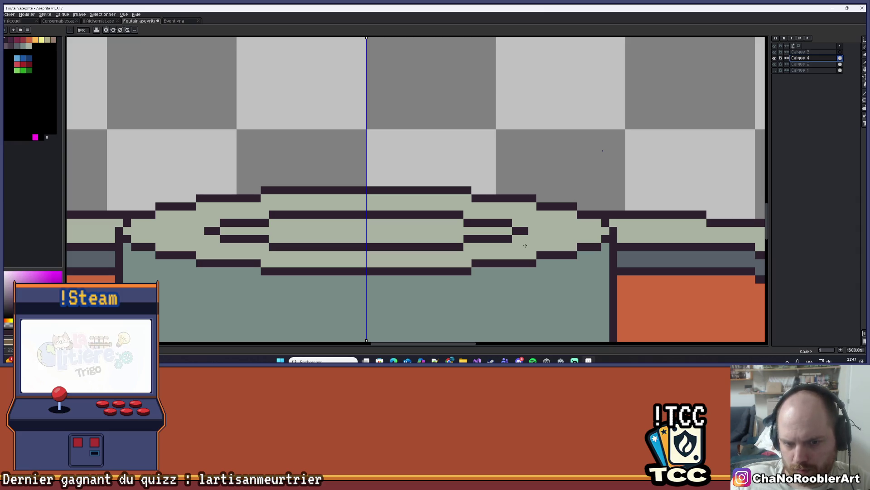
scroll(429, 239, "down", 3)
mouse_move(429, 238)
left_mouse_down()
mouse_move(361, 233)
mouse_move(359, 215)
left_mouse_up()
scroll(422, 238, "down", 4)
scroll(345, 229, "up", 5)
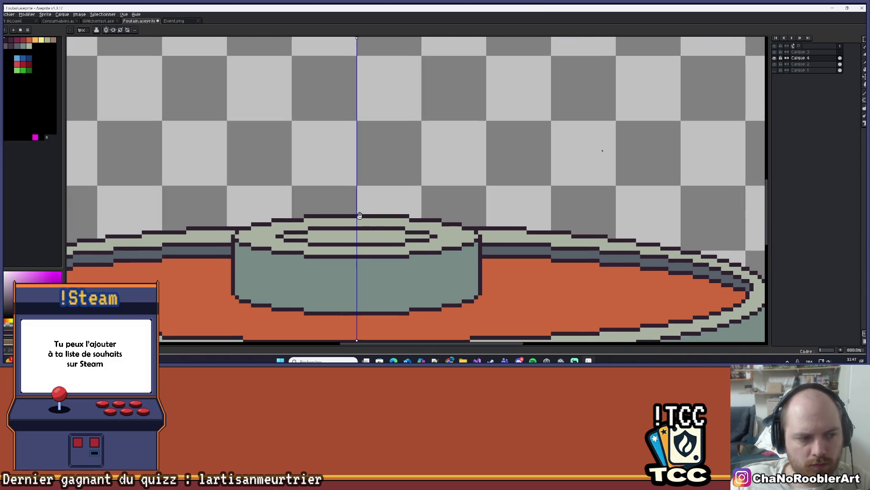
Copy the ellipse rim strip and place the copy high above the tier
left_click(864, 39)
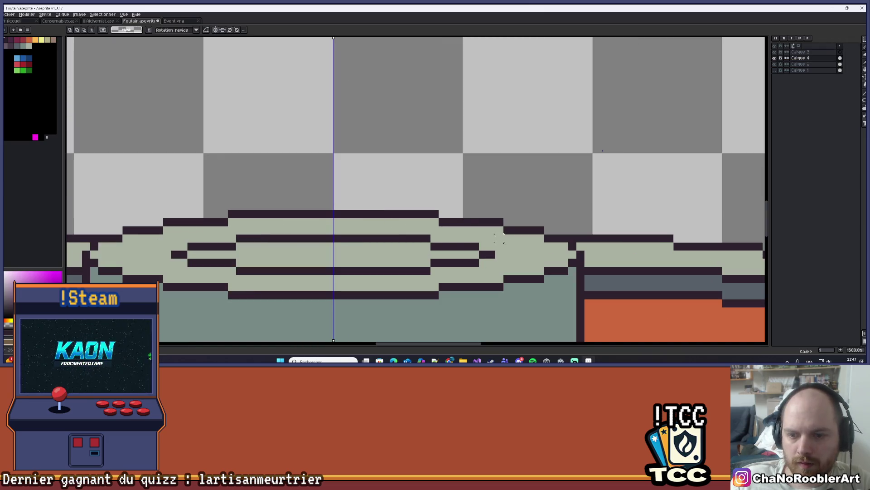
left_click_drag(491, 238, 171, 268)
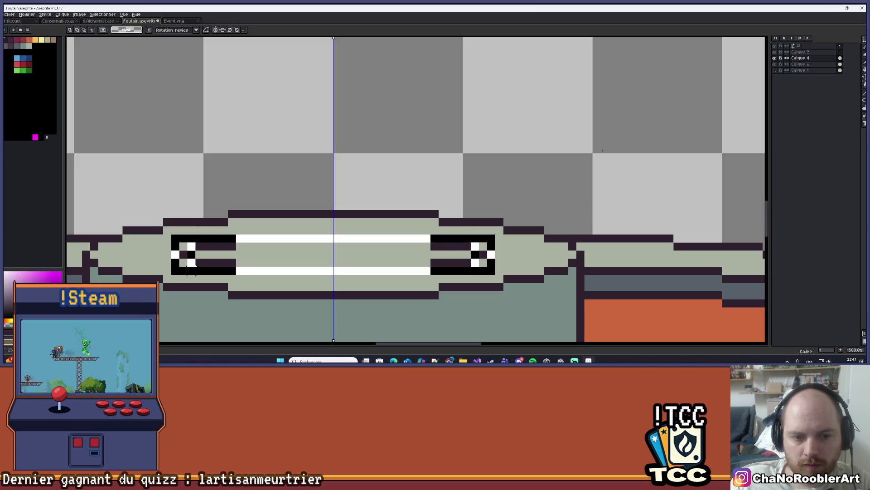
mouse_move(258, 260)
left_mouse_down()
mouse_move(278, 229)
mouse_move(281, 95)
left_mouse_up()
scroll(284, 108, "down", 4)
key("Return")
scroll(257, 145, "up", 1)
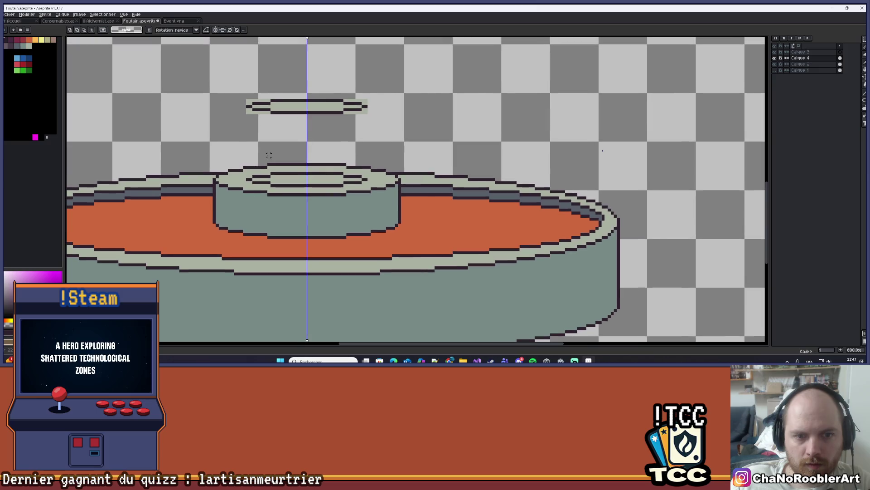
Pencil the upper cup's side walls, then erase stray pixels and old rim lines inside
key("b")
scroll(245, 123, "up", 2)
left_click_drag(245, 81, 242, 219)
key("e")
left_click_drag(261, 90, 293, 97)
scroll(288, 171, "up", 3)
mouse_move(313, 193)
left_mouse_down()
mouse_move(301, 188)
mouse_move(285, 215)
mouse_move(260, 209)
mouse_move(387, 200)
mouse_move(333, 199)
left_mouse_up()
key("alt")
Sample the basin's teal and bucket-fill the cup interior and its light base pixels
left_click(311, 274)
key("g")
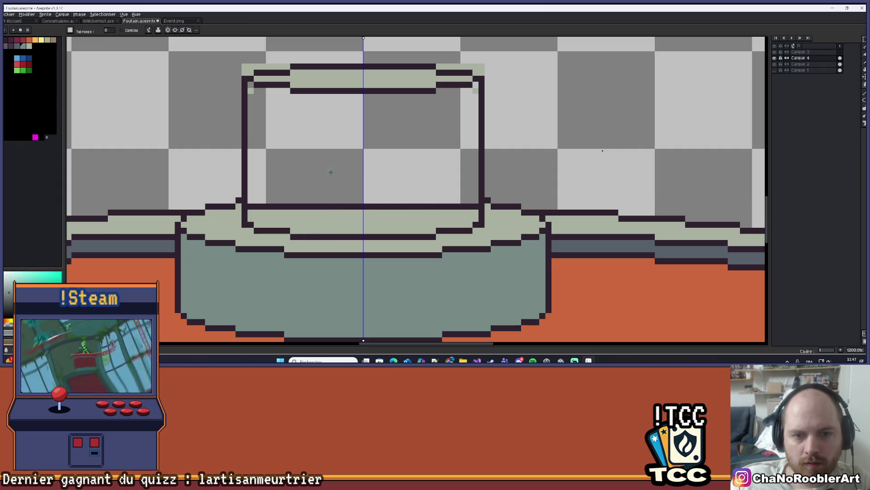
left_click(342, 164)
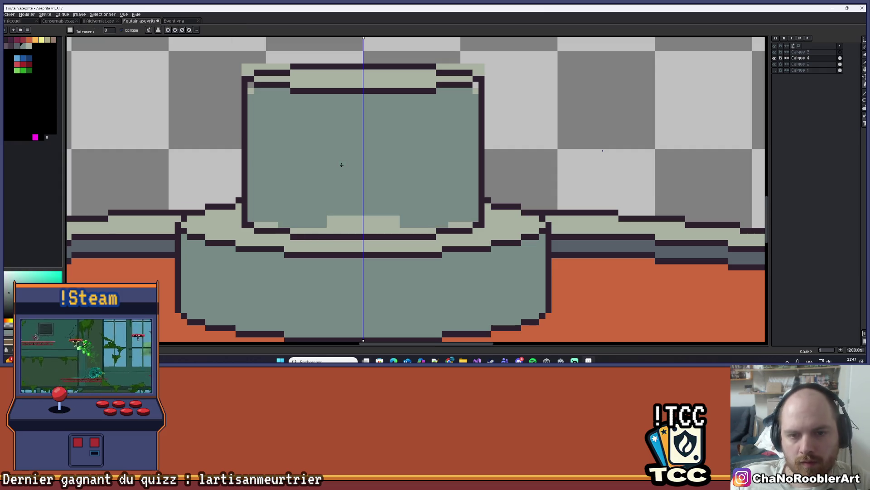
left_click(345, 222)
left_click(269, 225)
scroll(433, 209, "down", 4)
left_click_drag(432, 208, 410, 218)
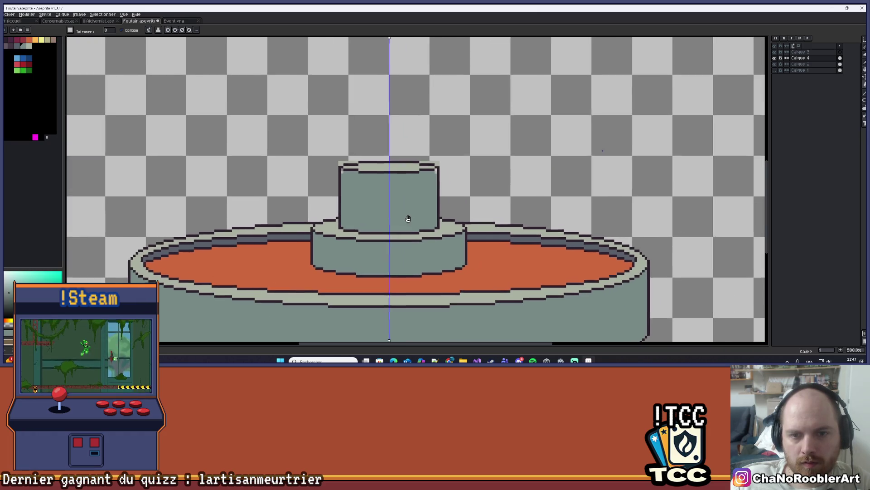
scroll(410, 218, "up", 1)
scroll(337, 169, "up", 4)
Paint a teal pixel at the cup corner and erase the light corners above the rim
key("b")
left_click(336, 169)
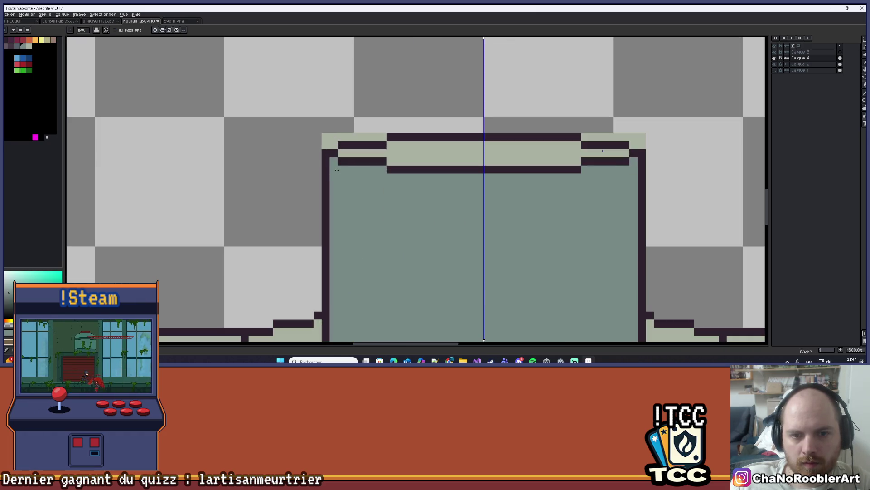
key("e")
mouse_move(367, 128)
left_mouse_down()
mouse_move(312, 125)
mouse_move(329, 116)
left_mouse_up()
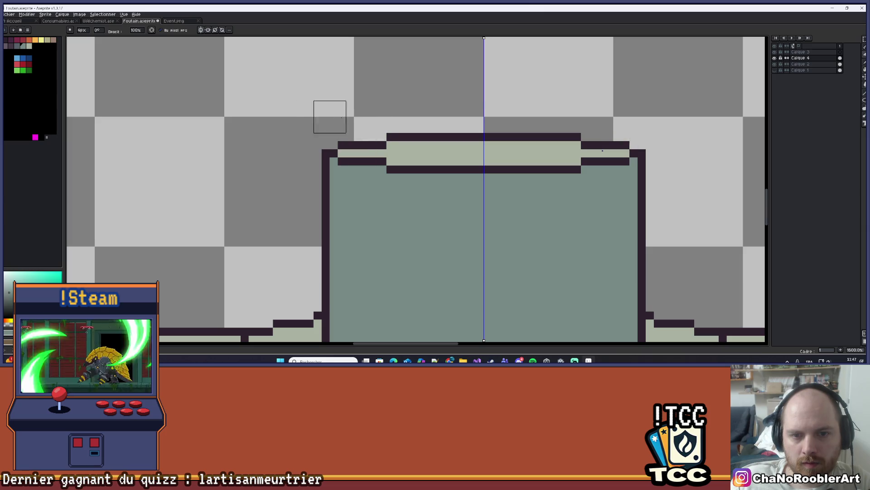
scroll(621, 108, "down", 8)
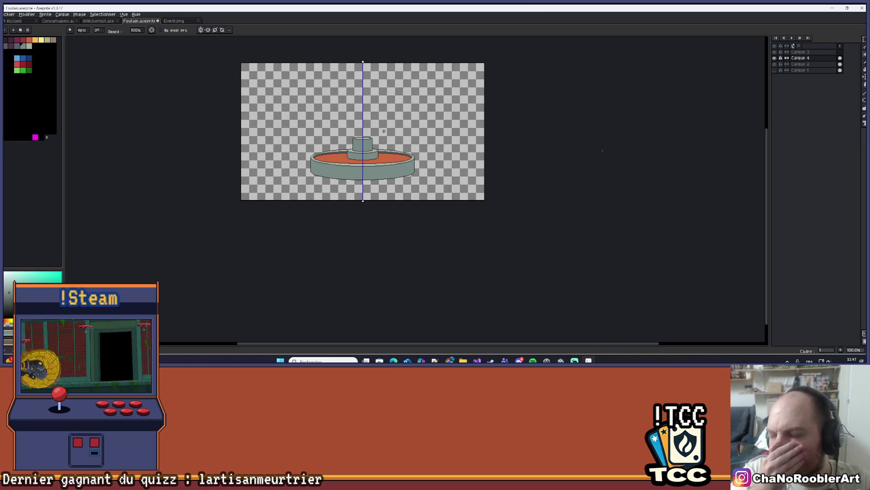
Raise the fountain's upper cylinder a few pixels higher
scroll(374, 125, "up", 3)
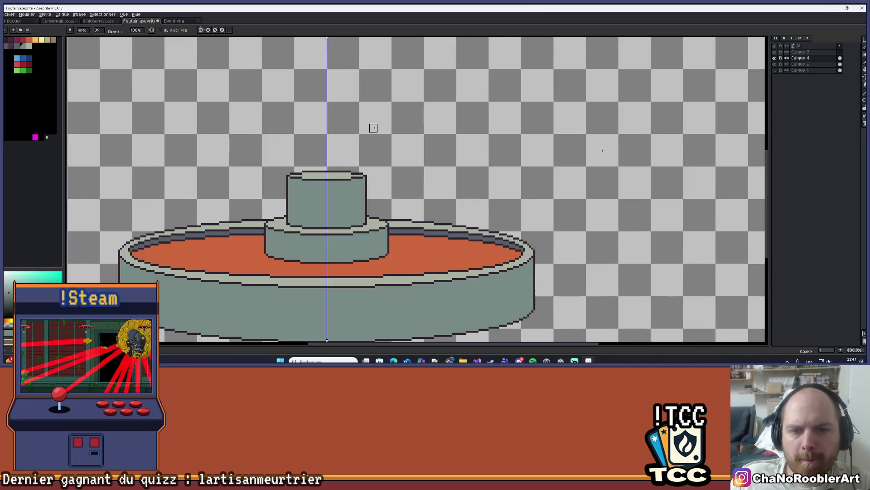
key("m")
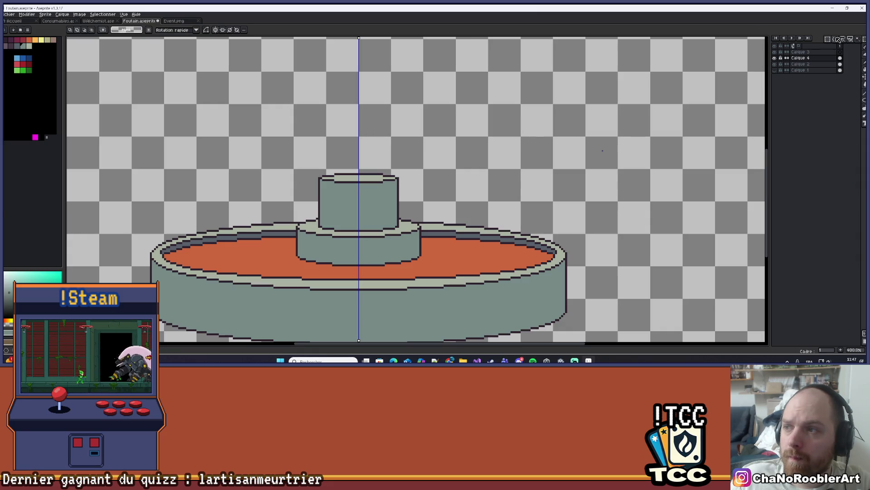
left_click_drag(278, 138, 437, 202)
mouse_move(398, 169)
left_mouse_down()
mouse_move(398, 140)
mouse_move(402, 152)
left_mouse_up()
key("Return")
scroll(401, 151, "down", 4)
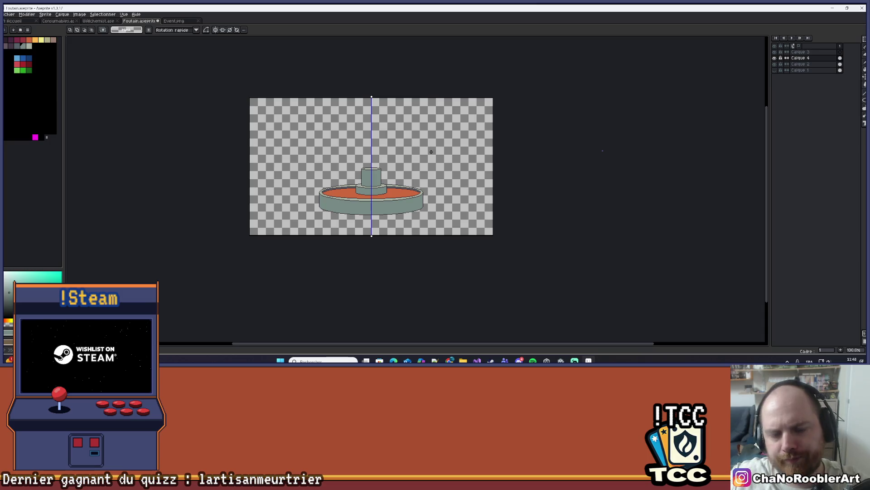
Centre the fountain in view and select Calque 2 together with Calque 4
scroll(374, 155, "up", 3)
left_click_drag(407, 188, 410, 164)
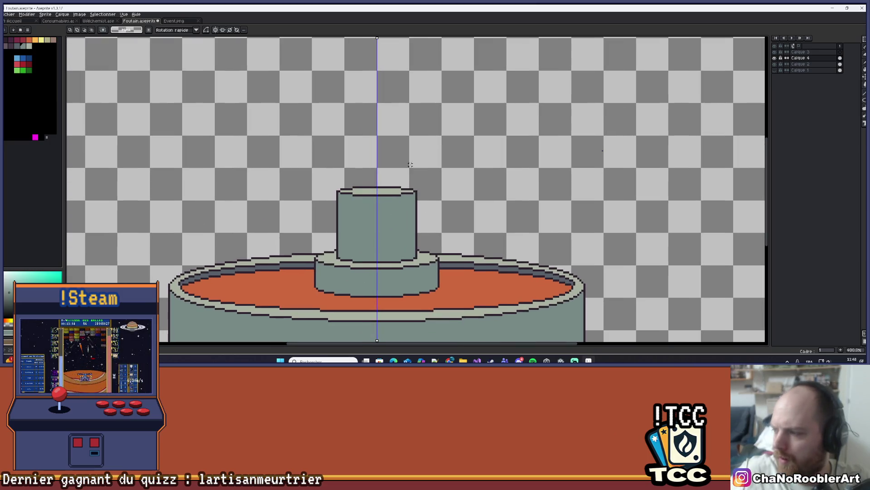
scroll(439, 132, "down", 1)
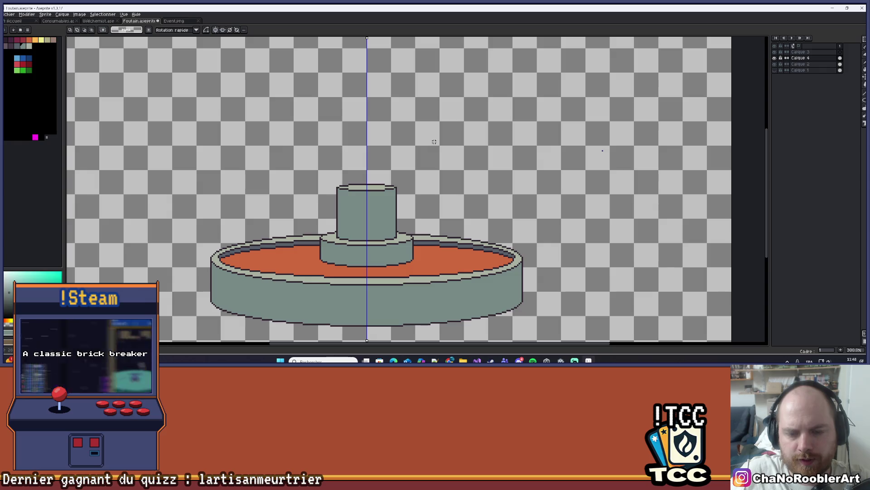
left_click_drag(402, 163, 392, 188)
scroll(392, 189, "down", 1)
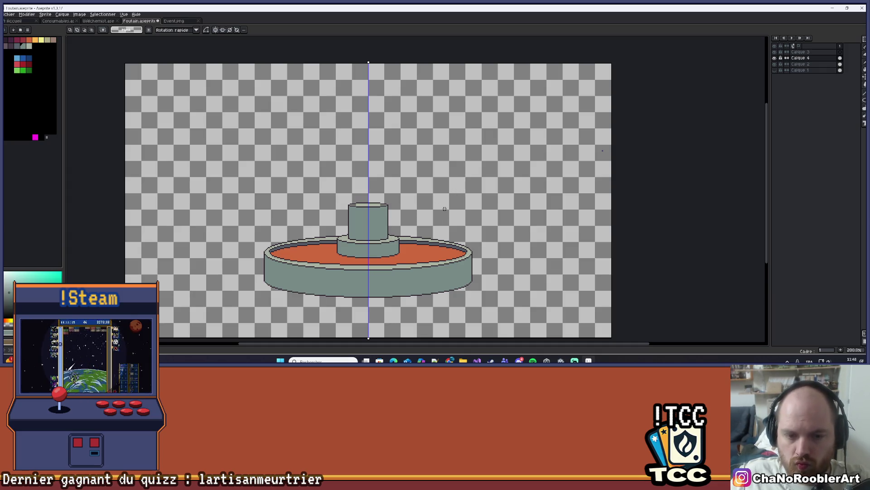
scroll(444, 209, "down", 4)
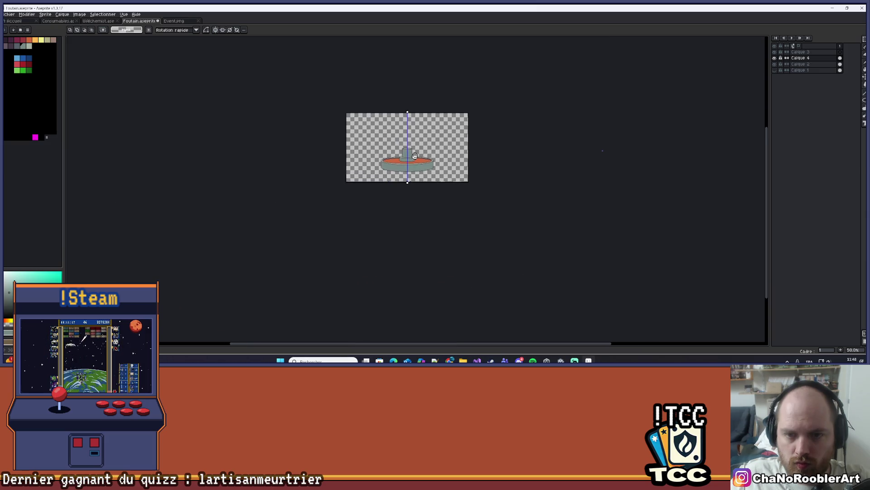
scroll(370, 187, "up", 4)
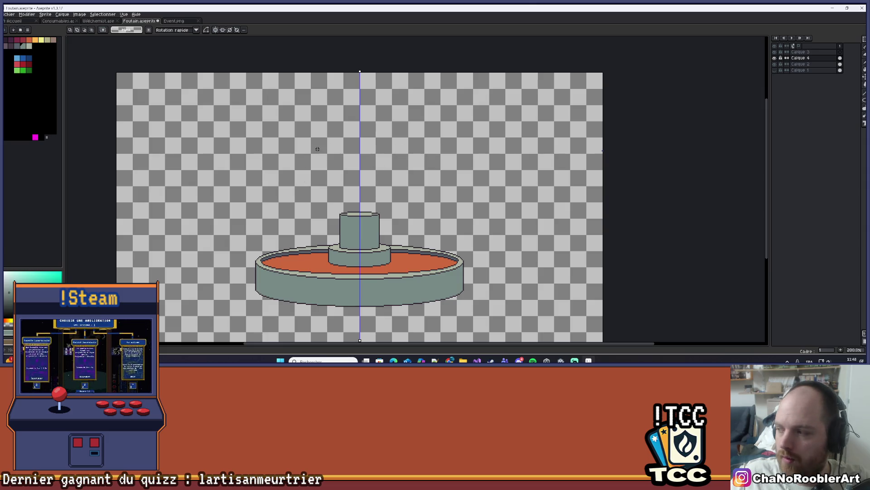
scroll(362, 190, "down", 2)
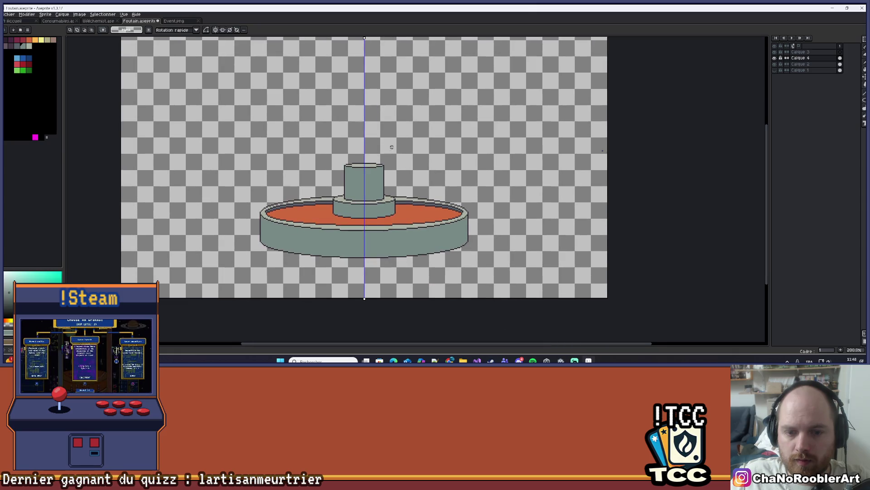
left_click(807, 65, "shift")
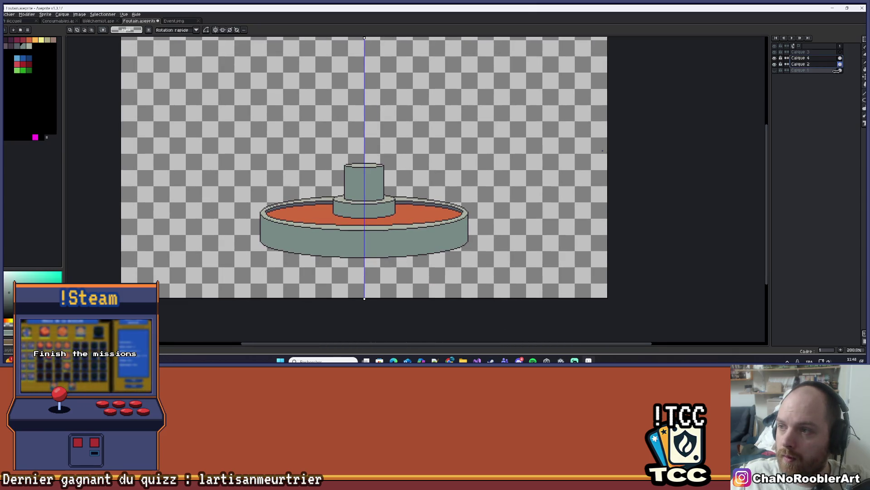
Move the fountain layers about 3 px lower, make Calque 4 active, and save the sprite
key("v")
mouse_move(492, 179)
left_mouse_down()
mouse_move(398, 237)
mouse_move(400, 245)
mouse_move(385, 247)
mouse_move(388, 255)
mouse_move(374, 242)
mouse_move(376, 249)
left_mouse_up()
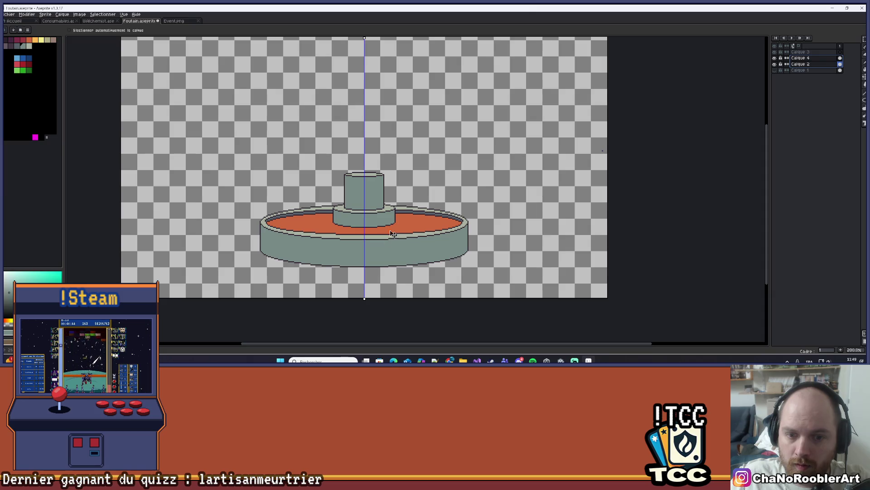
scroll(390, 236, "down", 2)
scroll(399, 181, "up", 4)
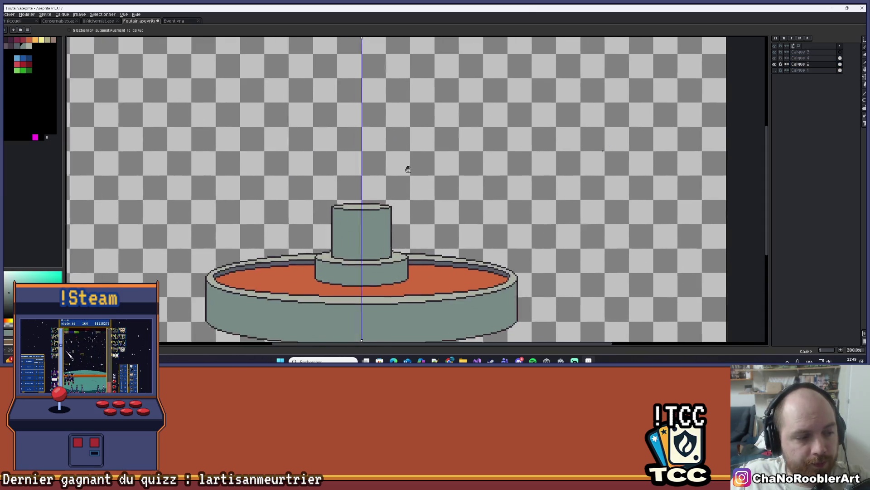
mouse_move(409, 169)
left_mouse_down()
mouse_move(408, 120)
mouse_move(389, 154)
mouse_move(403, 140)
left_mouse_up()
left_click(800, 58)
left_click(775, 58)
left_click(775, 58)
left_click_drag(453, 102, 438, 119)
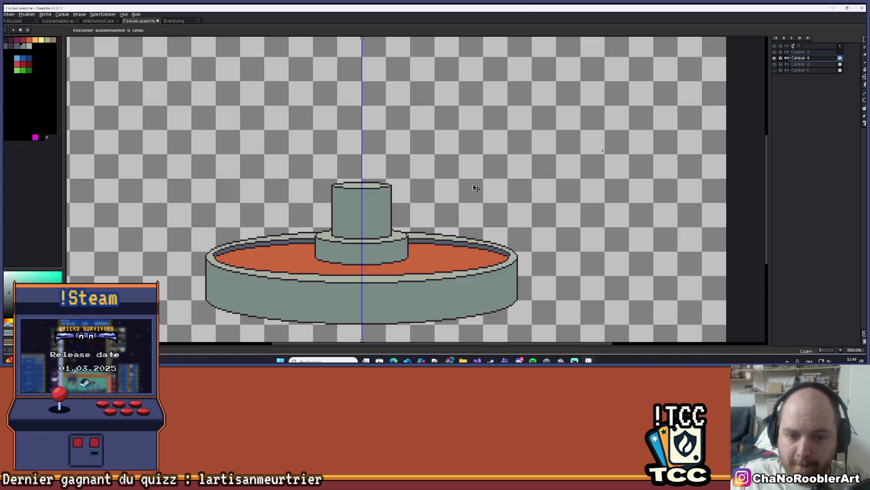
key("ctrl+s")
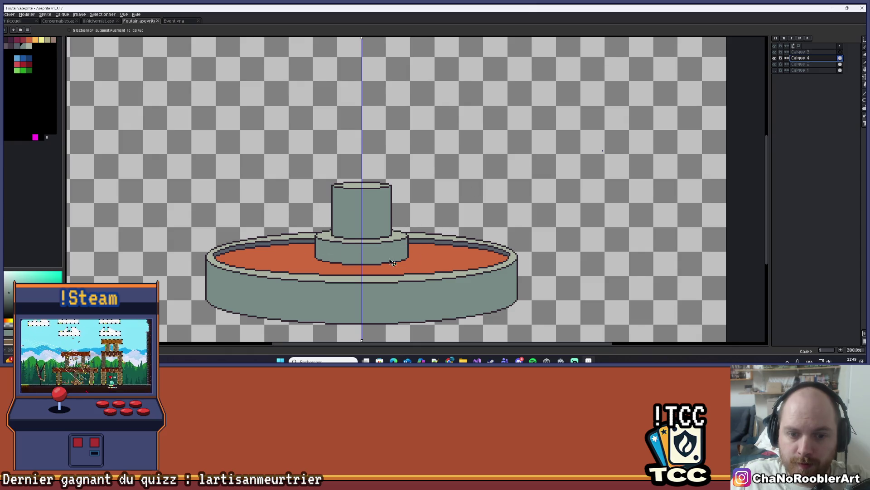
Copy the middle tier up above the column and erase shadow pixels under its rim
scroll(429, 204, "up", 1)
left_click_drag(428, 204, 455, 190)
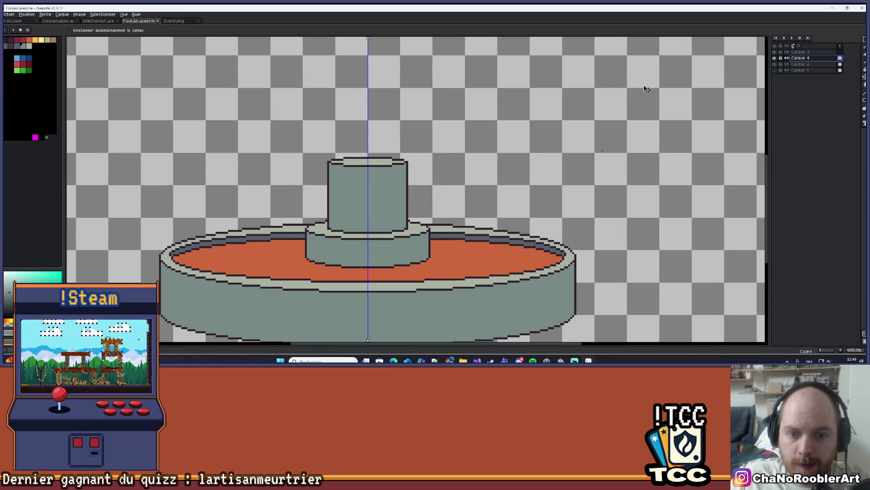
left_click(864, 40)
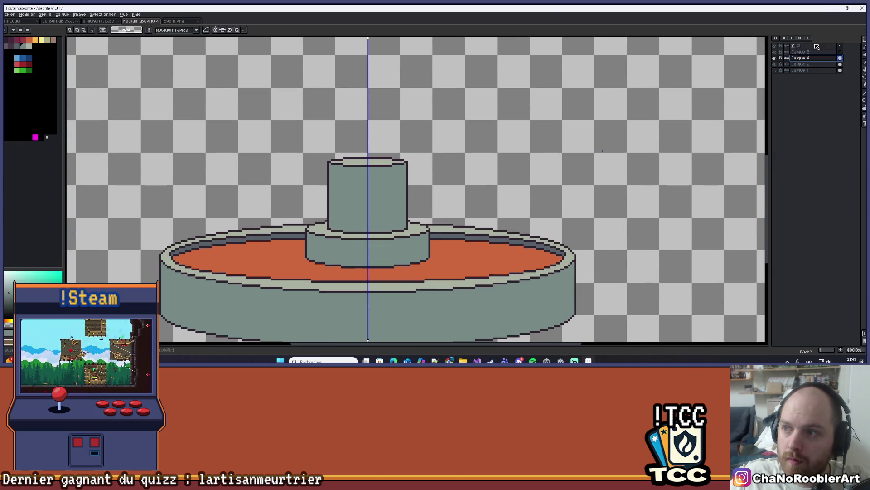
mouse_move(449, 205)
left_mouse_down()
mouse_move(408, 237)
mouse_move(387, 235)
mouse_move(393, 89)
left_mouse_up()
mouse_move(404, 119)
left_mouse_down()
mouse_move(403, 194)
mouse_move(373, 177)
mouse_move(400, 171)
left_mouse_up()
key("b")
mouse_move(302, 169)
left_mouse_down()
mouse_move(338, 177)
mouse_move(306, 168)
left_mouse_up()
scroll(324, 177, "up", 2)
Raise the upper bowl piece about 14 px, then nudge it one pixel up and left
scroll(358, 189, "down", 5)
scroll(358, 189, "up", 1)
scroll(406, 179, "down", 1)
scroll(425, 165, "up", 1)
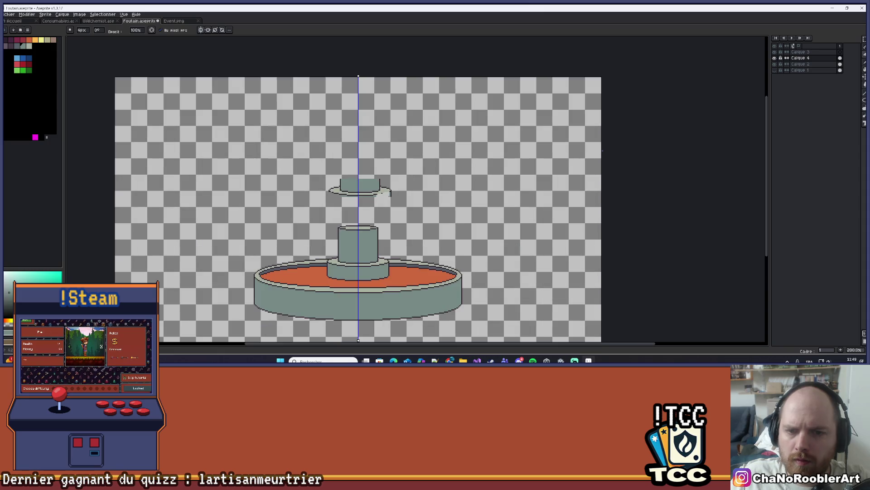
left_click(864, 39)
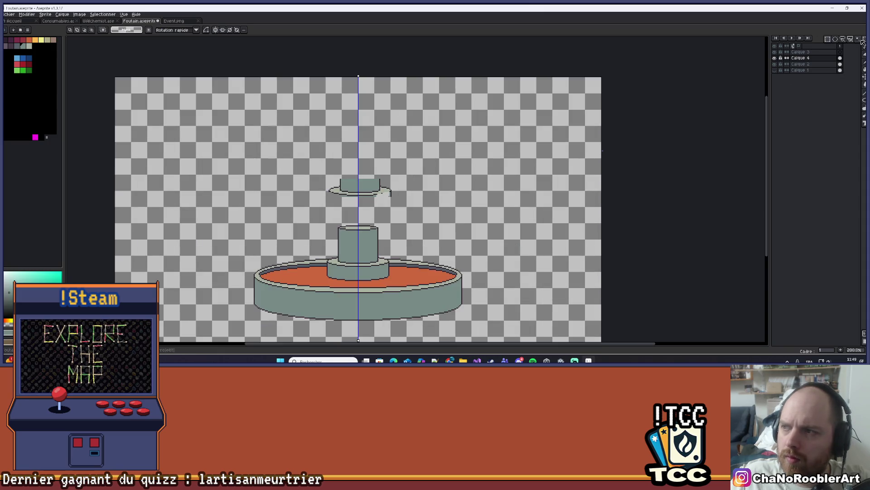
scroll(352, 146, "up", 1)
mouse_move(261, 159)
left_mouse_down()
mouse_move(456, 214)
mouse_move(464, 240)
left_mouse_up()
left_click_drag(403, 208, 388, 202)
key("ctrl+d")
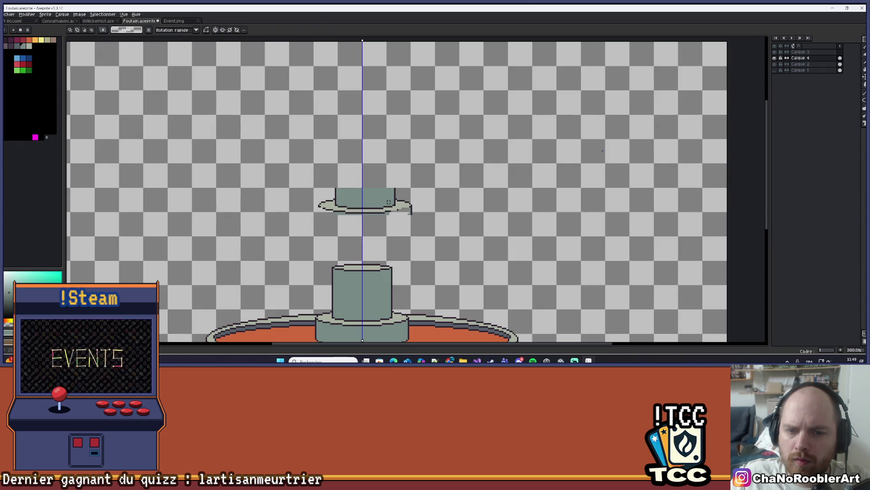
scroll(390, 204, "up", 2)
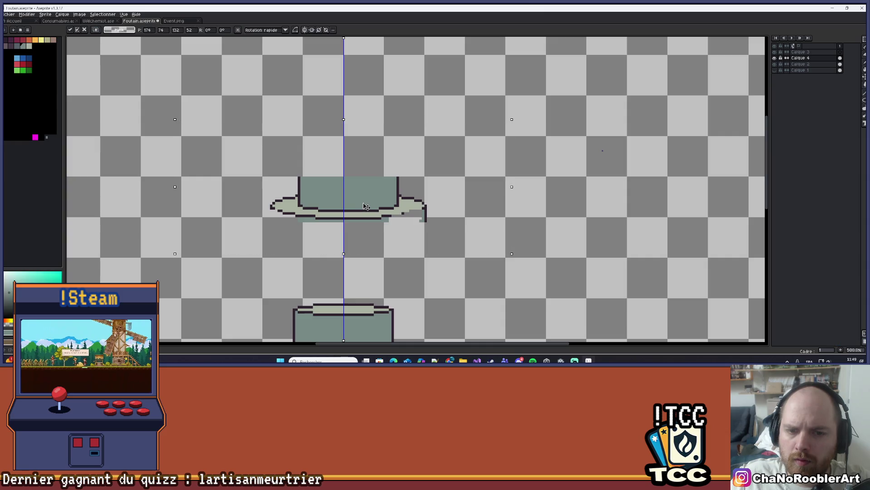
mouse_move(365, 202)
left_mouse_down()
mouse_move(364, 178)
mouse_move(379, 180)
left_mouse_up()
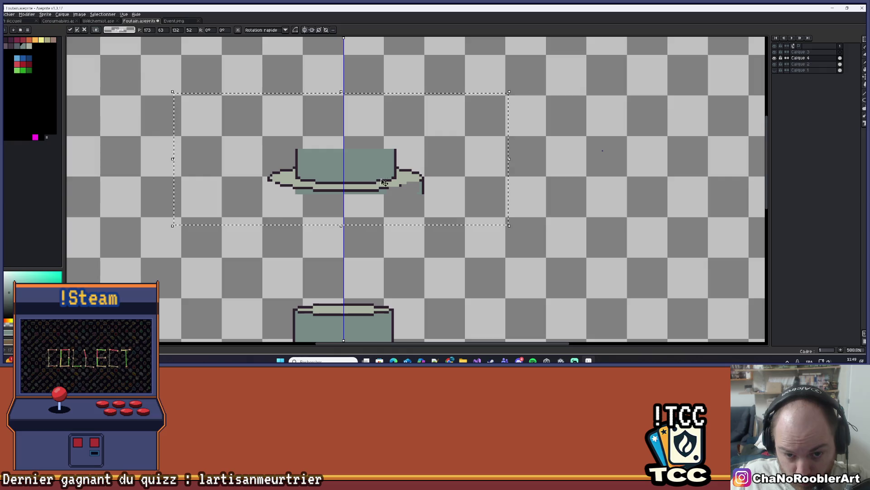
key("ctrl+d")
scroll(417, 184, "up", 1)
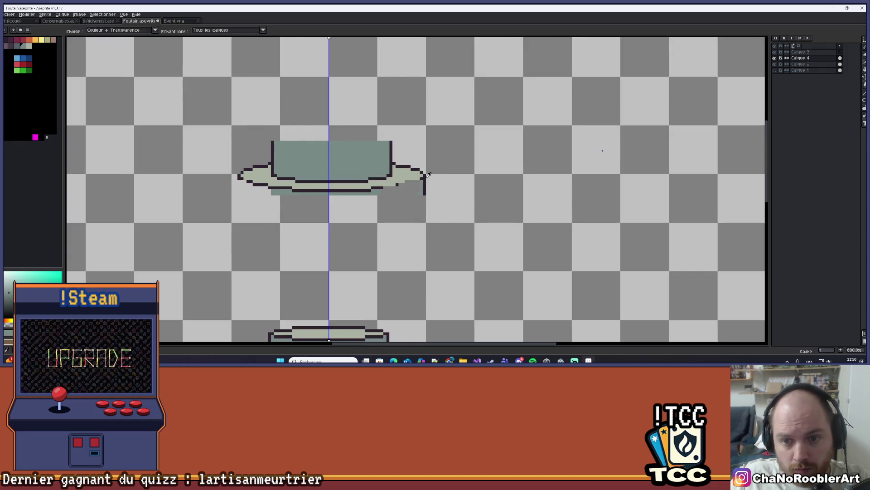
Sample the dark outline colour and undo the stray pixels beside the bowl rim
left_click(427, 175, "alt")
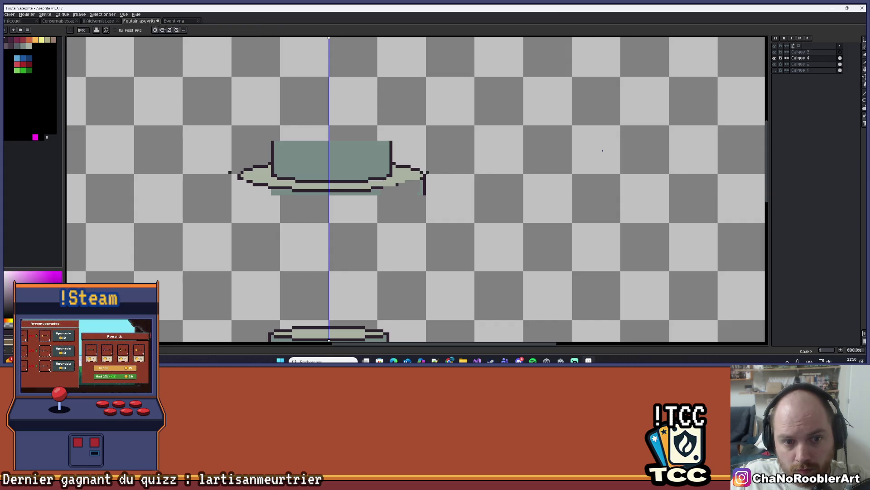
key("ctrl+z")
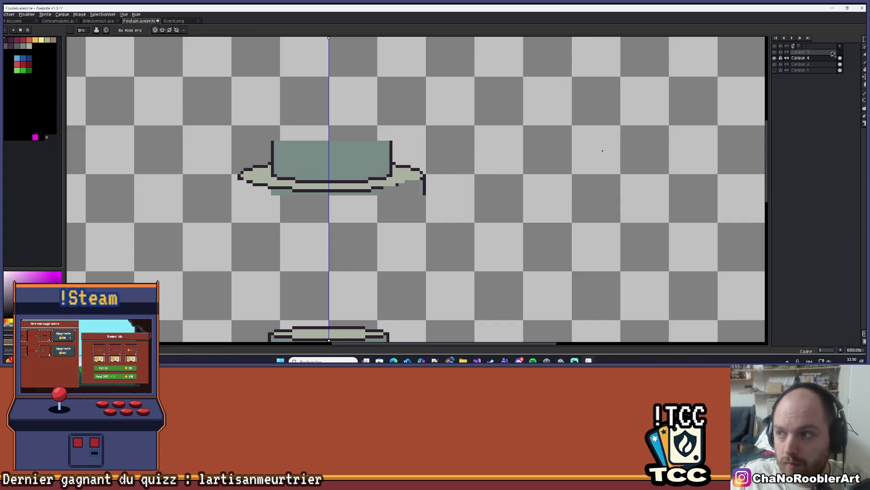
key("m")
left_click_drag(156, 101, 501, 257)
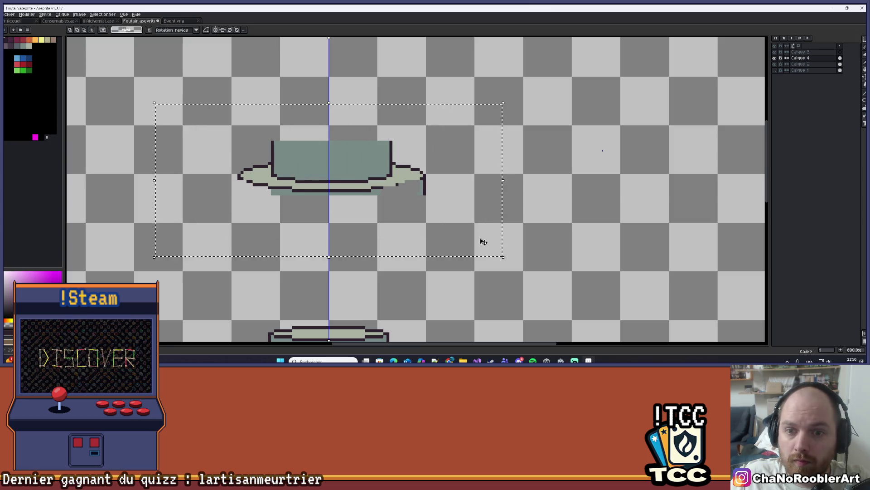
key("Right")
key("b")
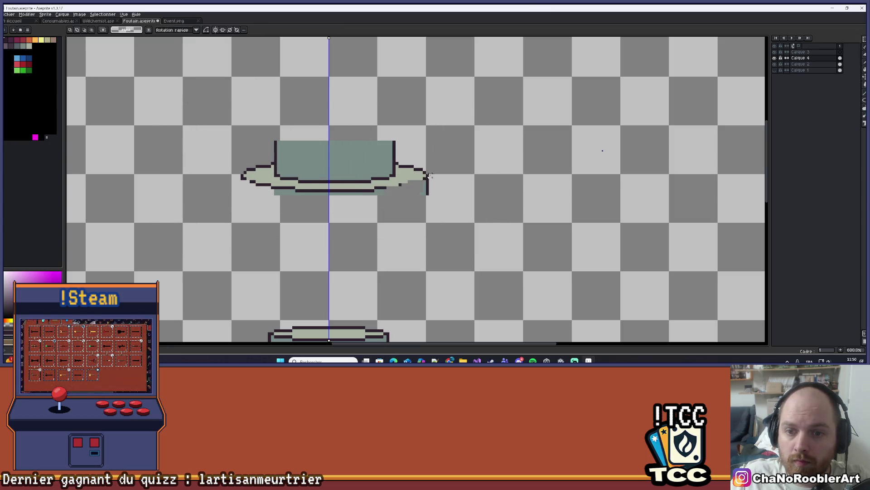
key("ctrl+z")
Reselect the upper bowl, shift it two pixels left, and tidy the rim's right end
key("m")
key("ctrl+shift+d")
key("Left")
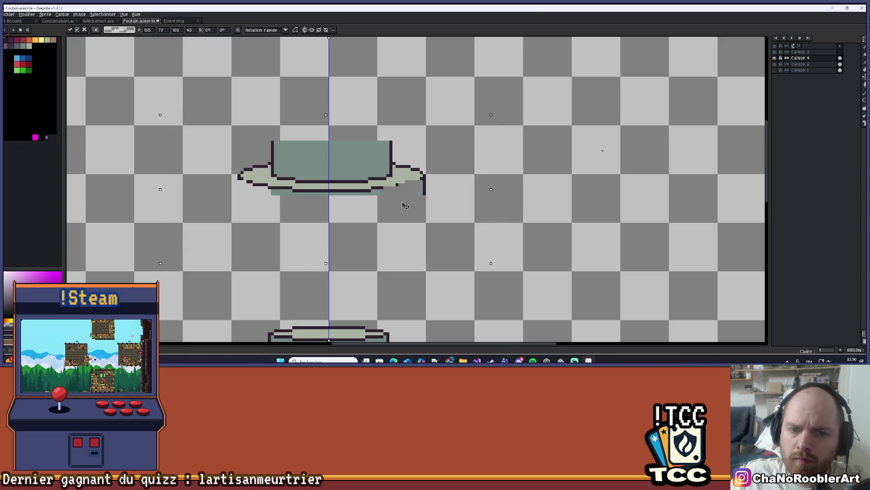
key("Left")
key("ctrl+d")
key("b")
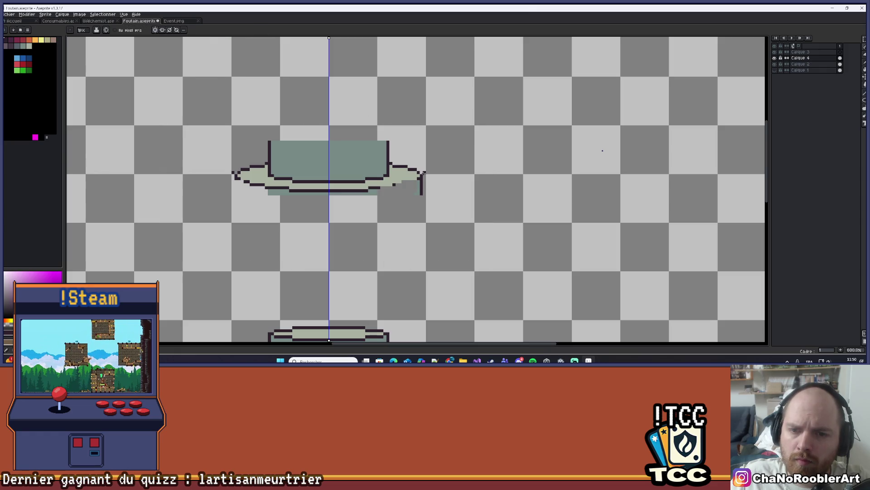
key("ctrl+z")
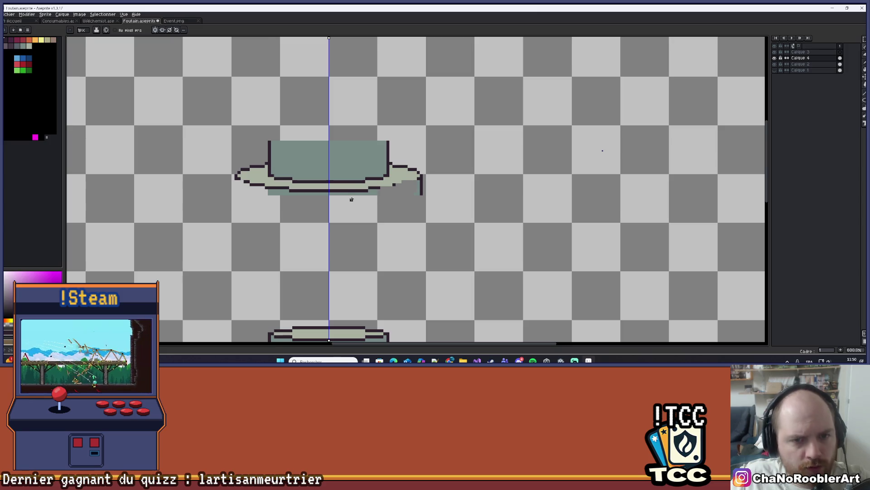
Check the bowl layer's bounds and remove two stray dark pixels right of the rim
scroll(251, 174, "up", 3)
key("v")
key("b")
scroll(222, 201, "down", 3)
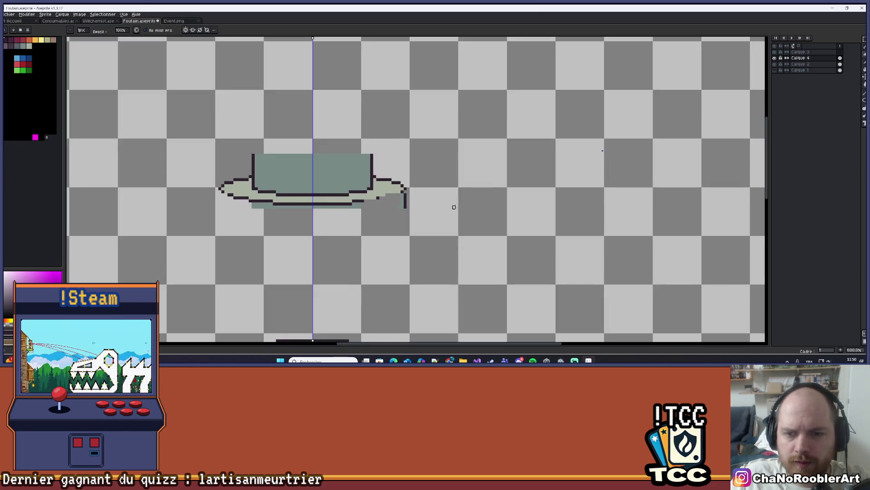
scroll(351, 229, "up", 1)
scroll(352, 230, "up", 3)
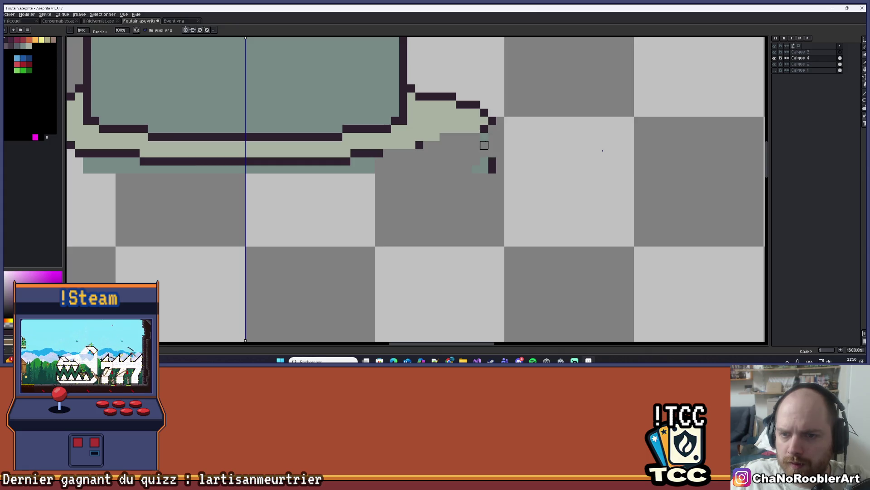
key("ctrl+z")
scroll(383, 217, "down", 1)
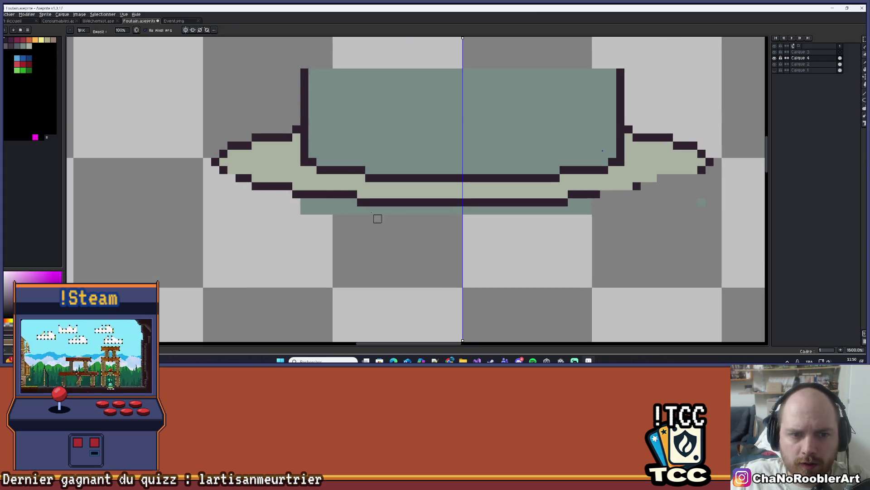
scroll(319, 145, "up", 1)
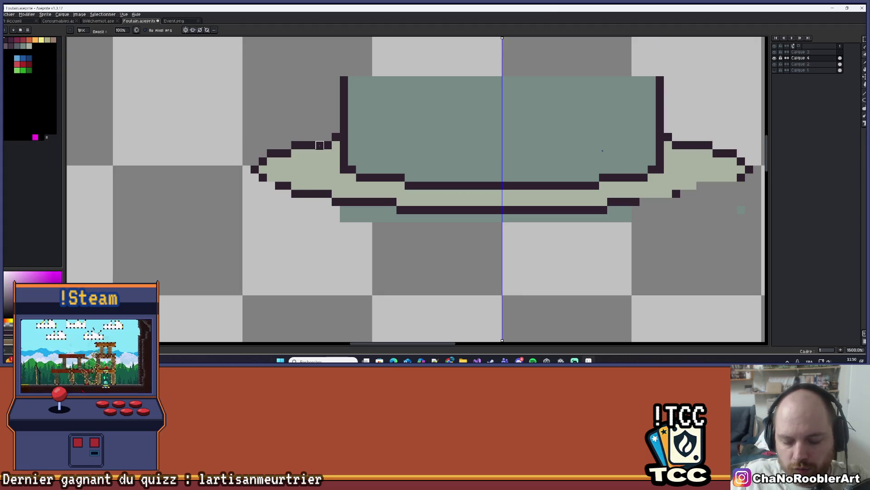
Draw an ellipse sized over the upper bowl's rim
key("b")
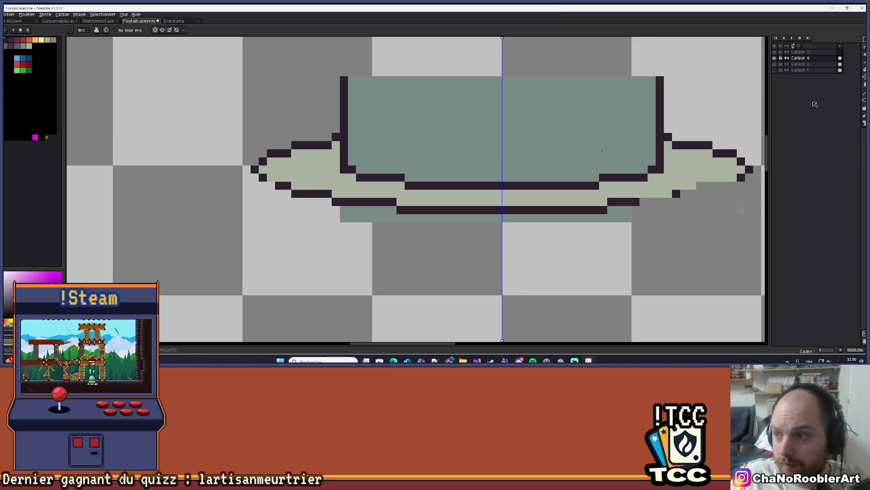
key("e")
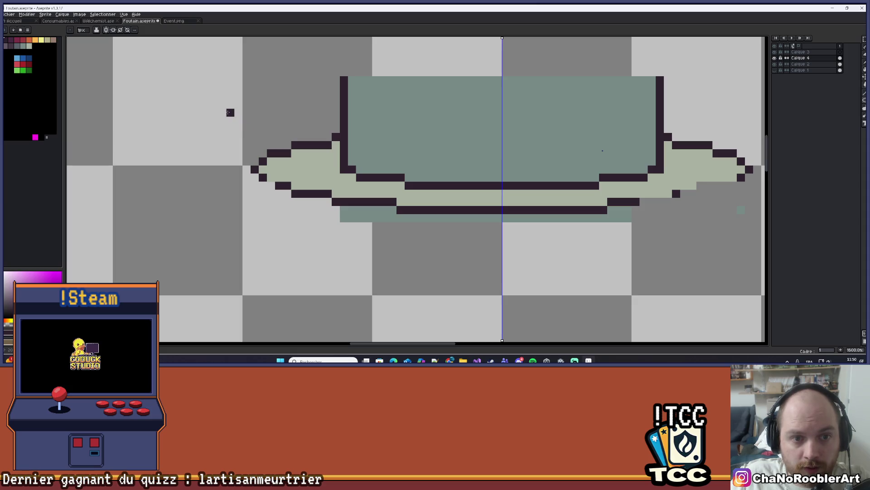
scroll(335, 154, "down", 4)
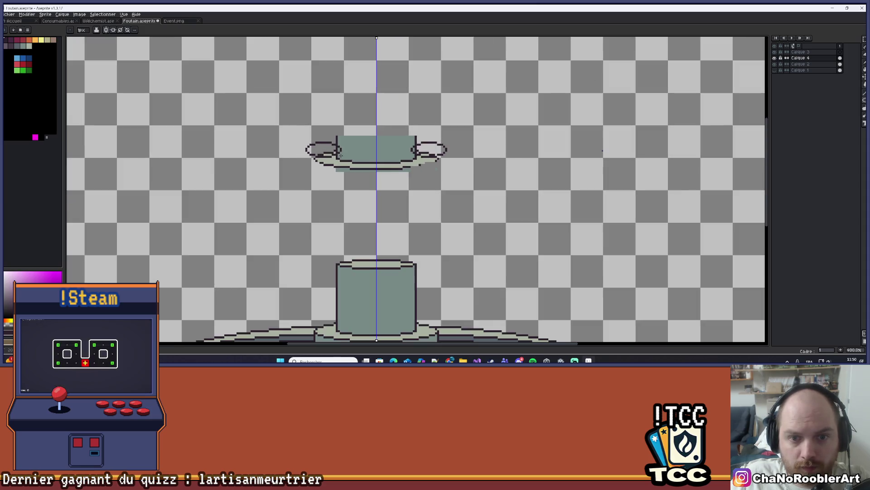
mouse_move(433, 166)
left_mouse_down()
mouse_move(514, 166)
mouse_move(476, 178)
mouse_move(428, 174)
left_mouse_up()
Replace the oversized ellipse with mirrored outlines reshaped into one thick ring around the bowl top
scroll(515, 166, "up", 1)
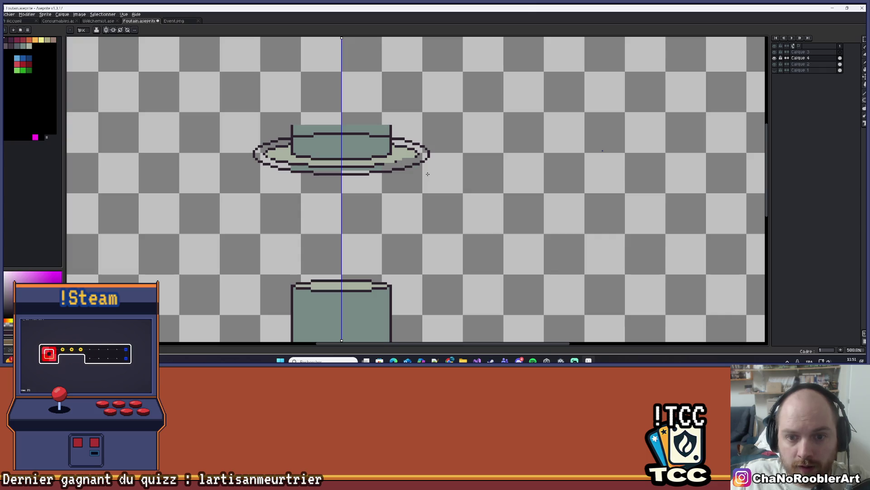
scroll(431, 176, "down", 2)
left_click_drag(443, 202, 429, 177)
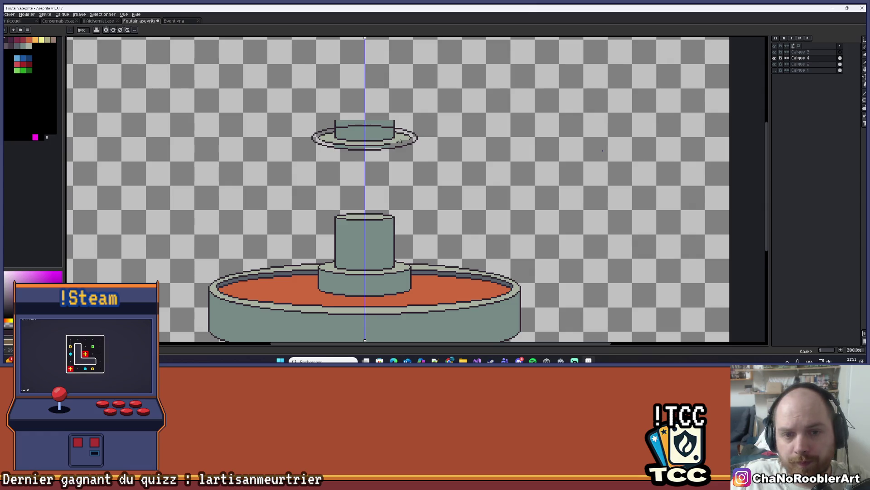
scroll(403, 141, "up", 1)
scroll(287, 130, "up", 1)
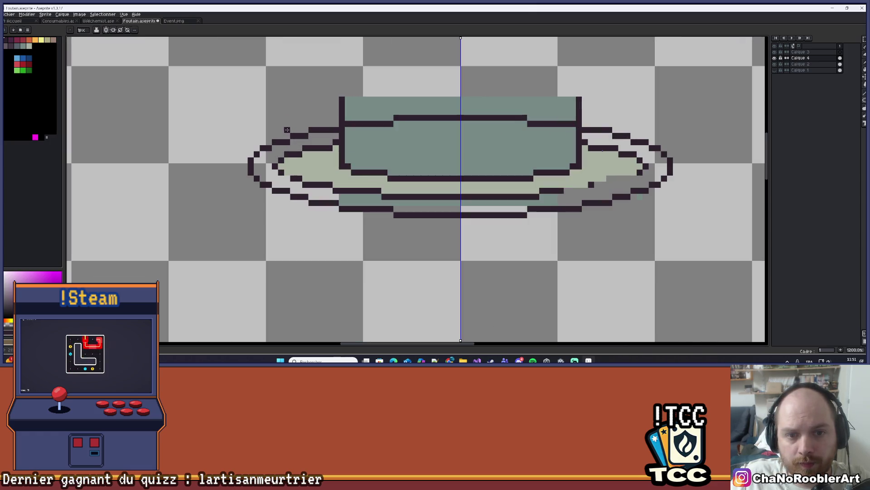
key("ctrl+z")
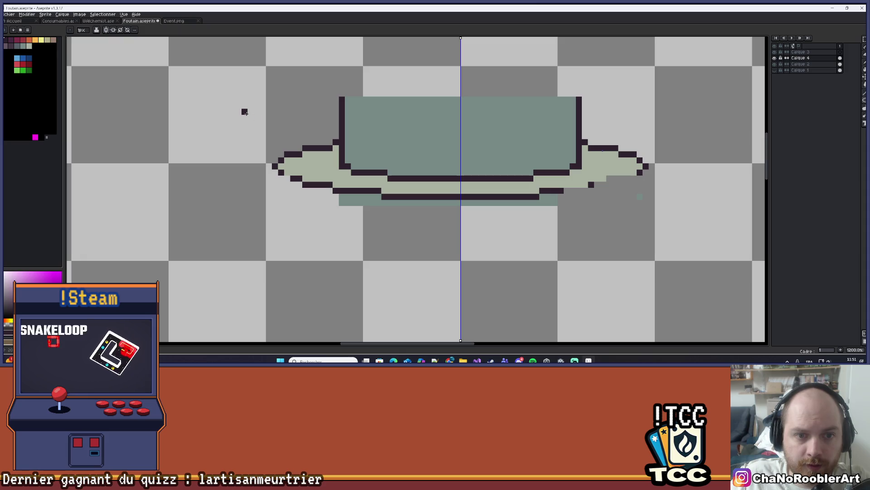
left_click_drag(232, 99, 338, 198)
scroll(565, 207, "down", 4)
left_click_drag(565, 208, 582, 213)
scroll(575, 204, "up", 1)
Erase the filled shape inside the ellipse with a 3px brush
scroll(423, 190, "down", 1)
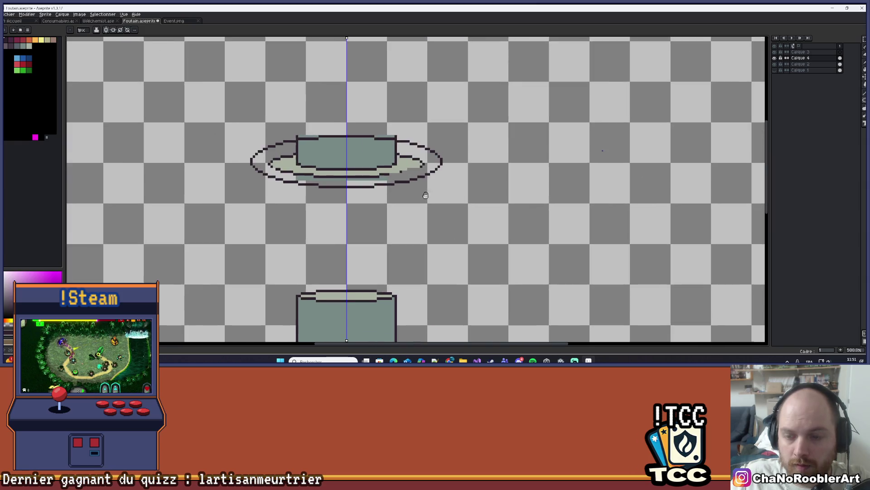
scroll(423, 190, "up", 3)
key("b")
mouse_move(342, 170)
left_mouse_down()
mouse_move(227, 178)
mouse_move(240, 185)
mouse_move(288, 188)
mouse_move(132, 147)
mouse_move(170, 138)
mouse_move(203, 164)
mouse_move(428, 146)
mouse_move(254, 136)
mouse_move(268, 128)
mouse_move(213, 100)
mouse_move(334, 109)
mouse_move(268, 121)
mouse_move(268, 94)
mouse_move(355, 103)
mouse_move(408, 77)
mouse_move(434, 77)
left_mouse_up()
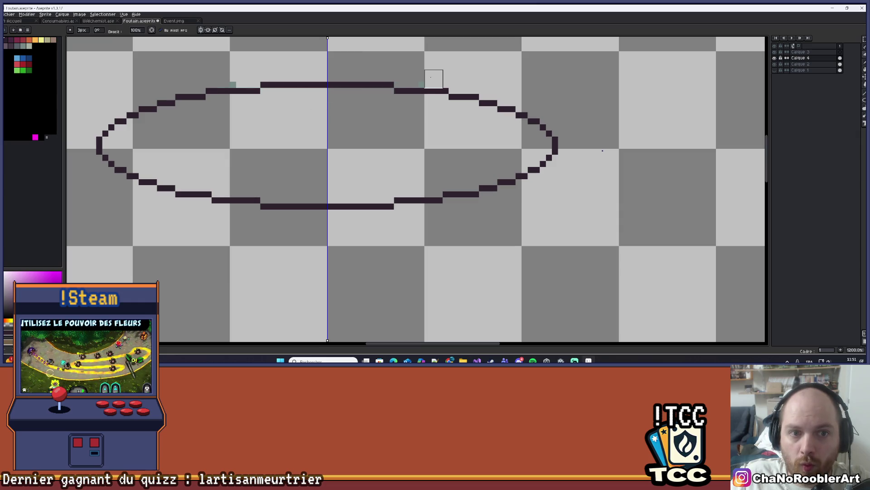
Zoom out and back in to check the hollow ellipse floating above the pillar
scroll(365, 134, "down", 7)
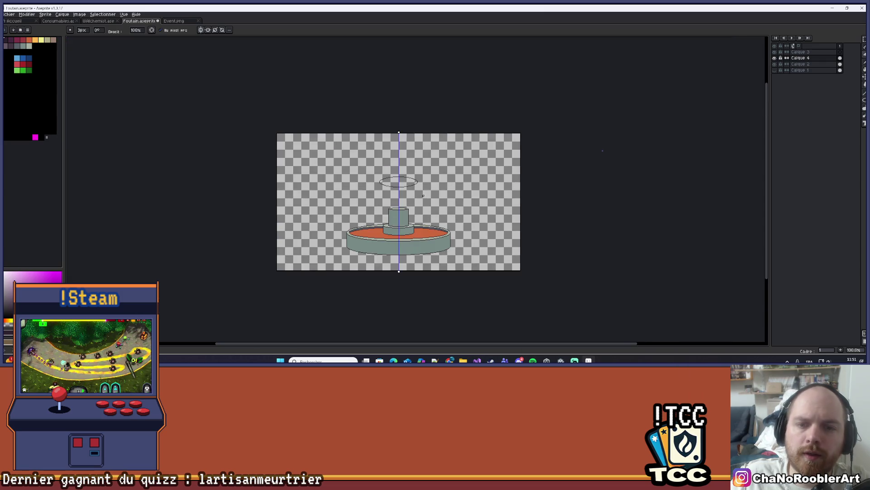
scroll(388, 147, "up", 4)
scroll(388, 147, "down", 2)
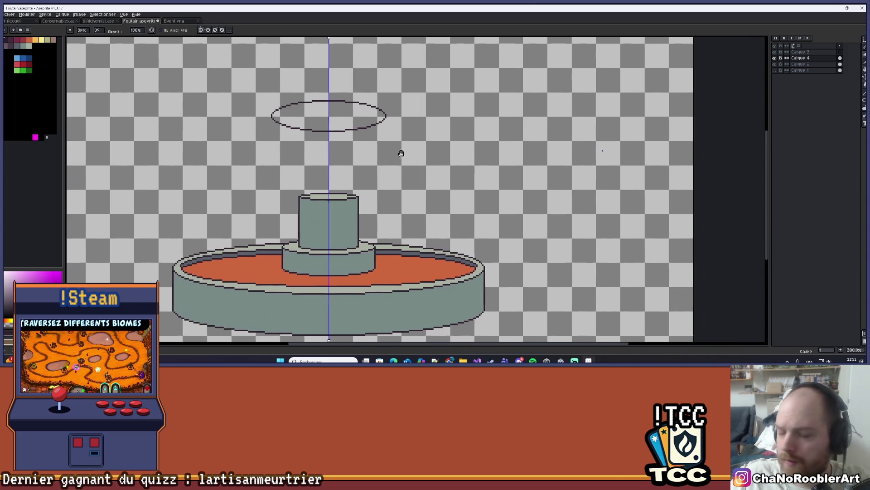
scroll(402, 149, "down", 1)
scroll(362, 155, "up", 2)
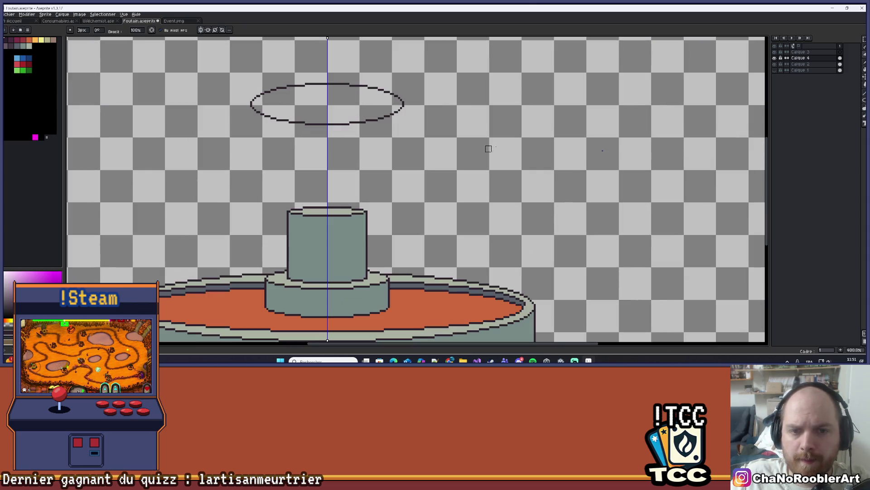
left_click(864, 40)
Move the top ellipse about 14 px down toward the pillar and check its placement
mouse_move(222, 61)
left_mouse_down()
mouse_move(408, 127)
mouse_move(431, 157)
left_mouse_up()
left_click_drag(403, 114, 399, 120)
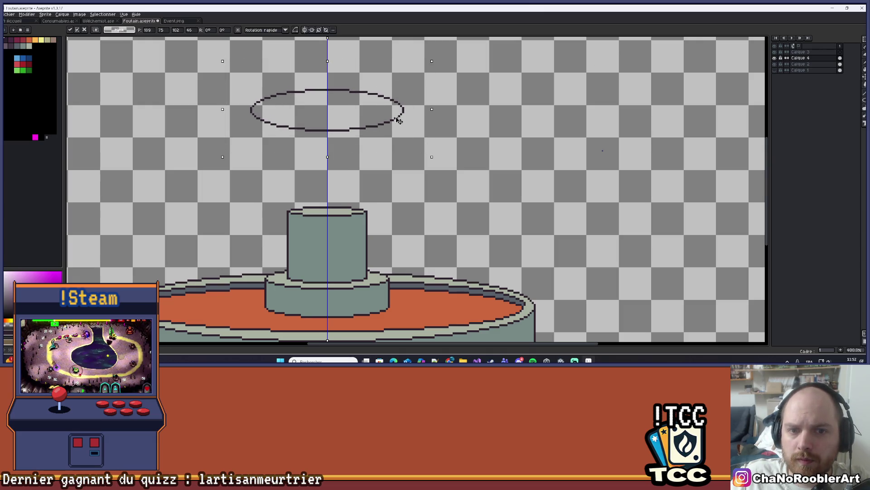
key("i")
scroll(408, 113, "up", 3)
key("b")
scroll(336, 132, "down", 1)
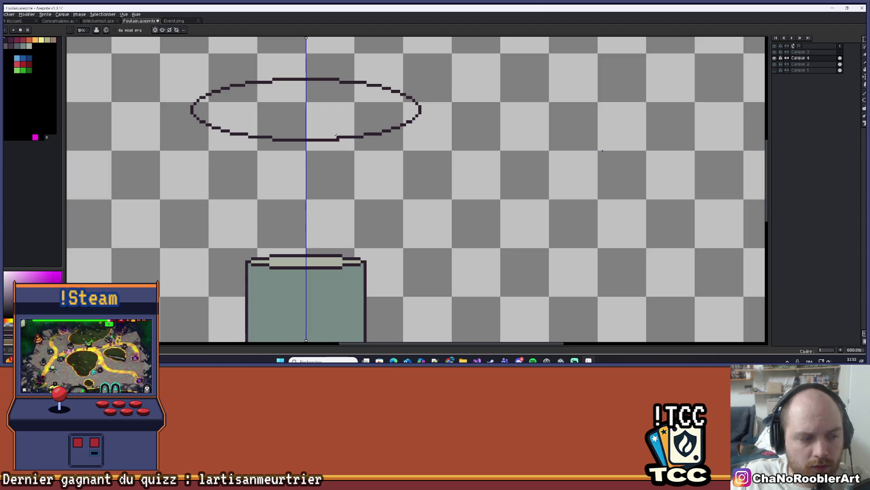
scroll(336, 135, "down", 2)
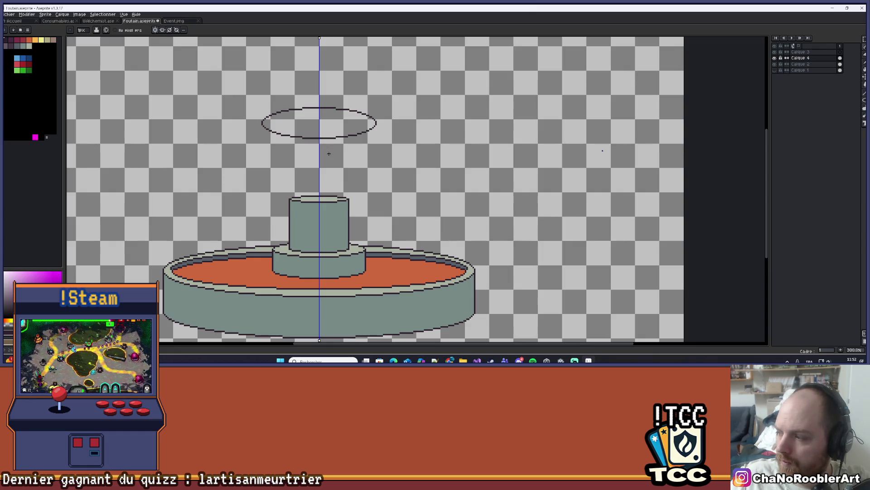
scroll(312, 161, "up", 6)
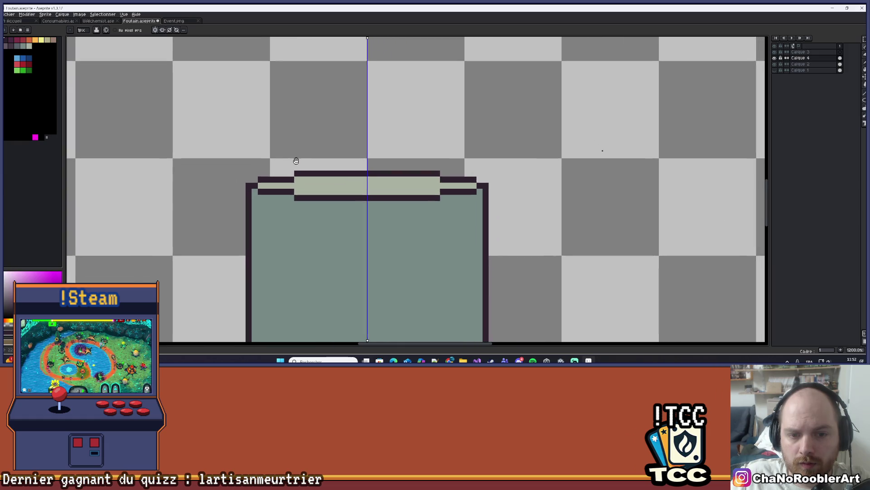
left_click_drag(253, 151, 249, 165)
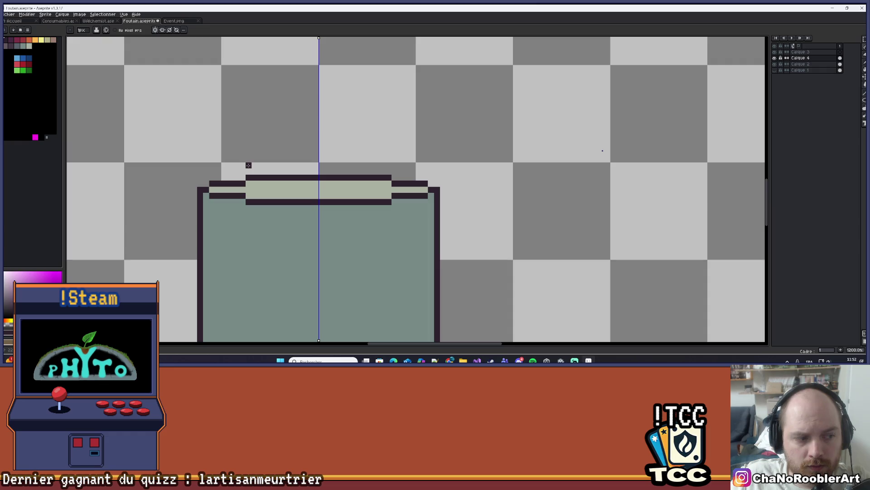
scroll(252, 140, "down", 3)
mouse_move(249, 140)
left_mouse_down()
mouse_move(264, 144)
mouse_move(288, 227)
mouse_move(323, 167)
left_mouse_up()
scroll(292, 227, "down", 3)
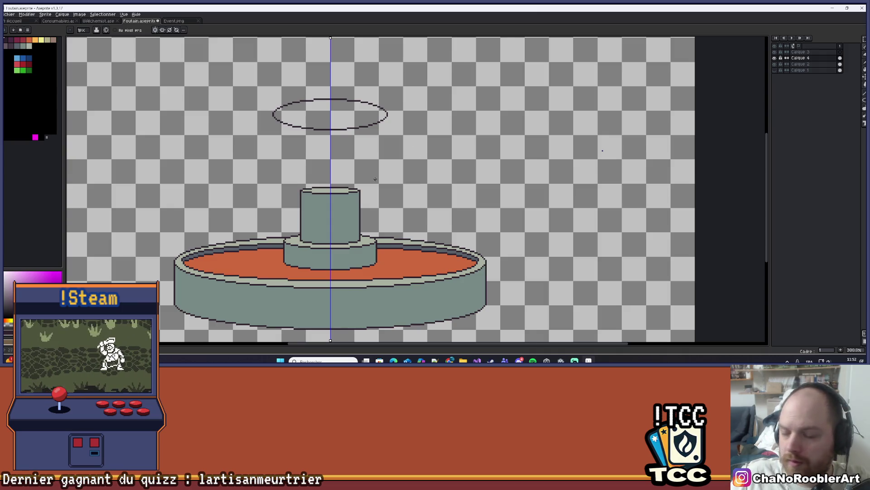
scroll(398, 155, "up", 1)
left_click_drag(397, 156, 414, 165)
Shift the ellipse about 10 px down and slightly left, then undo the stray stroke
key("m")
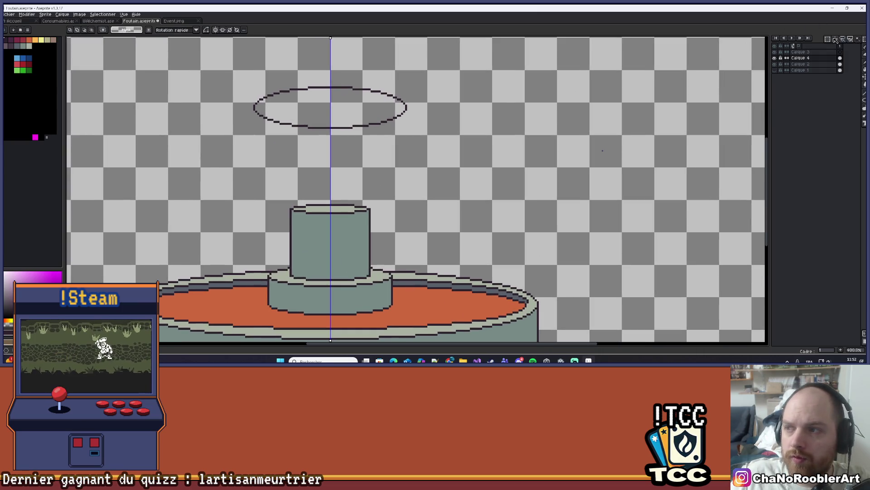
left_click_drag(204, 66, 457, 165)
left_click_drag(390, 125, 390, 130)
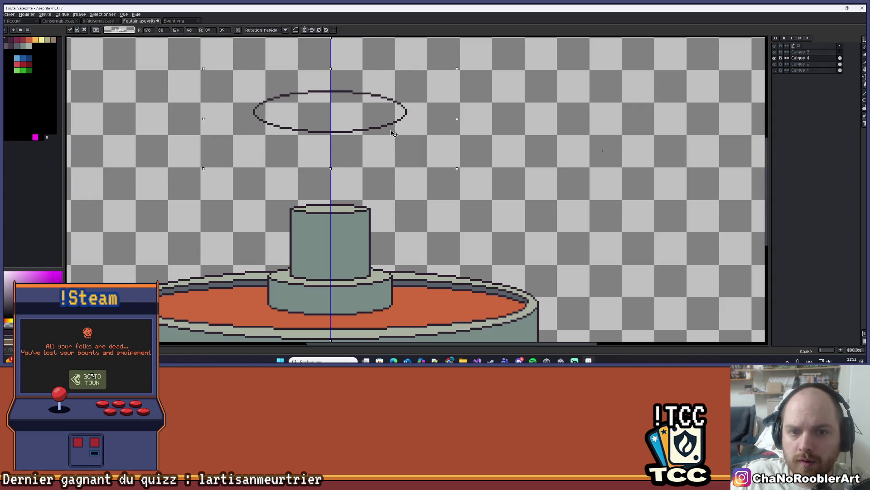
scroll(330, 108, "up", 1)
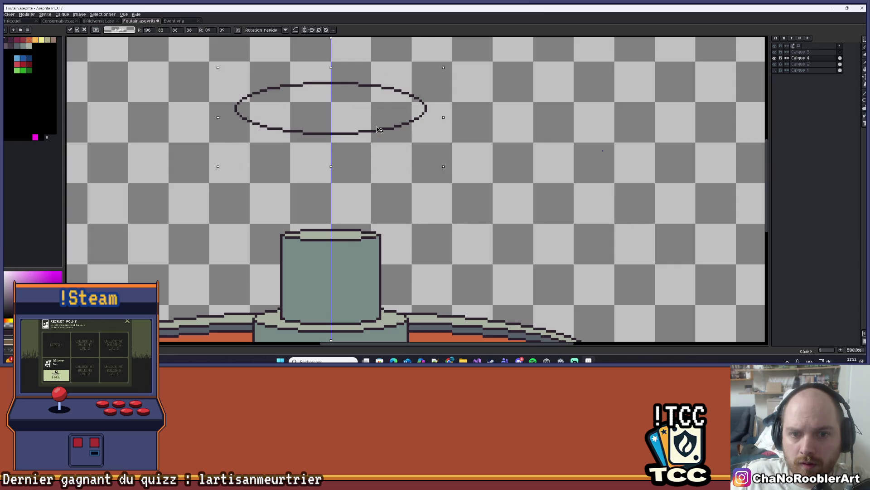
left_click_drag(382, 131, 379, 132)
key("i")
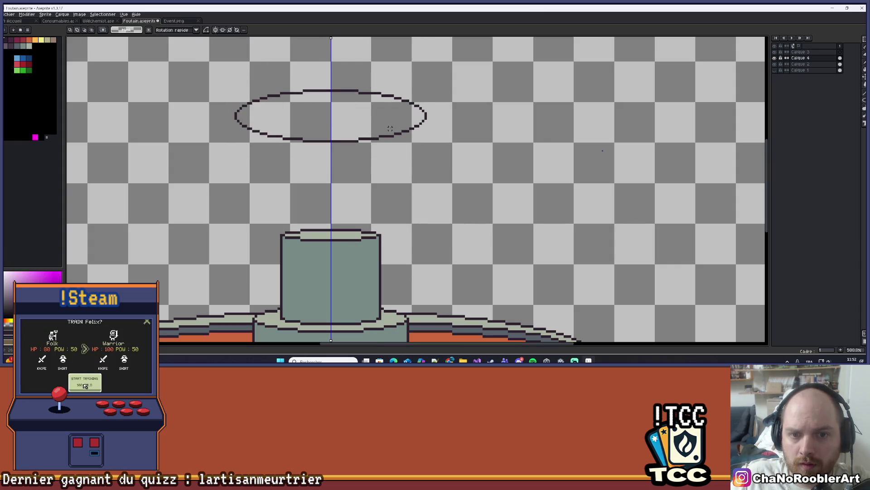
scroll(403, 114, "up", 4)
key("b")
scroll(463, 107, "down", 2)
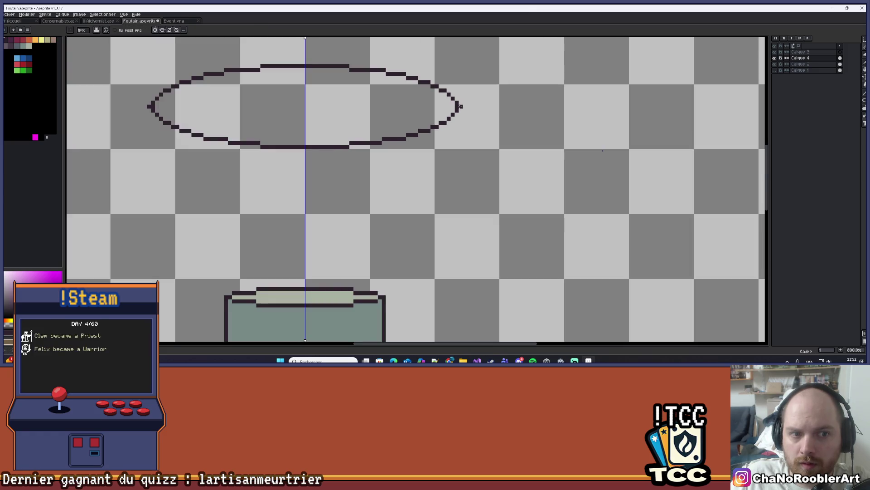
key("ctrl+z")
scroll(459, 107, "down", 3)
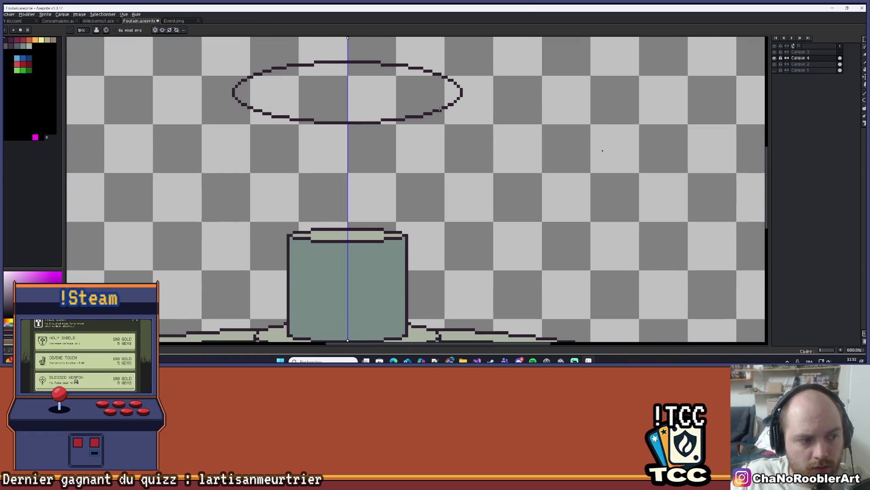
scroll(444, 136, "up", 1)
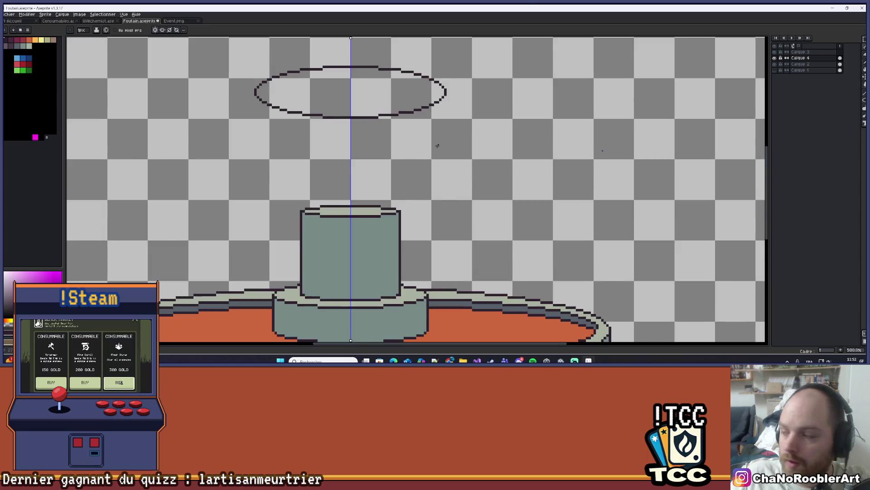
Lower the ellipse slightly, nudge it one pixel right, and undo a stray mirrored pixel
key("m")
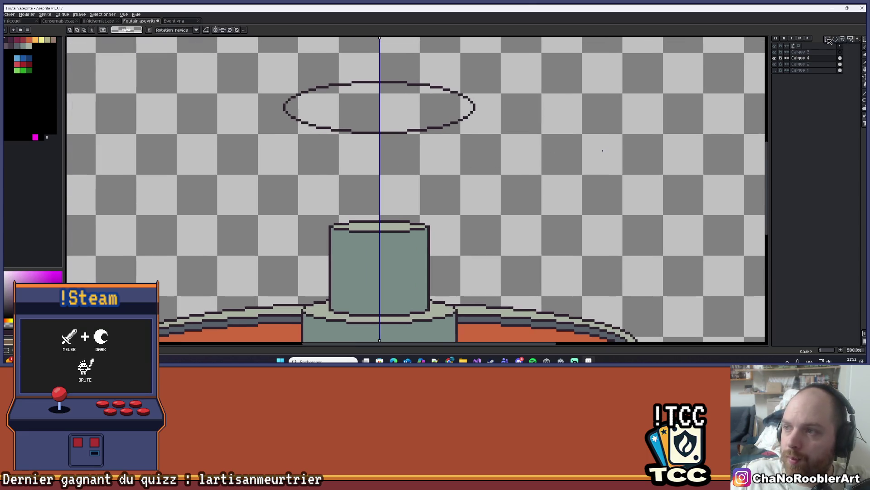
left_click_drag(231, 72, 527, 178)
left_click_drag(422, 122, 421, 135)
key("Right")
scroll(418, 130, "up", 2)
left_click(507, 113, "alt")
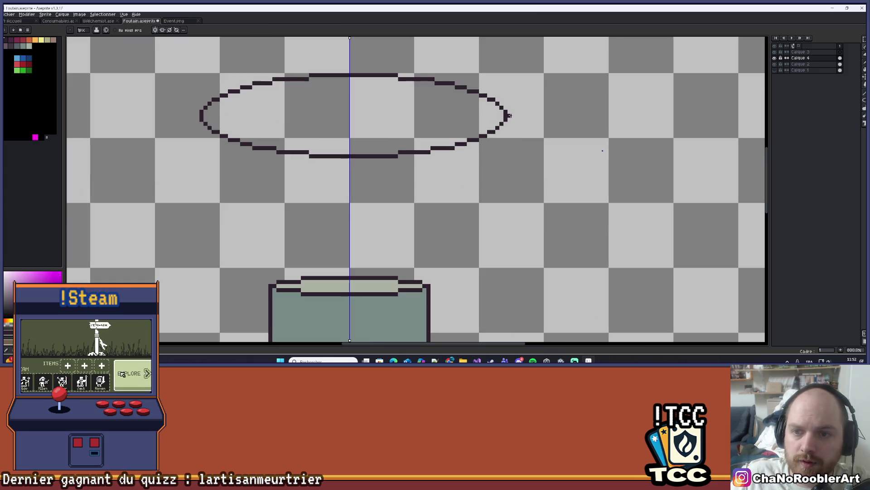
key("ctrl+z")
Shift the ellipse one pixel left onto the vertical guide, commit it, and deselect
key("m")
left_click_drag(109, 39, 590, 187)
left_click(494, 146)
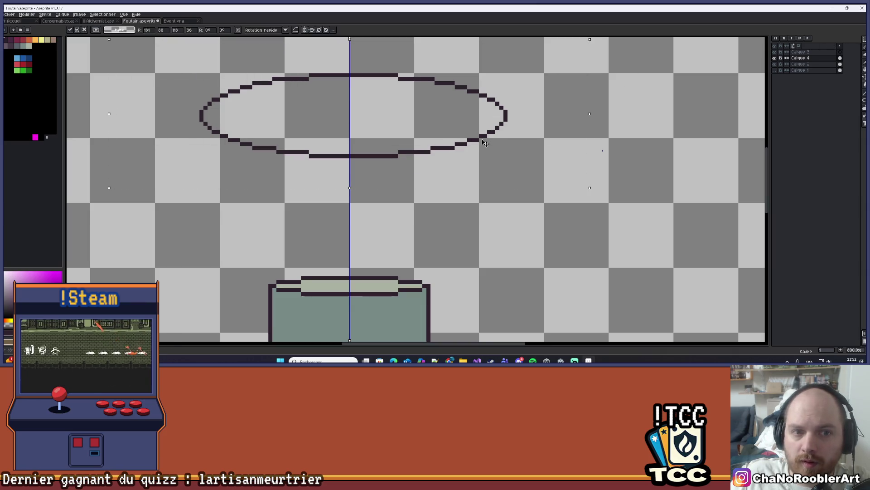
left_click_drag(483, 143, 479, 143)
key("Return")
key("ctrl+d")
key("b")
scroll(504, 116, "down", 3)
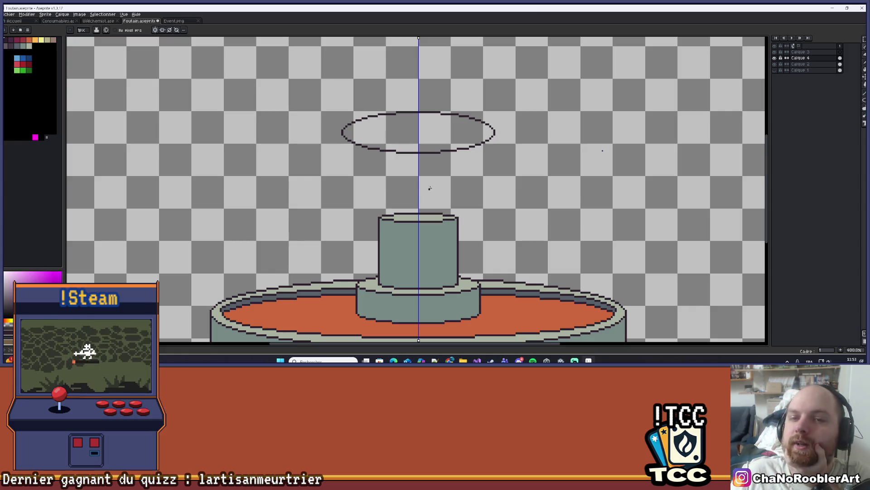
With the Curve tool, draw mirrored curved sides from the pillar's top corners to the ellipse ends
scroll(462, 188, "up", 3)
scroll(464, 187, "down", 2)
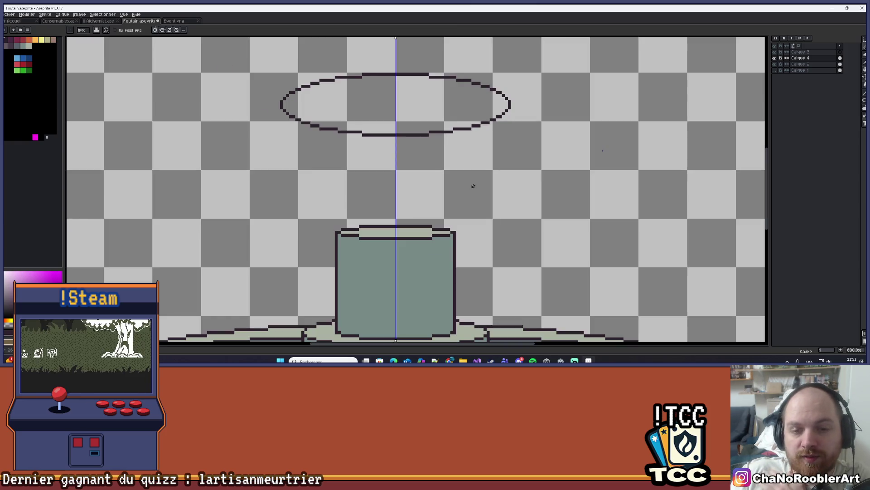
left_click_drag(473, 186, 468, 182)
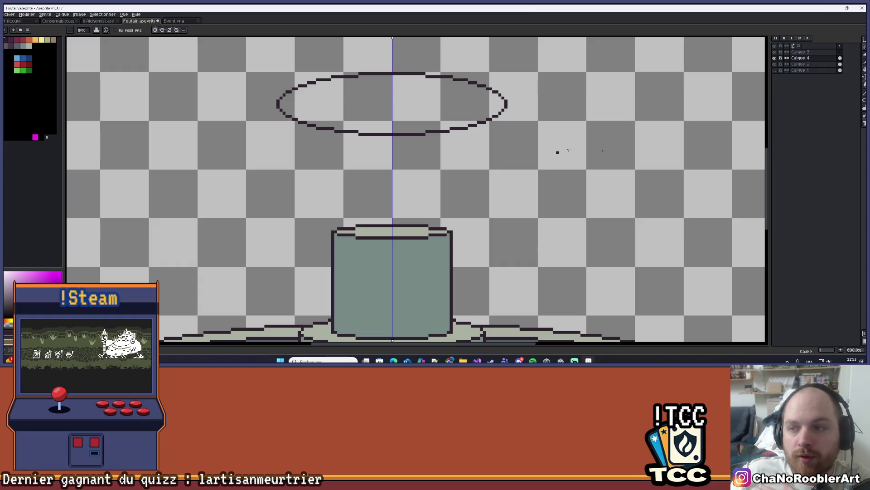
left_click(864, 93)
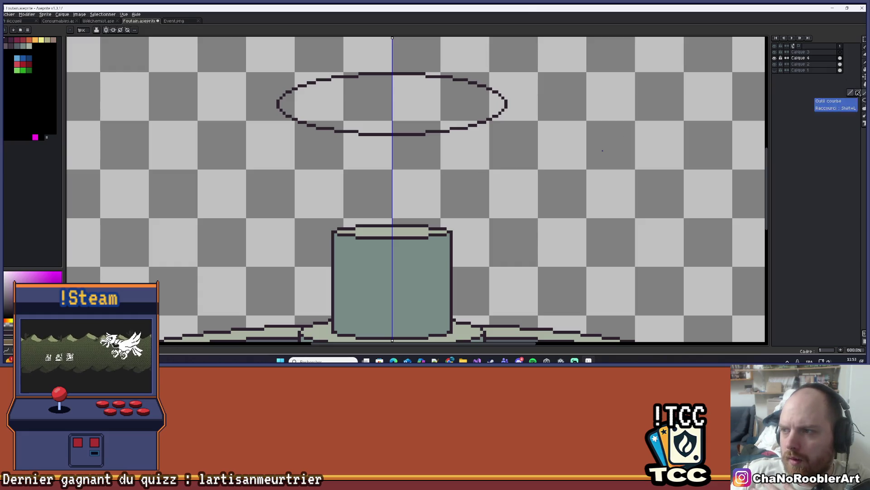
scroll(453, 183, "up", 1)
left_click_drag(529, 239, 533, 243)
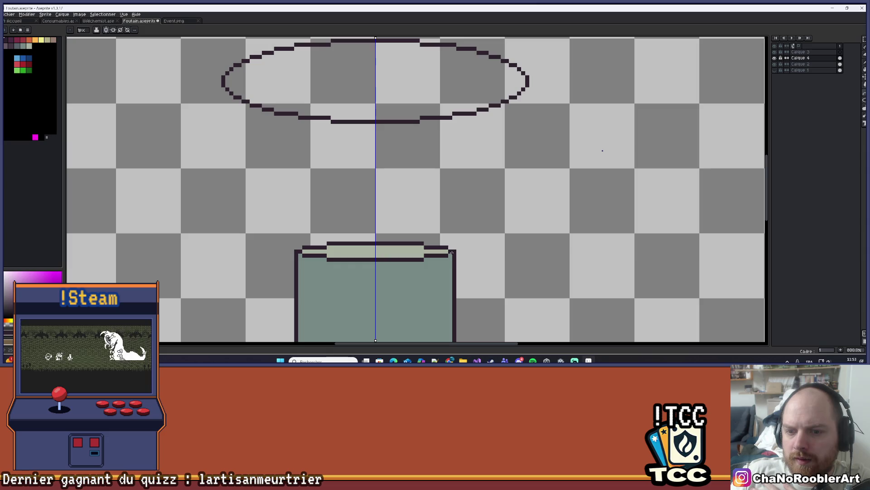
left_click_drag(495, 211, 514, 232)
mouse_move(466, 271)
left_mouse_down()
mouse_move(496, 246)
mouse_move(550, 117)
mouse_move(540, 111)
mouse_move(533, 134)
left_mouse_up()
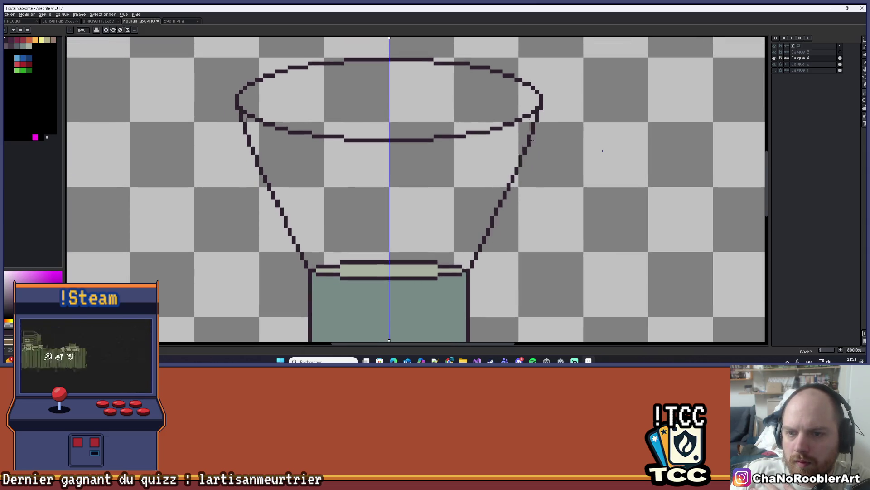
scroll(535, 209, "down", 2)
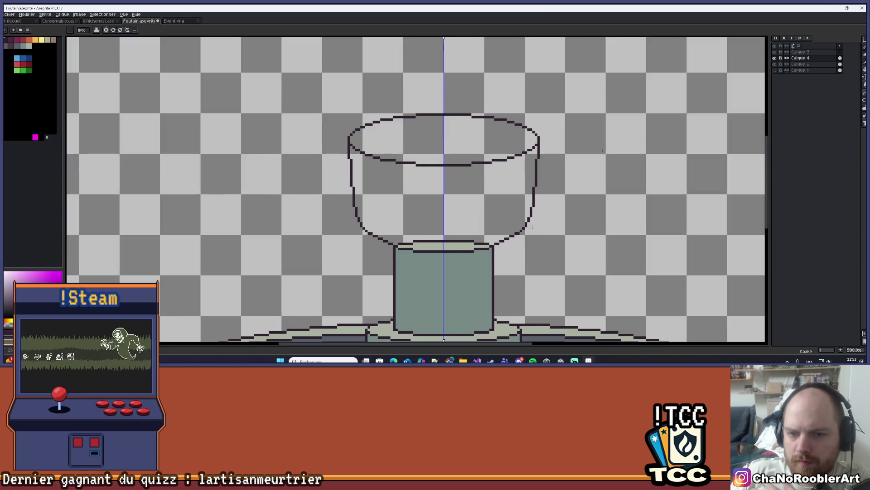
scroll(533, 227, "down", 2)
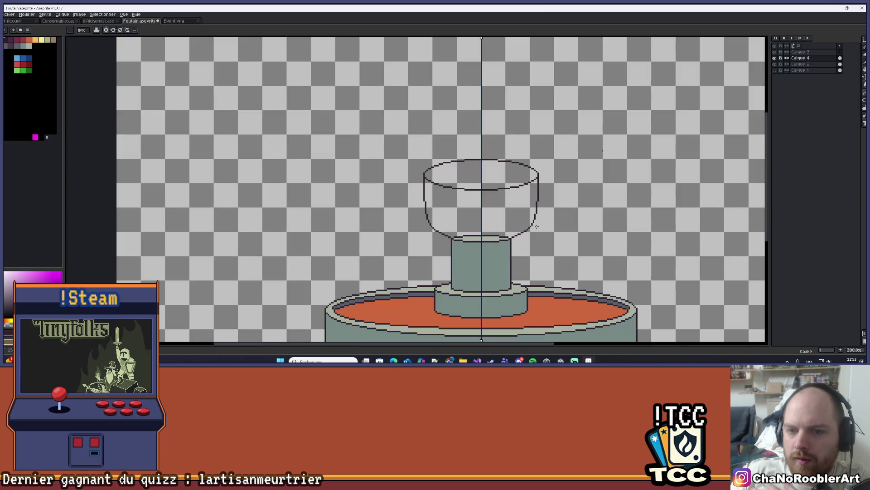
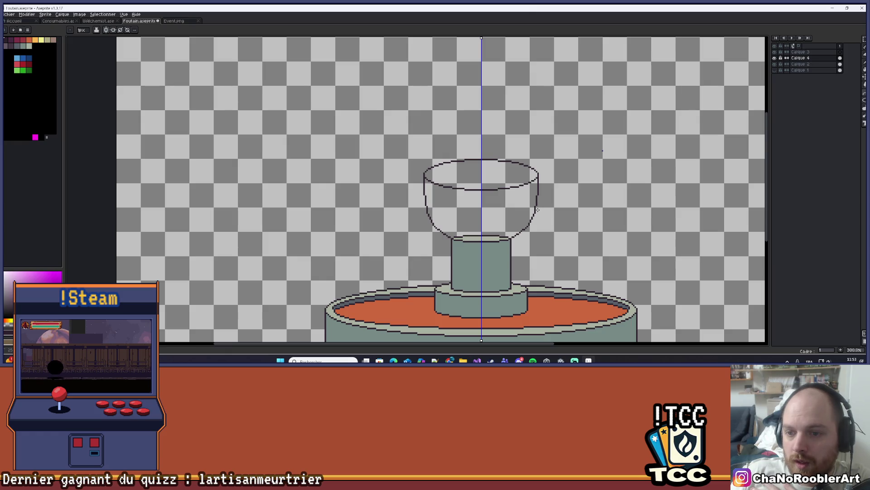
Bucket-fill the empty upper bowl with the grey-green stone colour
scroll(566, 217, "down", 3)
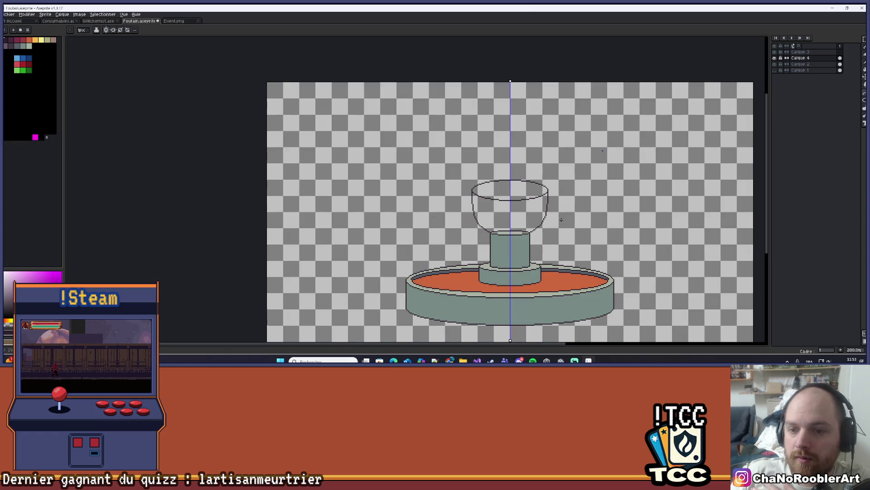
scroll(447, 212, "up", 4)
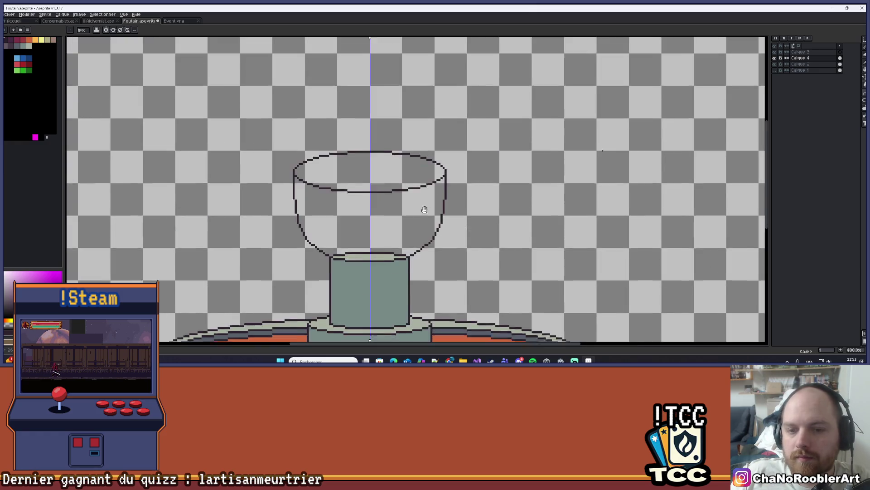
key("g")
left_click(431, 224, "alt")
left_click(423, 166)
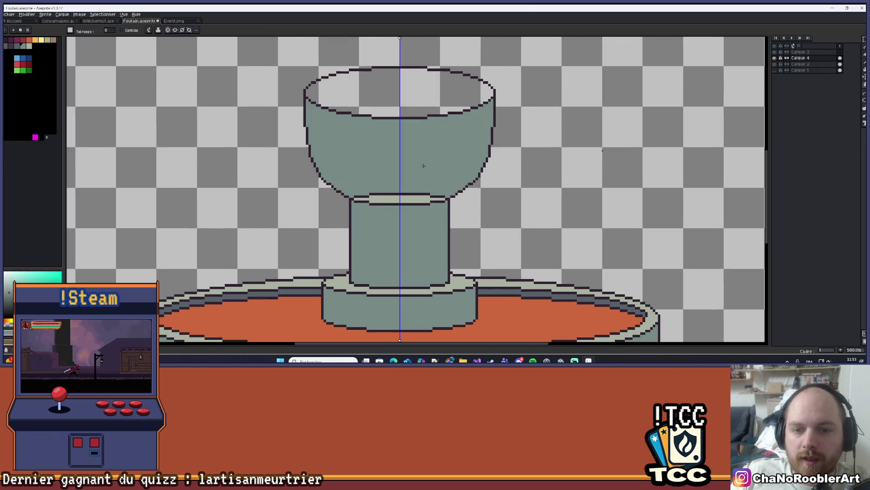
Pencil over the light neck band where the bowl meets the column in grey-green
scroll(423, 166, "up", 4)
key("alt")
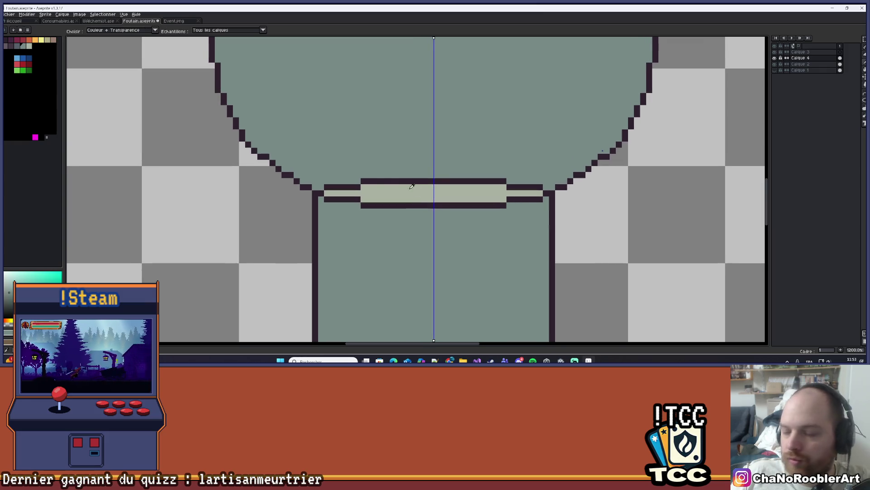
key("b")
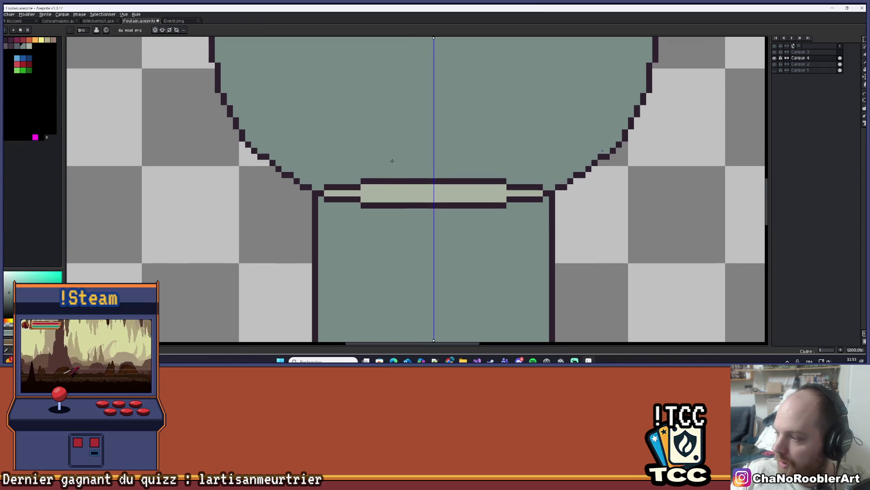
mouse_move(331, 187)
left_mouse_down()
mouse_move(380, 192)
mouse_move(431, 181)
mouse_move(381, 191)
mouse_move(478, 197)
mouse_move(417, 189)
left_mouse_up()
left_click(482, 187)
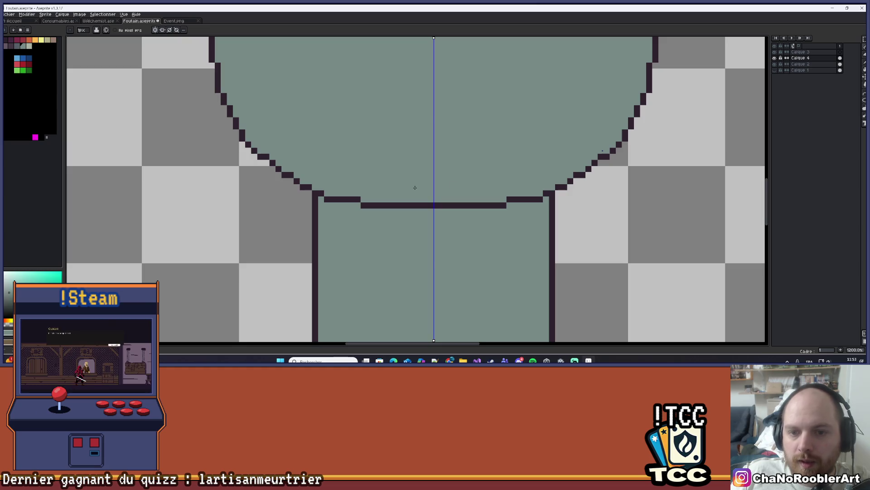
scroll(423, 185, "down", 5)
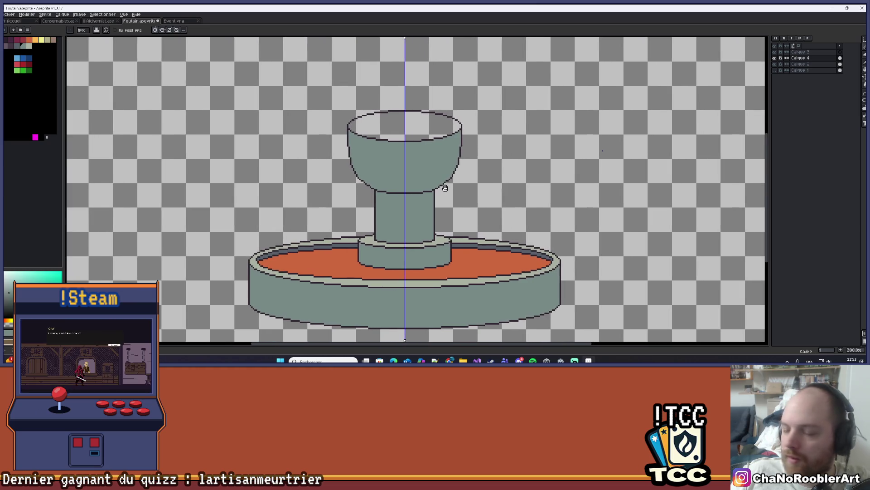
scroll(448, 188, "down", 2)
scroll(391, 201, "up", 1)
scroll(407, 177, "up", 1)
scroll(430, 144, "down", 2)
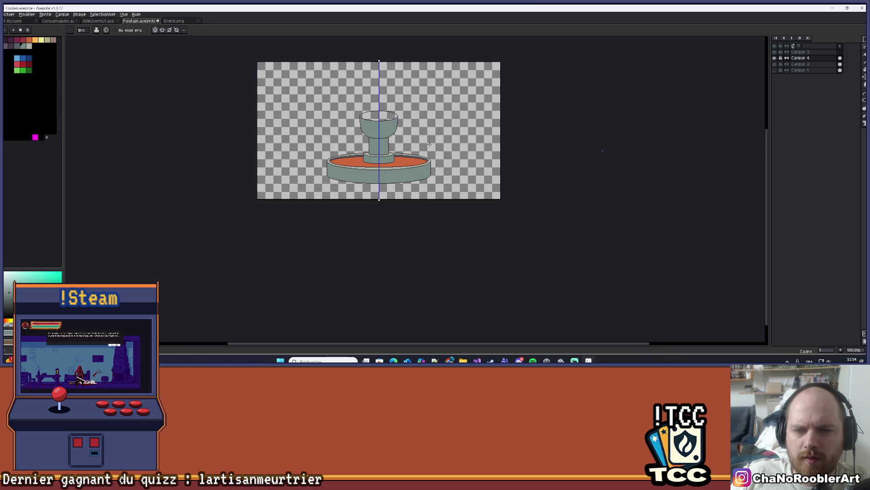
scroll(429, 144, "down", 1)
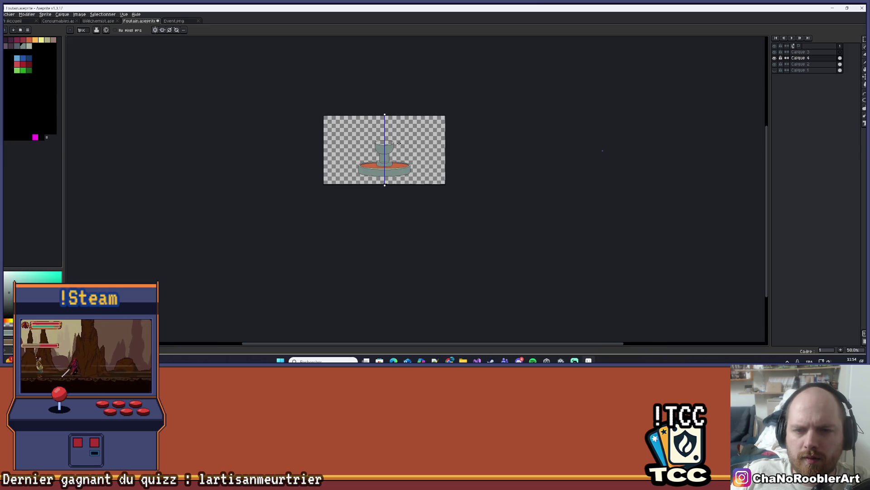
scroll(341, 137, "up", 3)
scroll(341, 136, "down", 2)
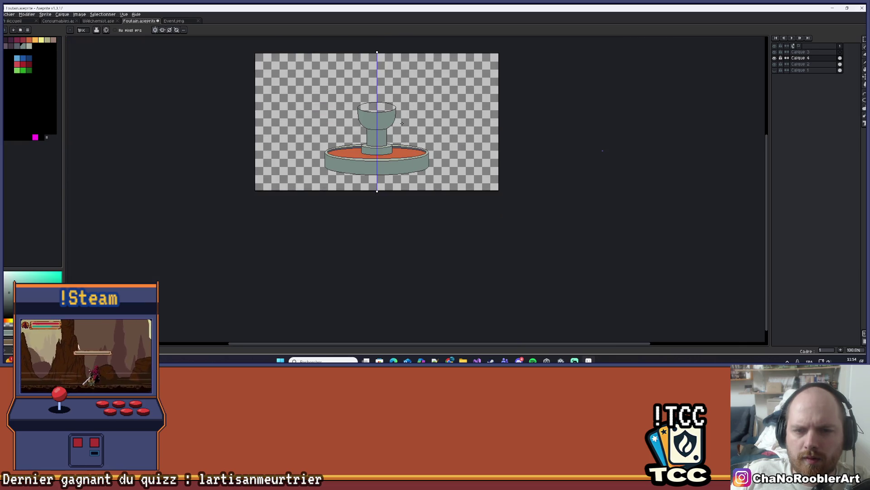
scroll(402, 123, "up", 2)
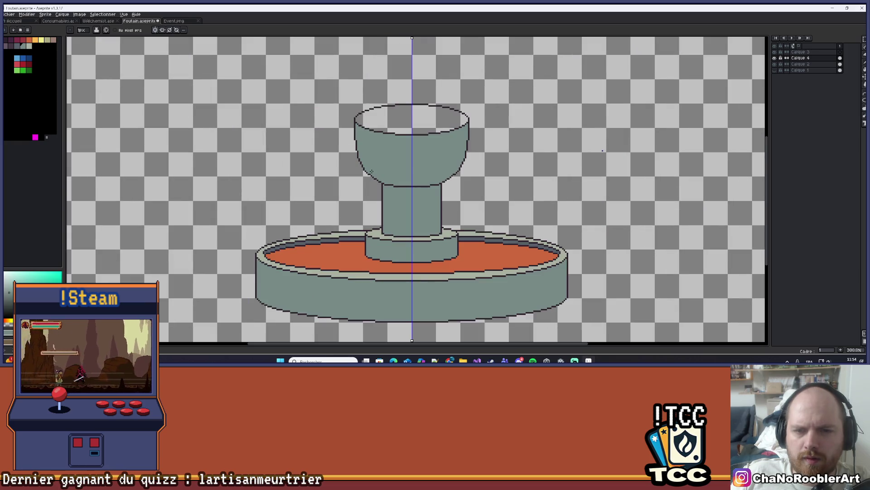
mouse_move(372, 171)
left_mouse_down()
mouse_move(324, 194)
mouse_move(295, 195)
mouse_move(296, 175)
left_mouse_up()
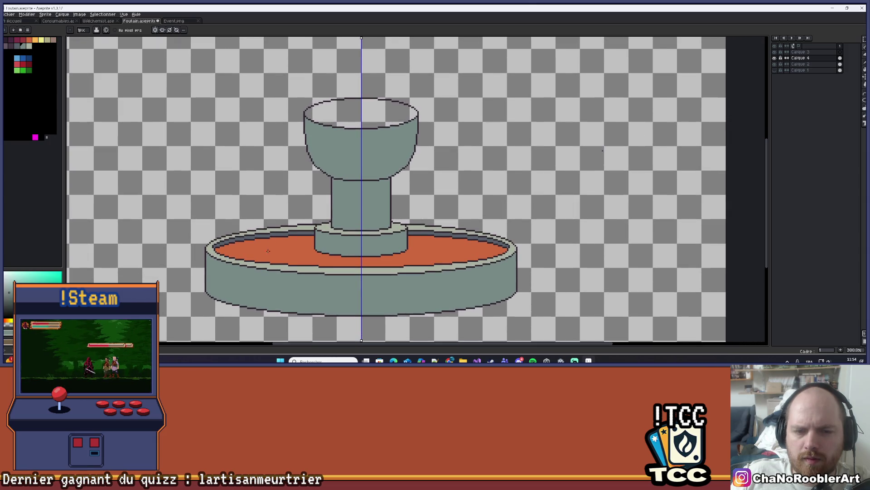
scroll(267, 251, "down", 2)
left_click_drag(314, 207, 324, 194)
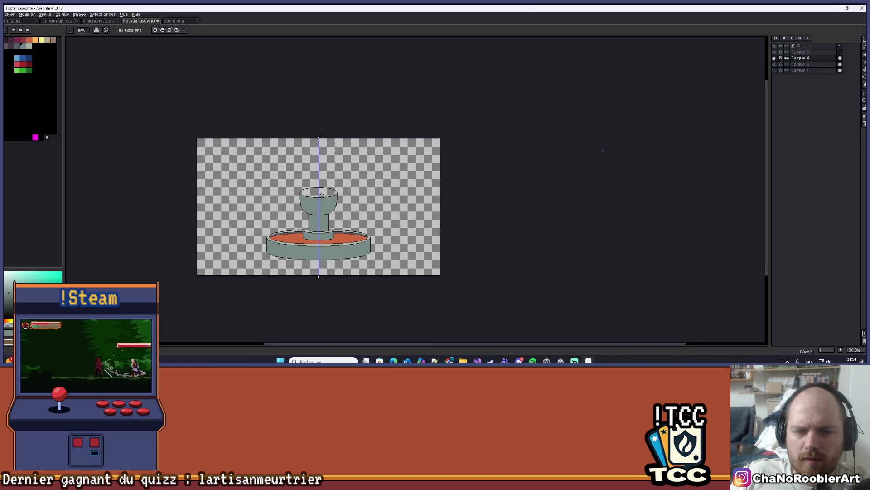
mouse_move(270, 201)
left_mouse_down()
mouse_move(278, 193)
mouse_move(313, 198)
left_mouse_up()
scroll(278, 193, "down", 1)
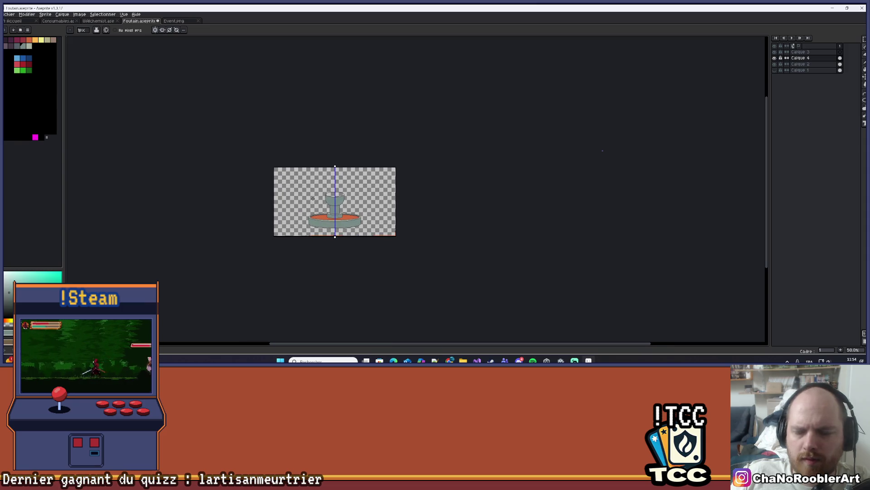
scroll(322, 196, "up", 1)
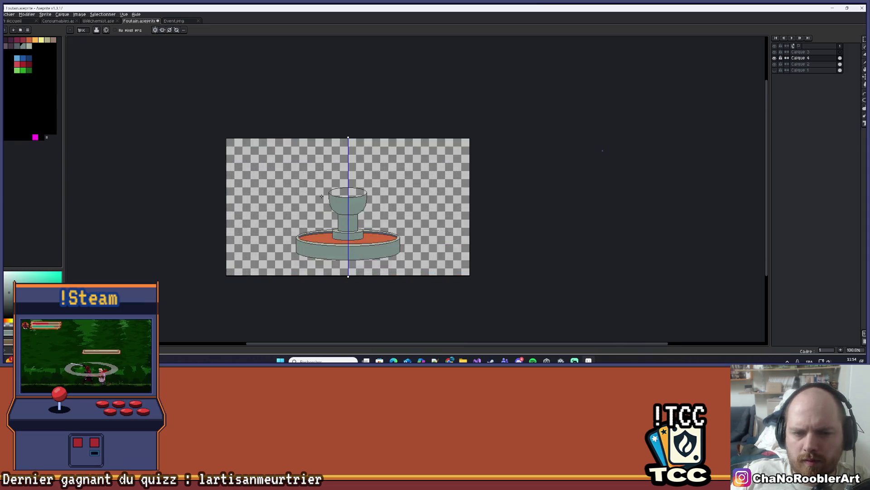
scroll(322, 196, "up", 2)
mouse_move(322, 196)
left_mouse_down()
mouse_move(279, 156)
mouse_move(274, 162)
left_mouse_up()
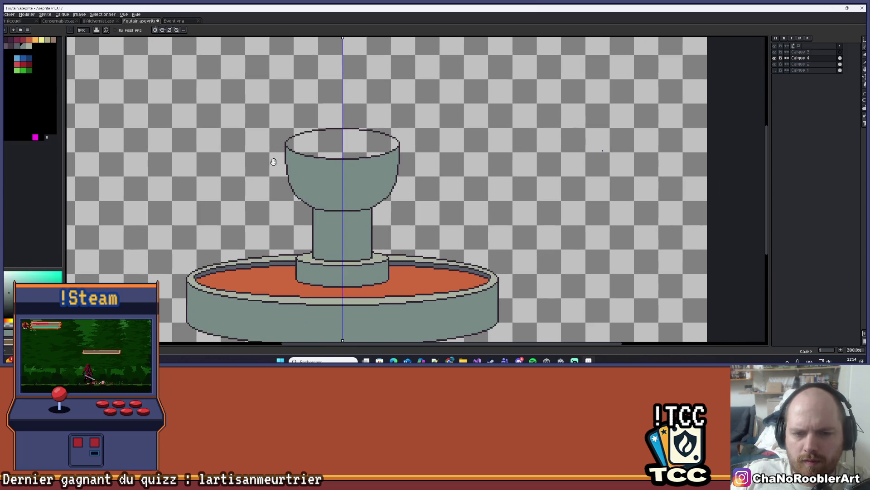
scroll(320, 146, "up", 3)
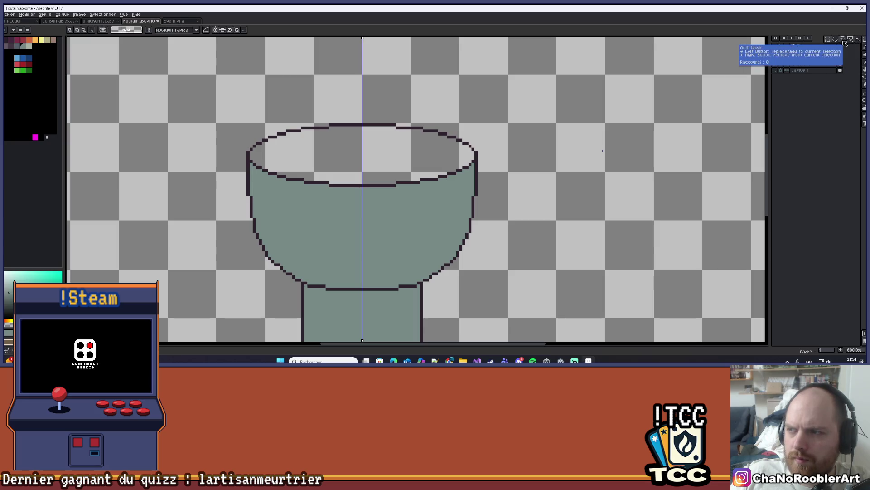
Draw a wide mirrored ellipse across the bowl rim as its flared lip
left_click(864, 102)
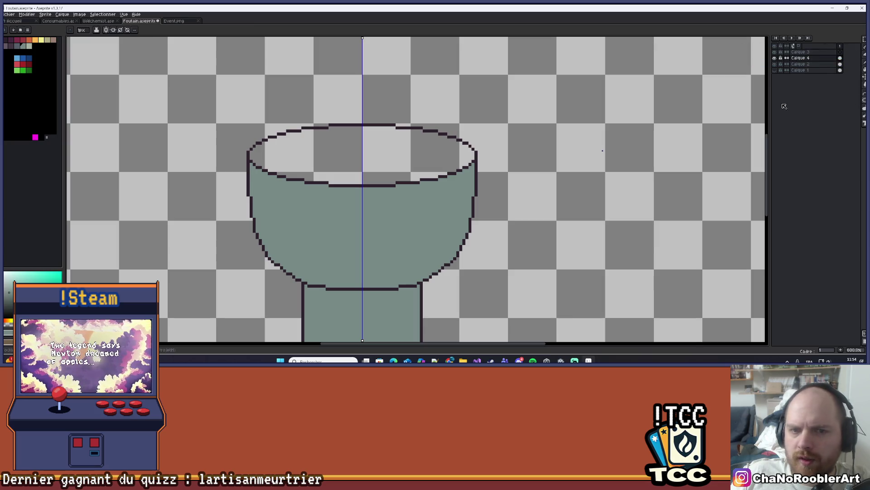
scroll(360, 113, "up", 1)
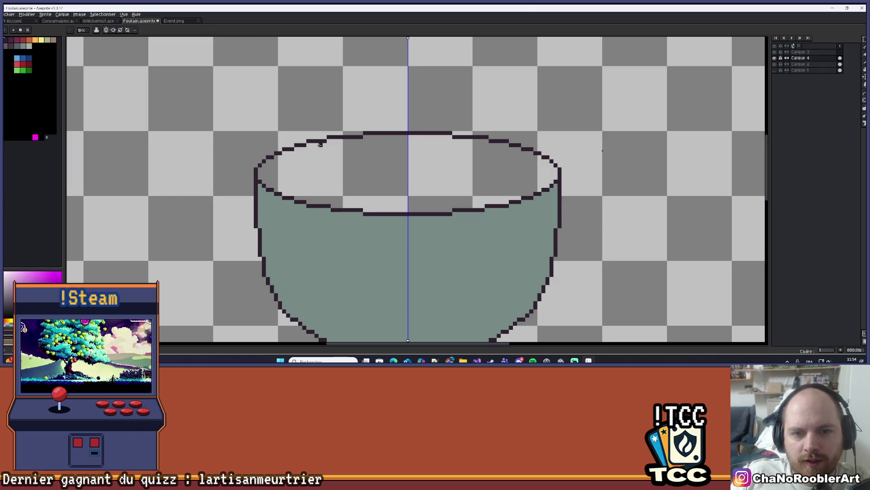
mouse_move(216, 141)
left_mouse_down()
mouse_move(589, 175)
mouse_move(603, 183)
mouse_move(593, 190)
mouse_move(605, 190)
left_mouse_up()
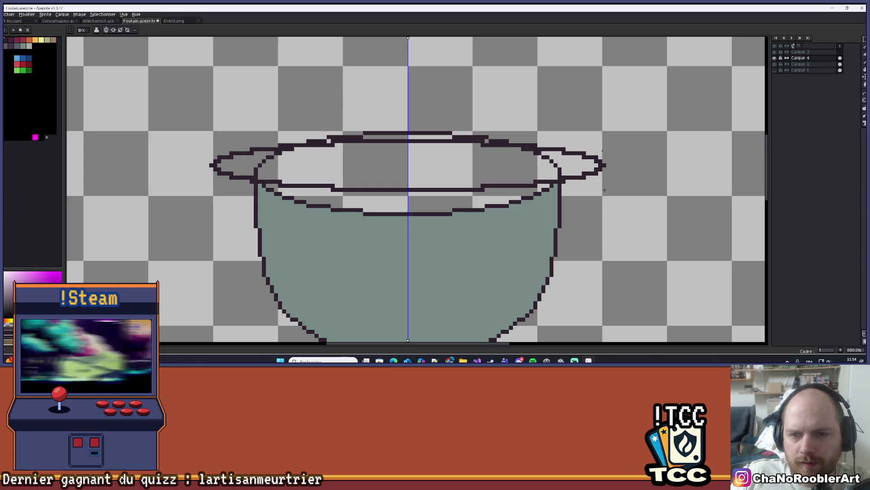
scroll(605, 191, "down", 3)
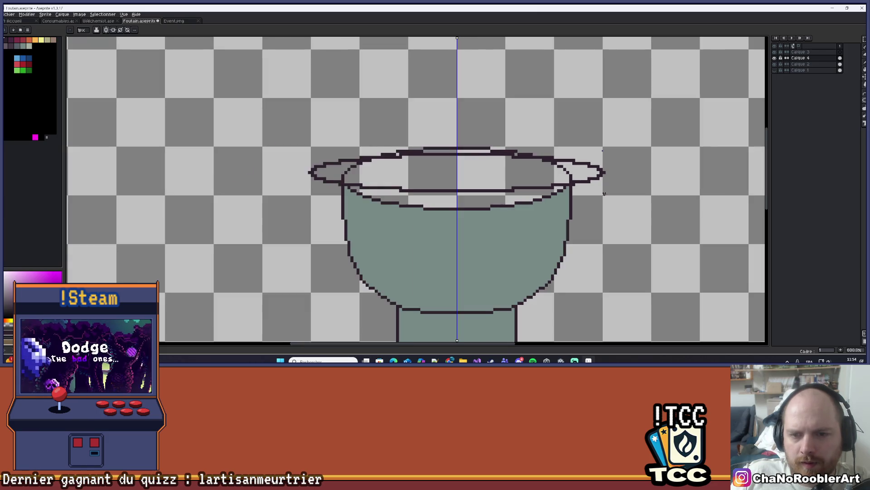
scroll(386, 127, "up", 3)
Erase the stray outline pixels and stubs at the rim's top ends and left end
key("b")
scroll(338, 123, "up", 1)
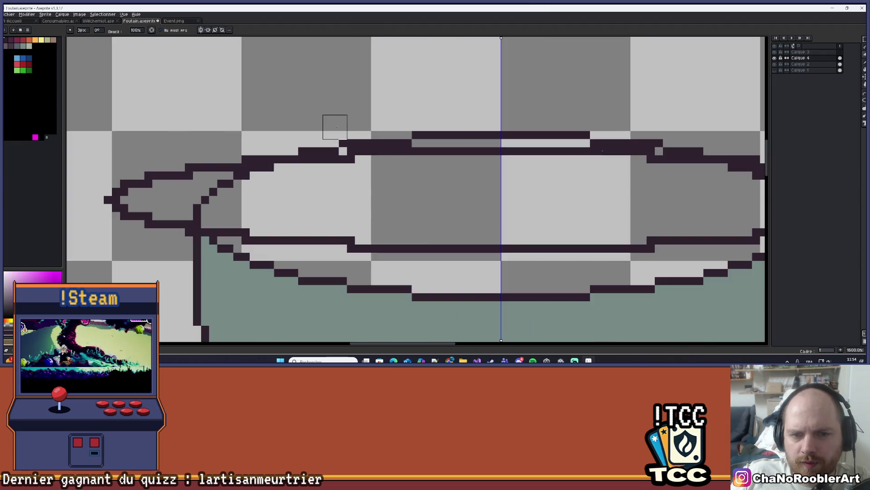
right_click(342, 143)
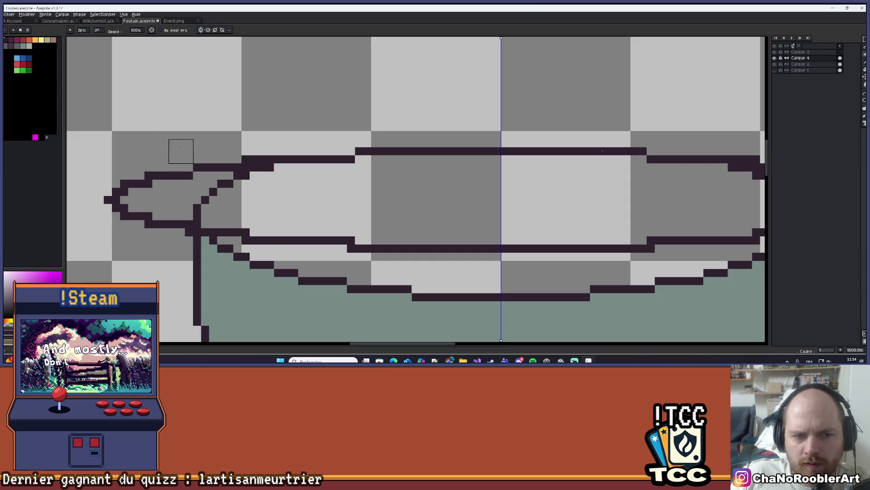
left_click_drag(179, 125, 260, 112)
right_click(197, 163)
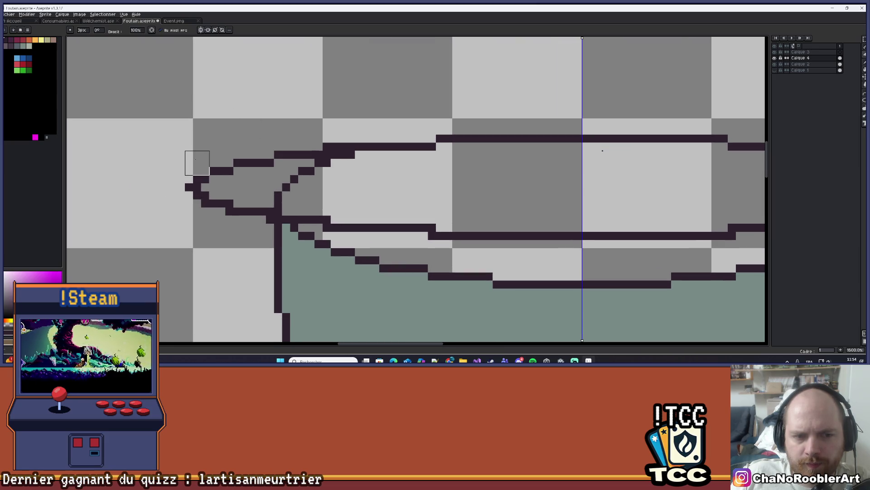
right_click(189, 171)
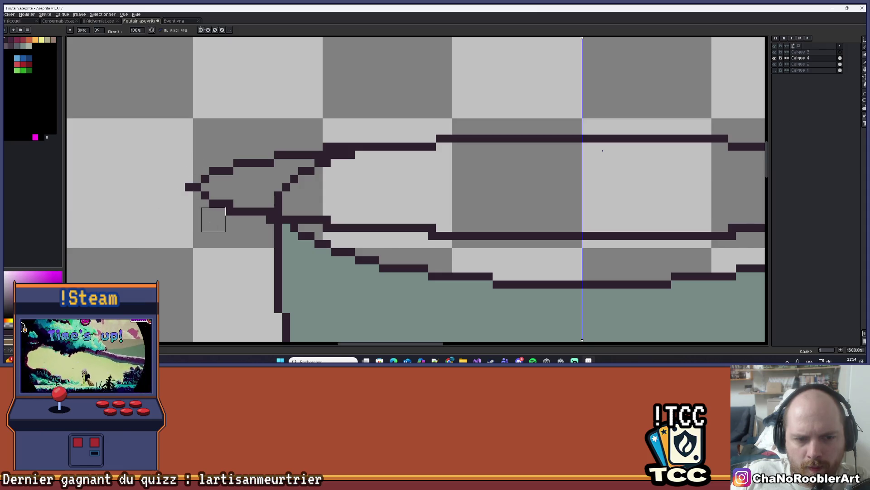
scroll(209, 232, "down", 1)
scroll(243, 235, "up", 3)
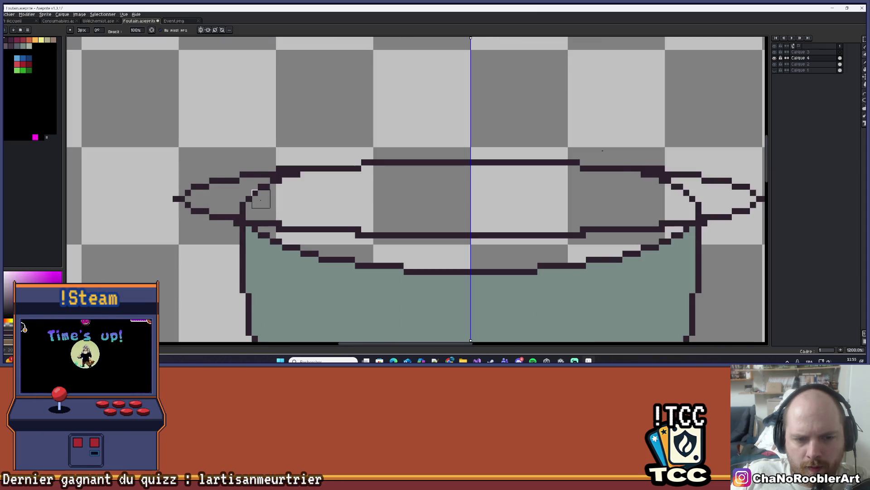
mouse_move(236, 206)
left_mouse_down()
mouse_move(286, 189)
mouse_move(294, 171)
mouse_move(268, 204)
mouse_move(299, 223)
mouse_move(401, 221)
left_mouse_up()
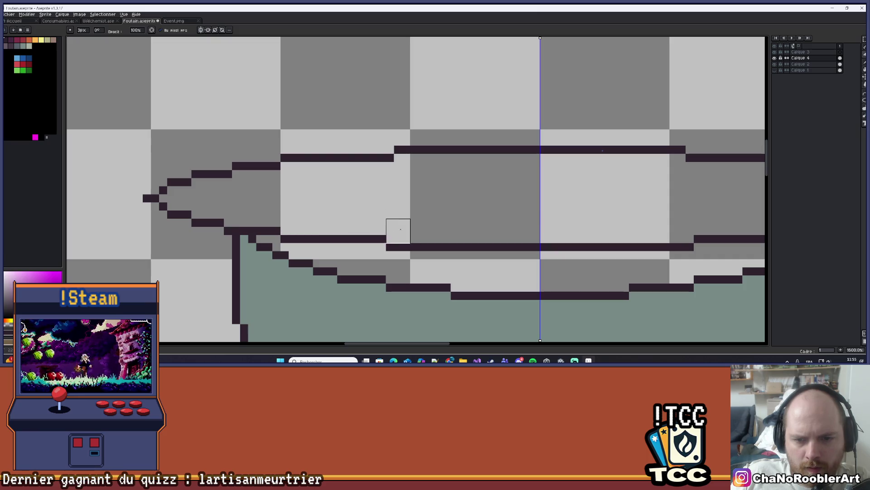
scroll(399, 231, "down", 6)
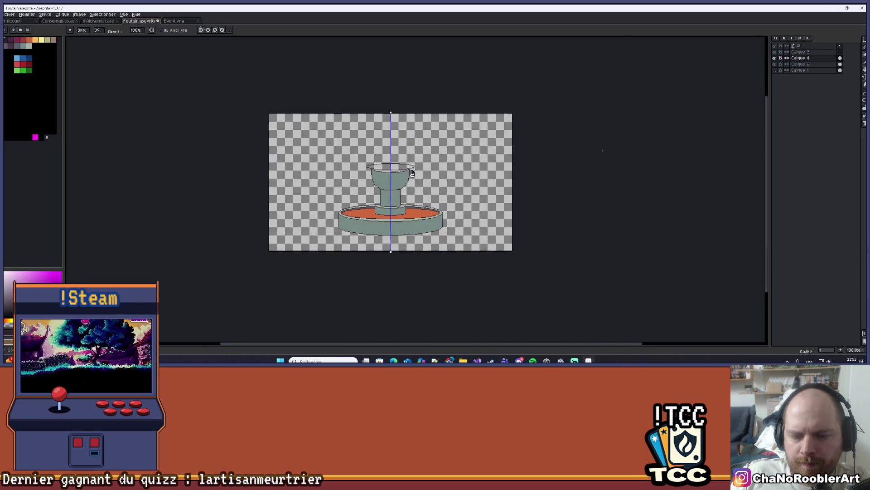
Draw a mirrored curve from the rim corner down to form the flared bowl wall
scroll(414, 175, "up", 6)
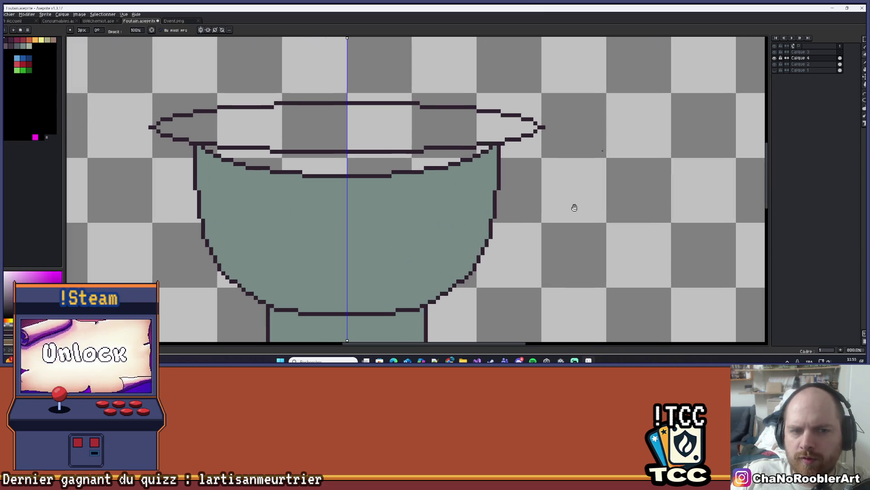
left_click(864, 94)
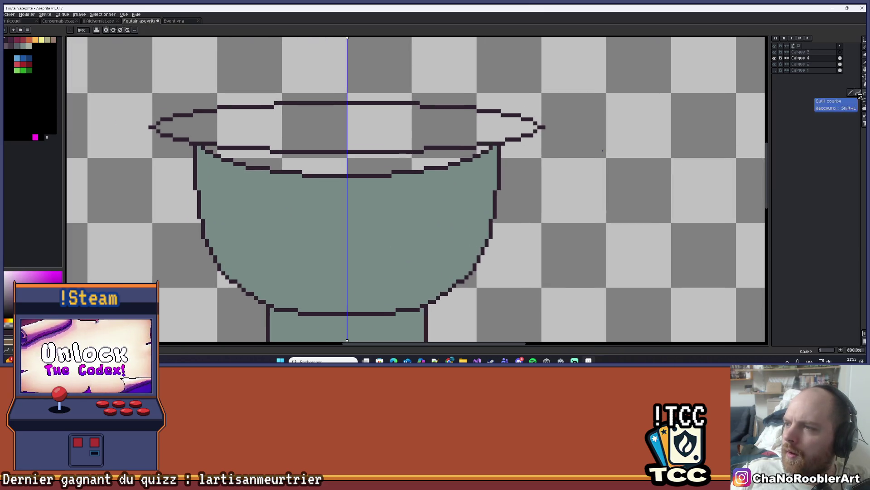
mouse_move(542, 128)
left_mouse_down()
mouse_move(448, 290)
mouse_move(456, 263)
mouse_move(458, 271)
mouse_move(522, 253)
mouse_move(509, 254)
mouse_move(516, 270)
left_mouse_up()
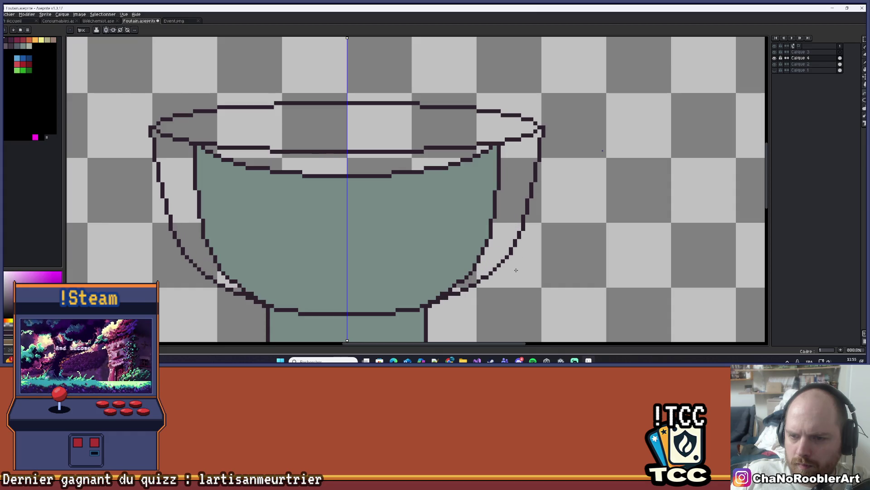
scroll(516, 269, "down", 5)
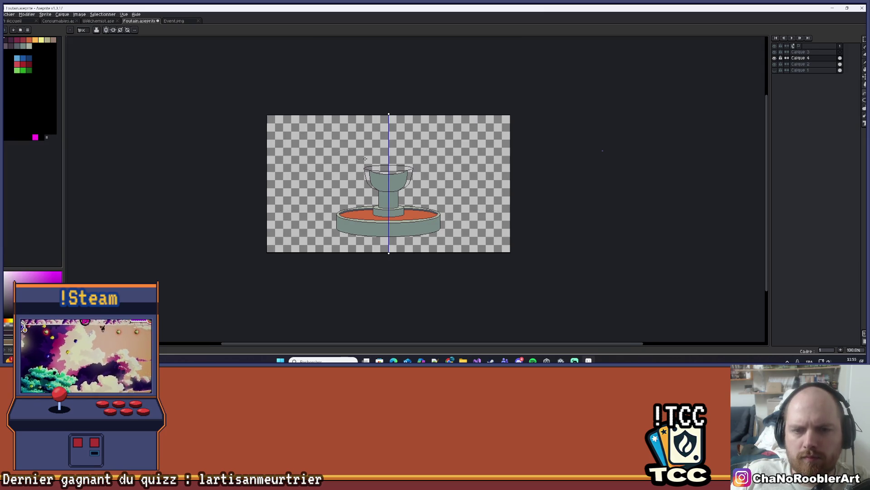
scroll(381, 172, "up", 4)
Fill the inner rim lines and outer-inner wall gaps with the sampled grey-green
left_click(386, 205, "alt")
scroll(385, 206, "up", 2)
left_click(399, 169)
left_click(419, 174)
left_click(365, 166)
left_click(290, 176)
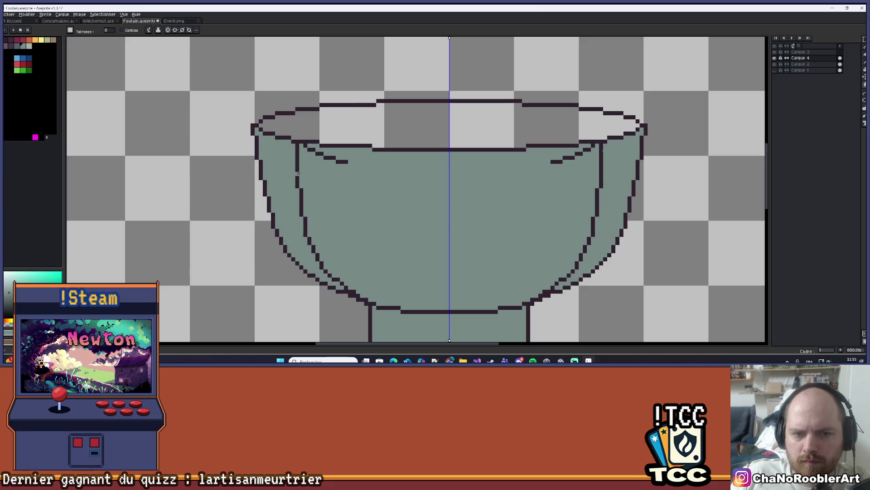
left_click(310, 149)
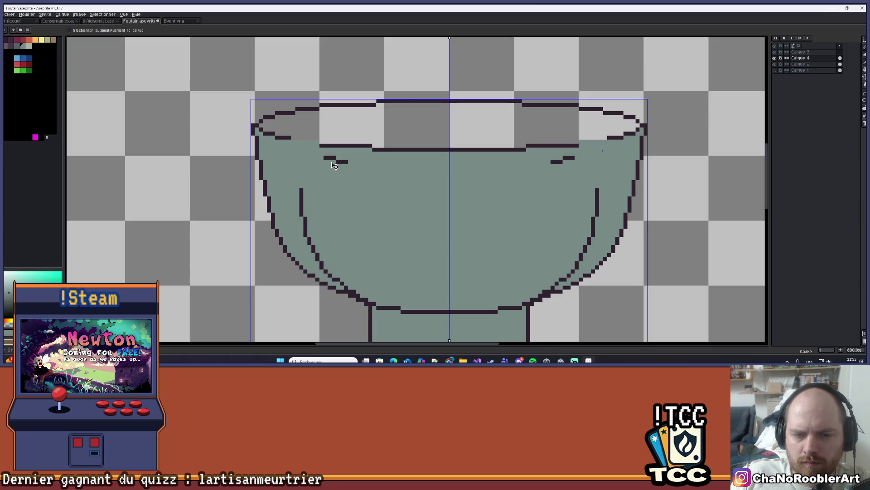
Cover the leftover inner wall lines with grey-green and zoom out to check the bowl
key("b")
scroll(309, 149, "up", 3)
scroll(297, 135, "down", 4)
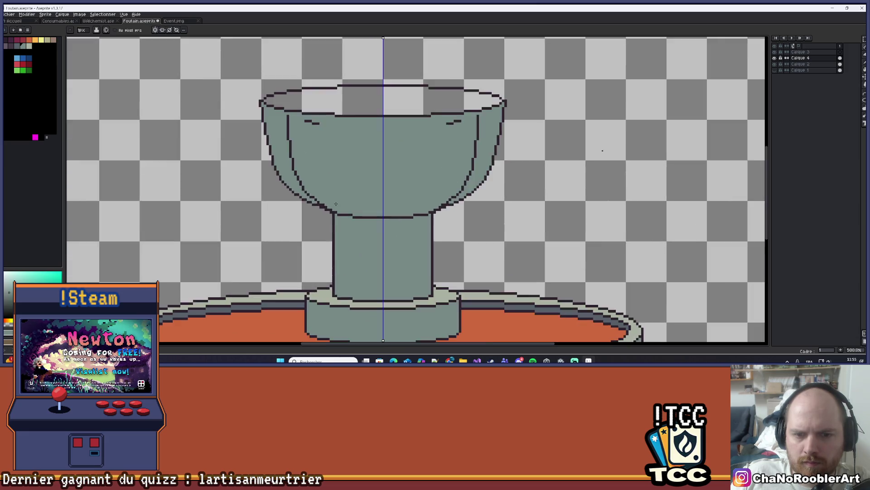
scroll(366, 225, "up", 6)
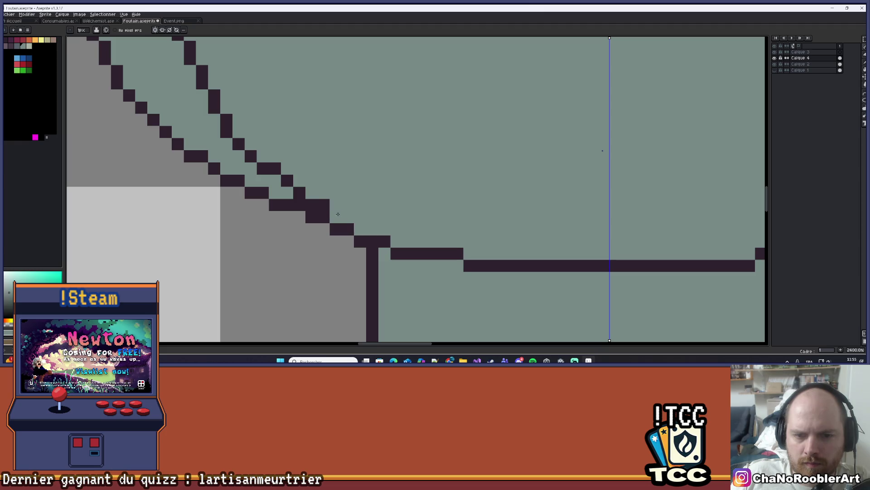
scroll(290, 175, "down", 5)
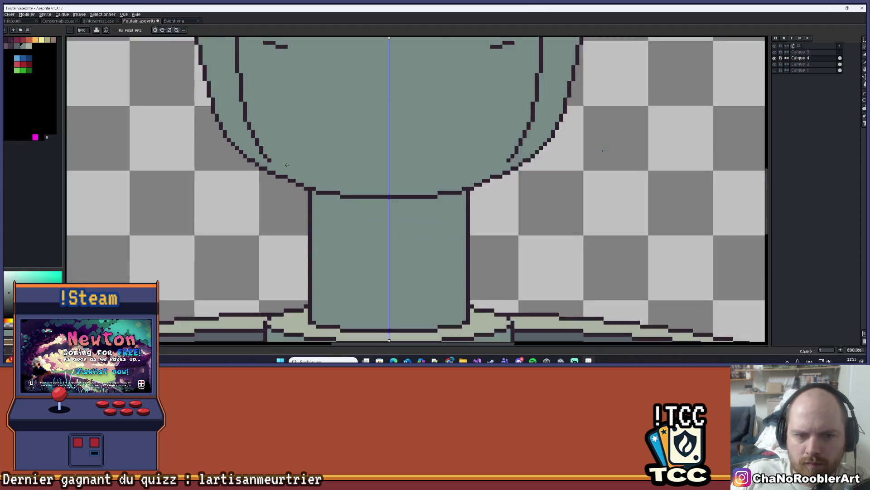
key("g")
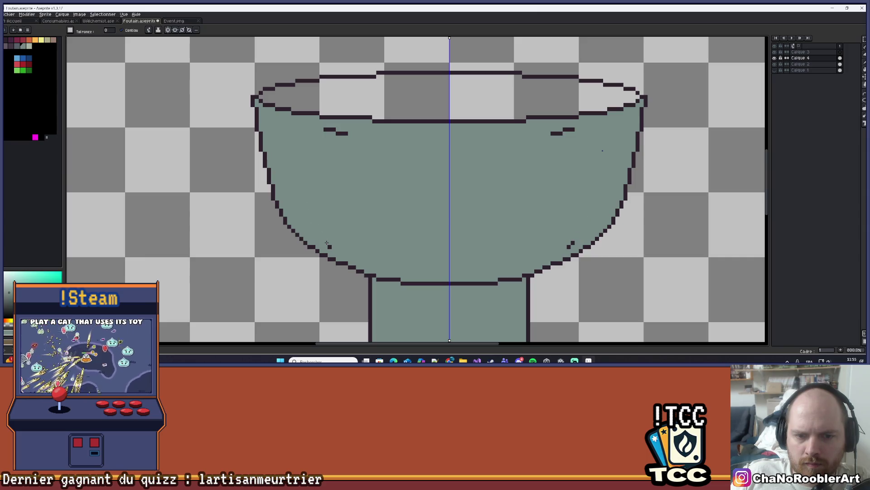
scroll(338, 132, "down", 6)
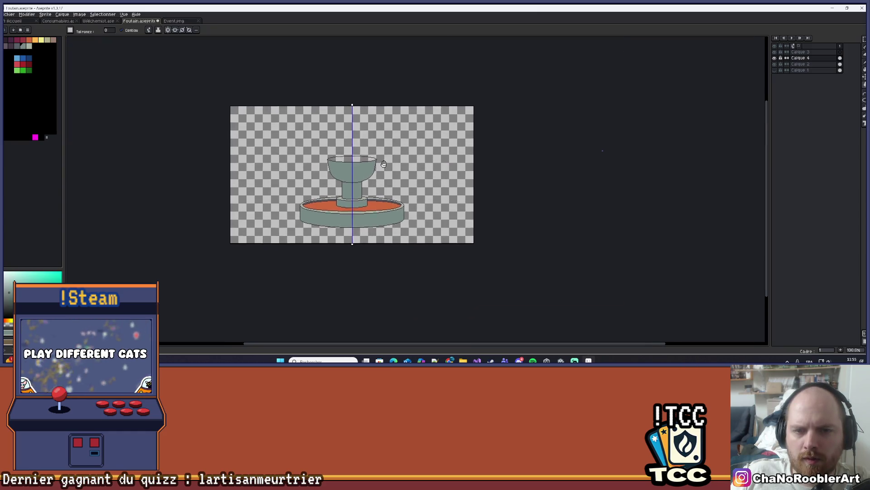
scroll(401, 154, "up", 1)
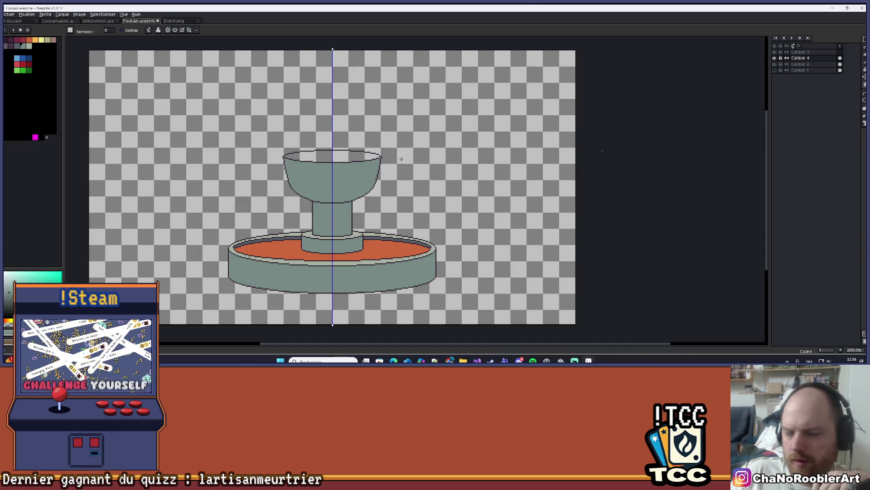
scroll(306, 142, "up", 2)
scroll(336, 162, "down", 4)
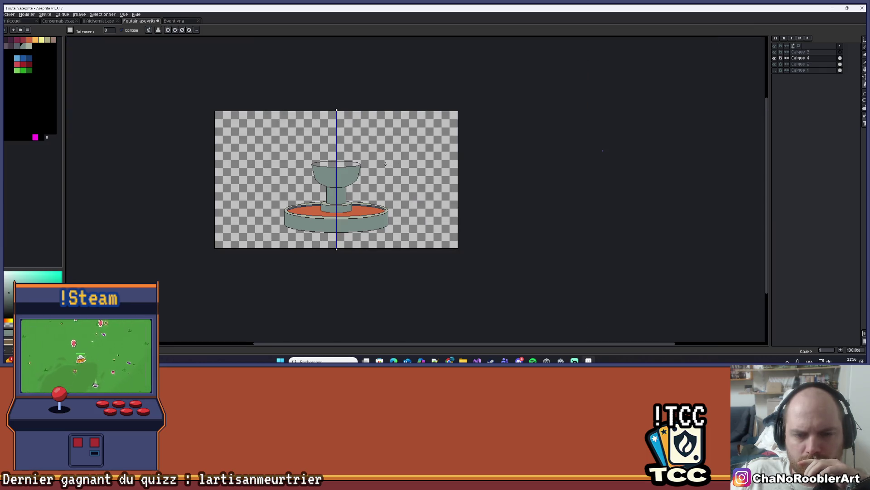
scroll(386, 163, "up", 3)
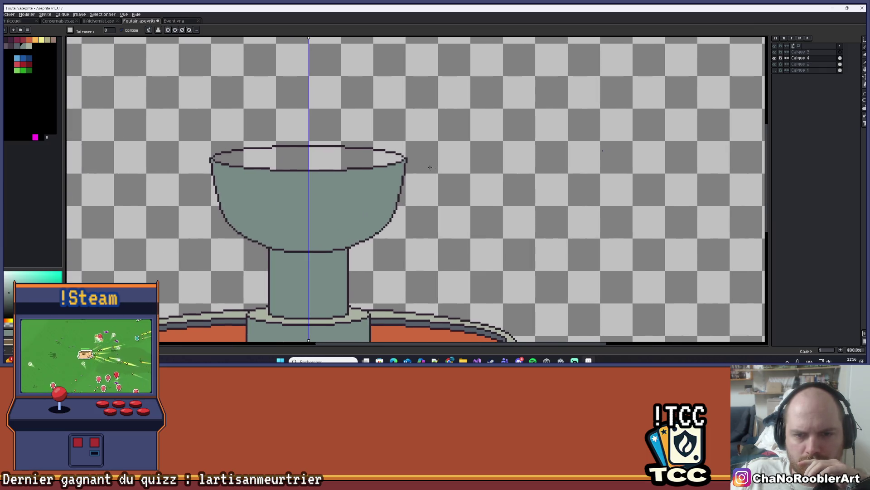
scroll(419, 164, "up", 5)
key("b")
scroll(479, 162, "down", 4)
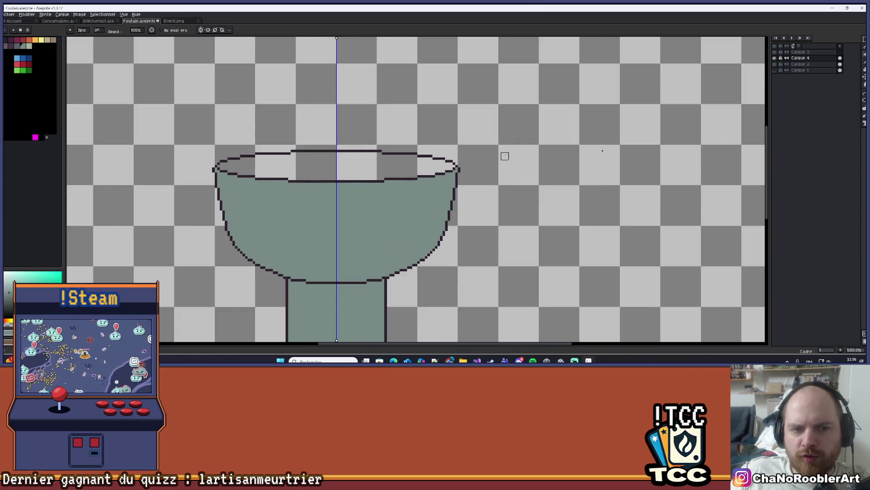
scroll(504, 155, "up", 4)
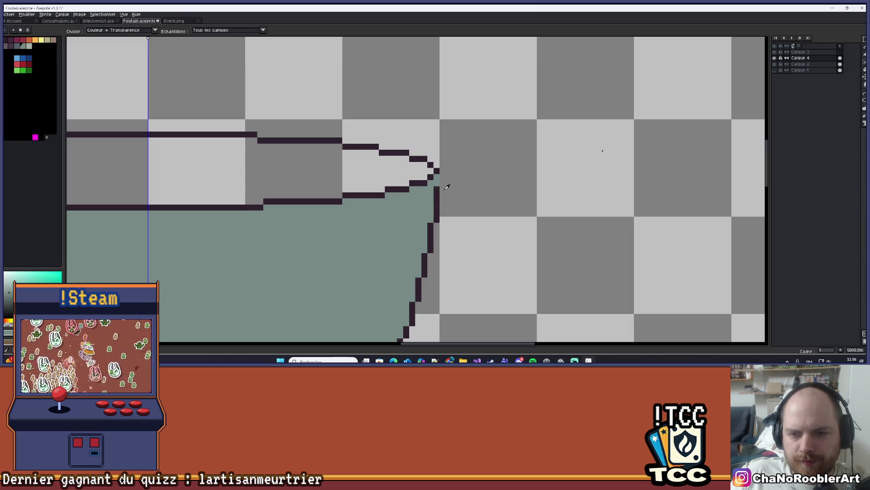
left_click(436, 179, "alt")
scroll(437, 184, "down", 6)
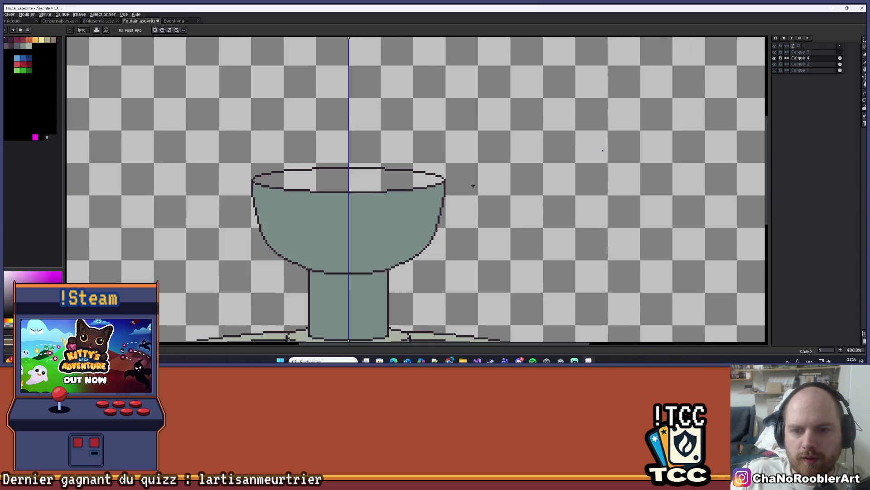
key("v")
key("b")
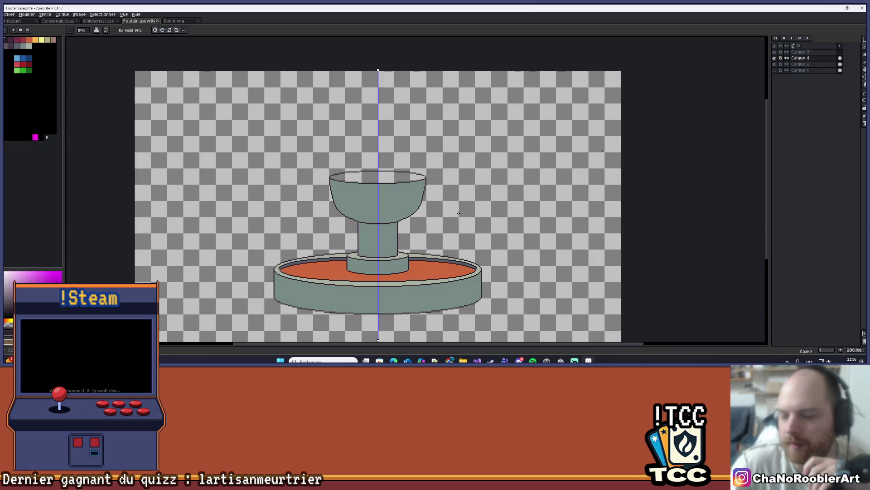
scroll(364, 174, "up", 4)
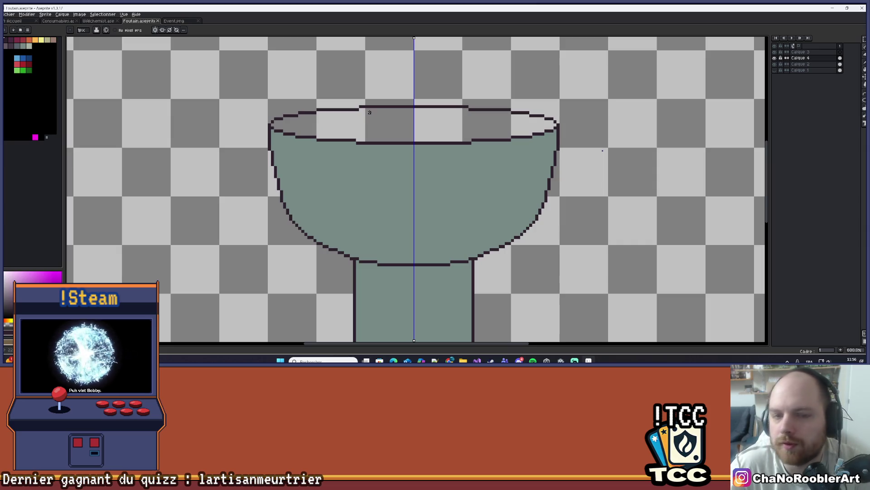
scroll(291, 86, "down", 1)
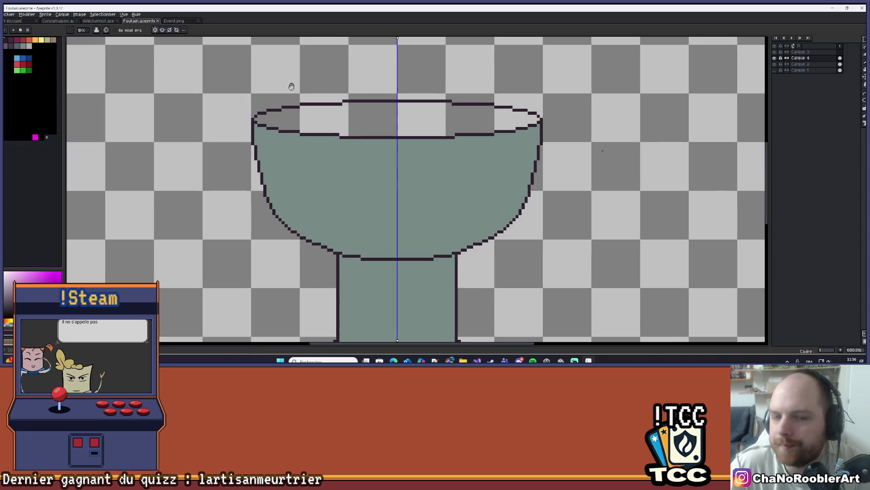
Draw a wide mirrored ellipse over the upper bowl's rim
mouse_move(278, 137)
left_mouse_down()
mouse_move(220, 152)
mouse_move(185, 173)
mouse_move(263, 171)
left_mouse_up()
scroll(261, 149, "up", 4)
scroll(186, 174, "down", 2)
key("alt")
scroll(318, 138, "up", 2)
scroll(181, 158, "up", 3)
scroll(181, 158, "down", 3)
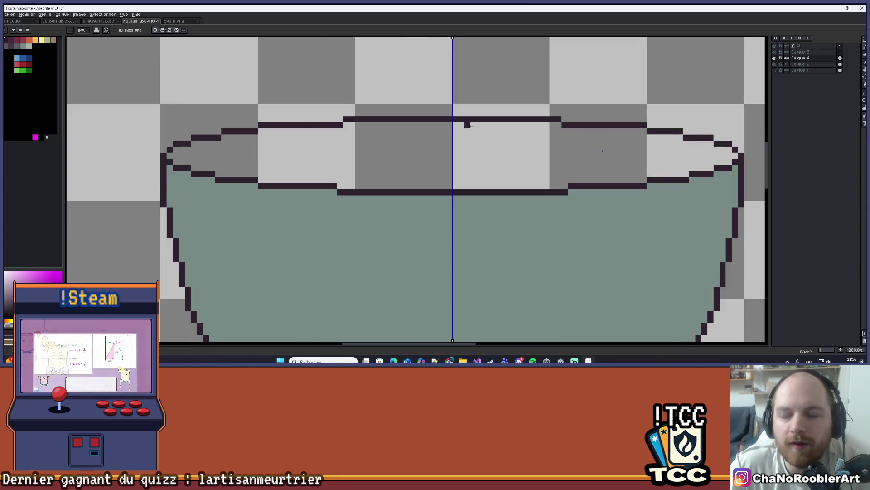
key("l")
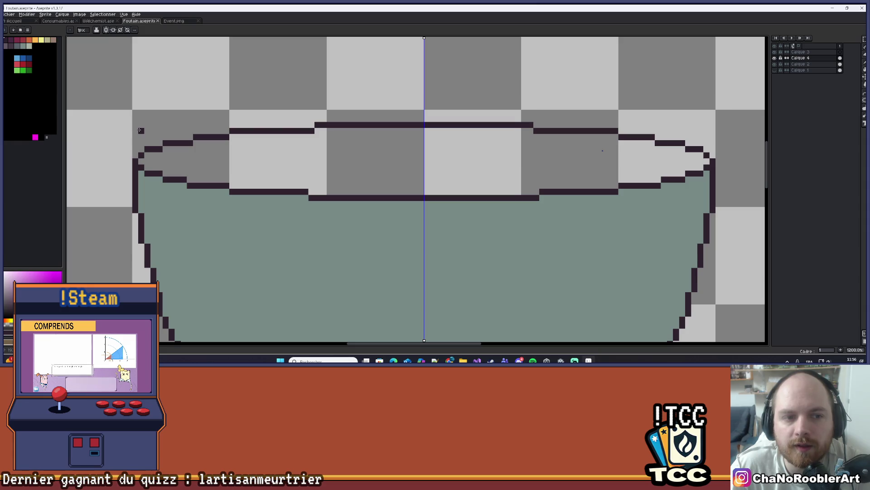
mouse_move(147, 136)
left_mouse_down()
mouse_move(249, 164)
mouse_move(724, 186)
mouse_move(680, 172)
mouse_move(698, 187)
left_mouse_up()
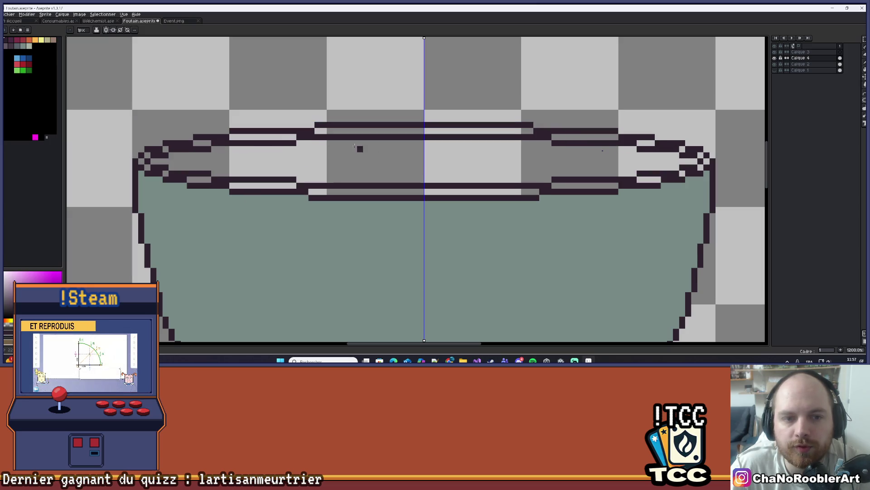
Undo stray lines and draw nested ring ellipses inside the bowl rim
key("ctrl+z")
scroll(363, 146, "up", 2)
scroll(363, 146, "down", 1)
left_click_drag(231, 167, 327, 167)
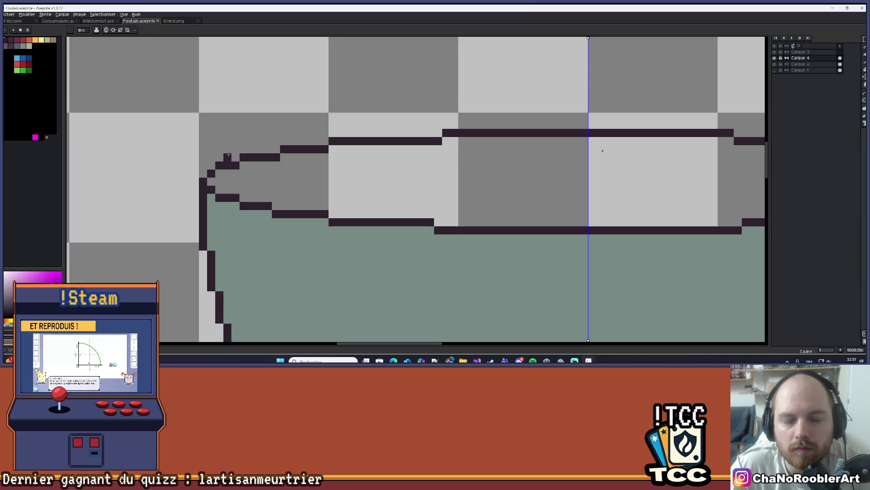
mouse_move(238, 165)
left_mouse_down()
mouse_move(641, 189)
mouse_move(748, 182)
mouse_move(681, 196)
left_mouse_up()
scroll(682, 196, "down", 3)
key("ctrl+z")
key("ctrl+z")
mouse_move(214, 197)
left_mouse_down()
mouse_move(469, 195)
mouse_move(460, 197)
left_mouse_up()
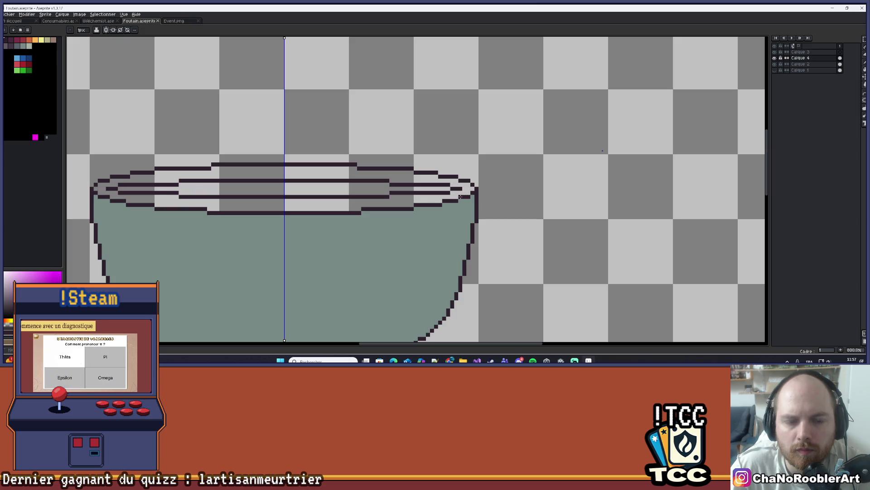
scroll(426, 247, "down", 4)
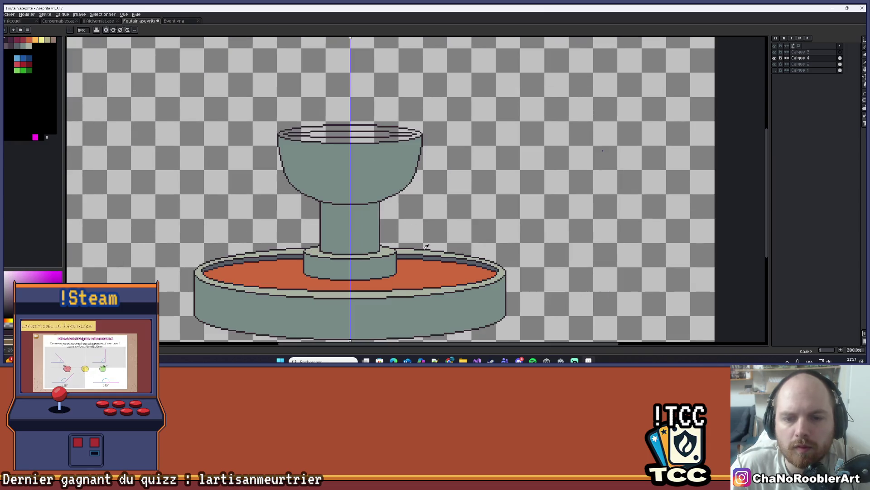
left_click(427, 261, "alt")
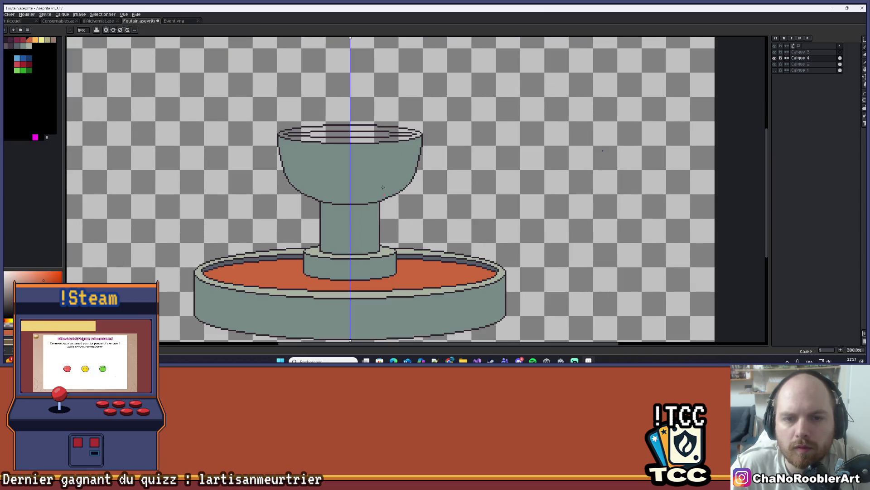
Try flood-filling the bowl top with orange, then undo the dark fill over the rim
key("g")
left_click(359, 133)
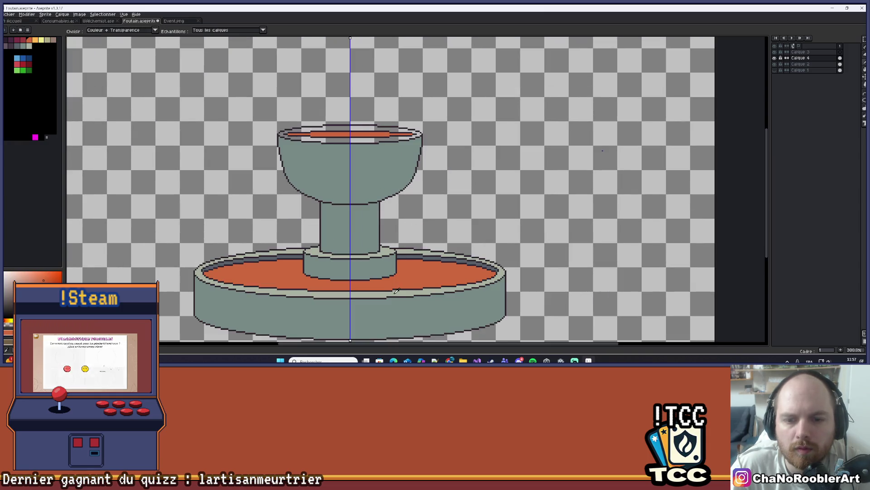
left_click(350, 137, "alt")
scroll(351, 138, "down", 2)
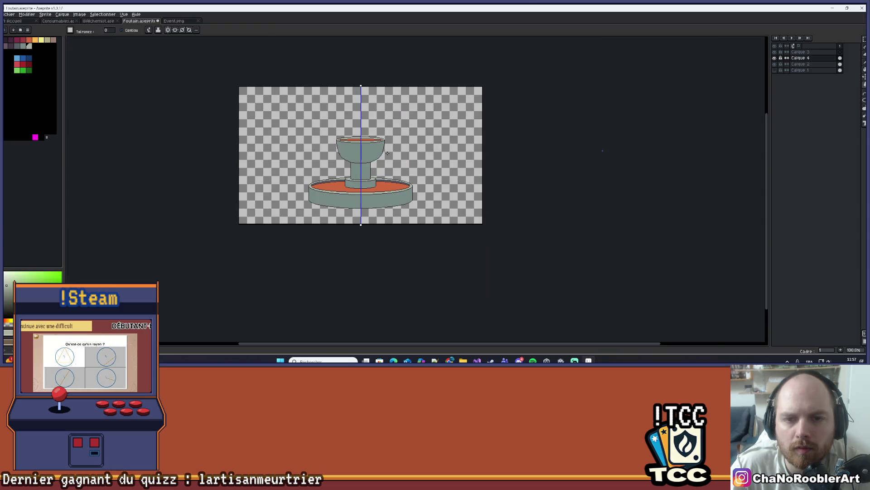
scroll(375, 149, "up", 4)
scroll(375, 148, "up", 1)
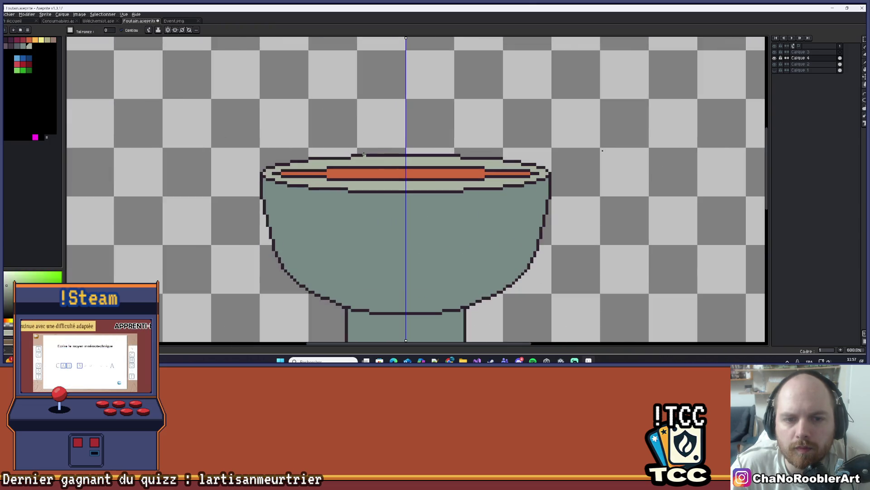
scroll(364, 187, "down", 3)
scroll(364, 187, "down", 2)
left_click_drag(367, 208, 358, 155)
scroll(358, 155, "up", 8)
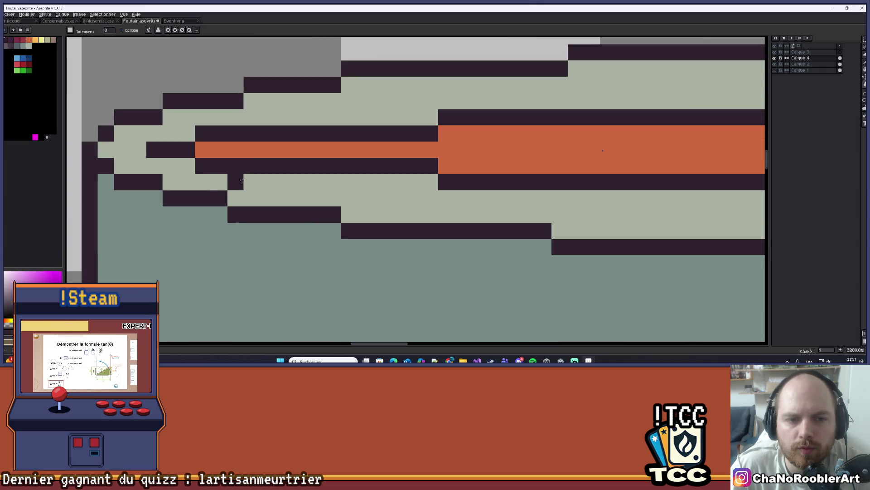
scroll(281, 179, "up", 3)
key("ctrl+z")
Draw a dark line below the water and paint the row above it orange
key("b")
key("ctrl+z")
left_click_drag(365, 199, 449, 198)
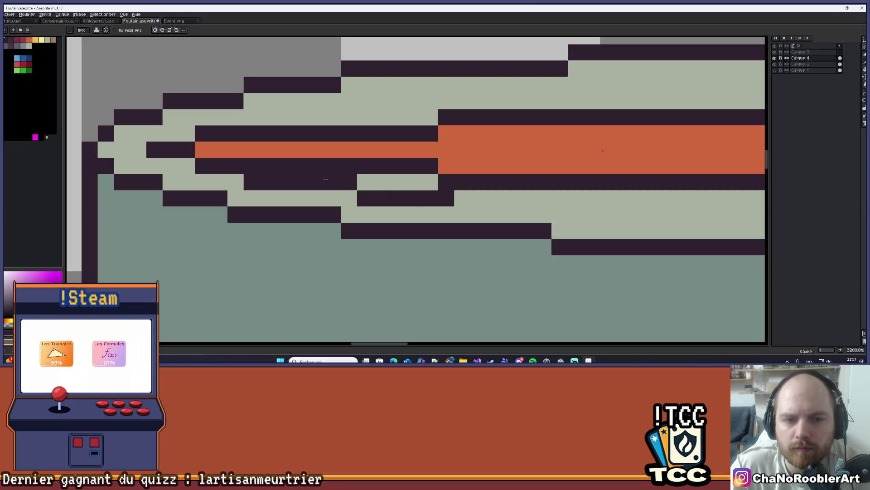
left_click(272, 149, "alt")
left_click_drag(252, 166, 437, 158)
scroll(437, 157, "down", 5)
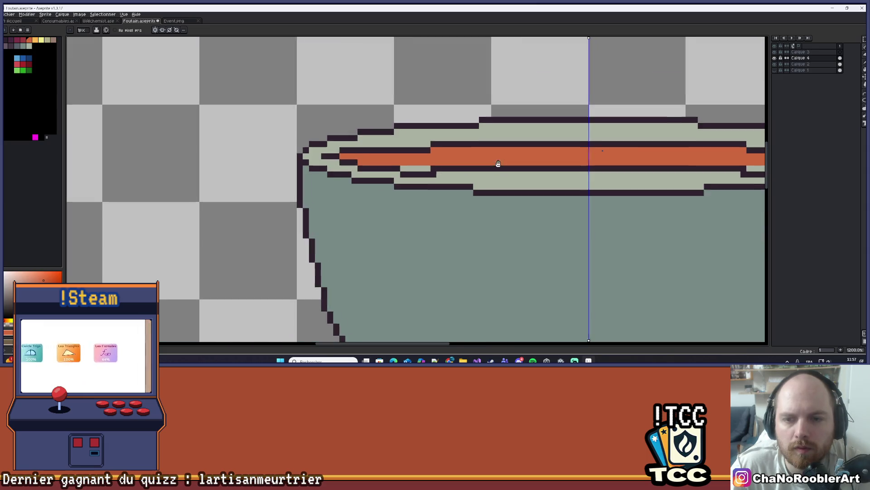
scroll(499, 161, "up", 4)
mouse_move(403, 183)
left_mouse_down()
mouse_move(327, 192)
mouse_move(403, 183)
mouse_move(424, 196)
mouse_move(667, 195)
left_mouse_up()
key("ctrl+z")
scroll(567, 174, "down", 3)
scroll(568, 174, "down", 2)
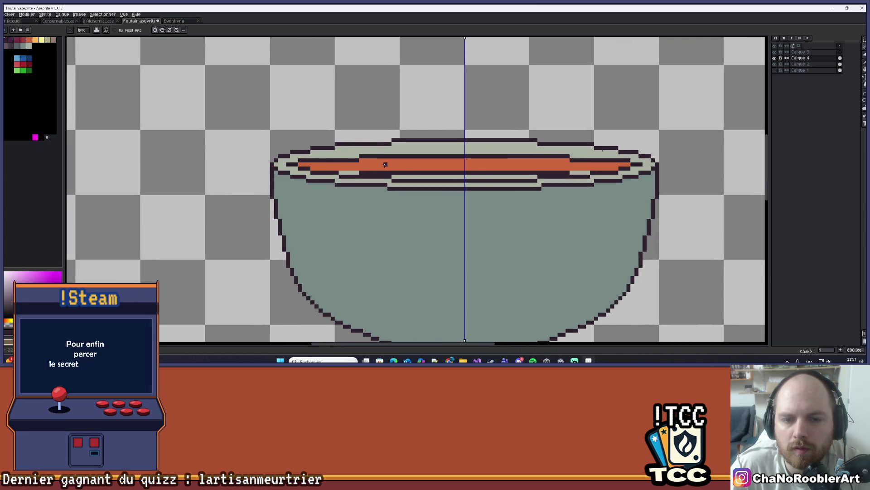
scroll(295, 166, "up", 4)
Redraw the dark outline along the upper bowl's rim rows
left_click(288, 153)
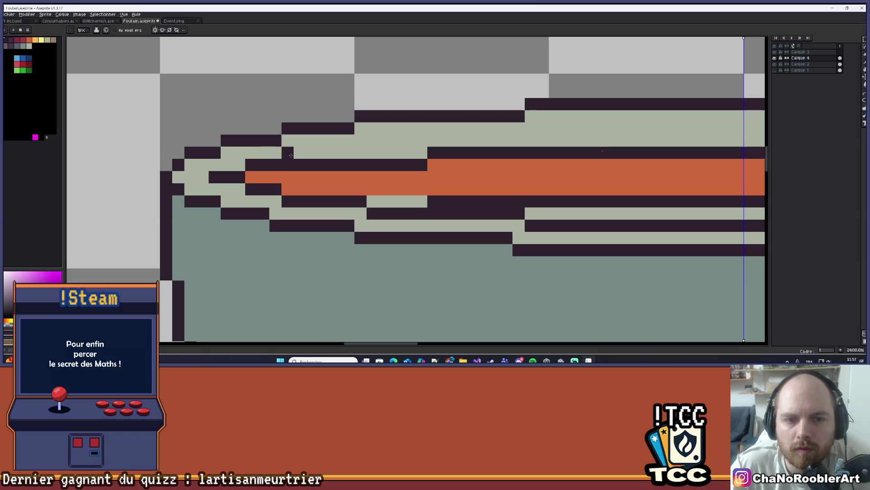
left_click_drag(296, 153, 535, 141)
left_click(381, 144)
scroll(535, 141, "right", 3)
left_click(395, 134)
left_click_drag(396, 135, 798, 135)
scroll(390, 165, "down", 4)
scroll(391, 164, "up", 3)
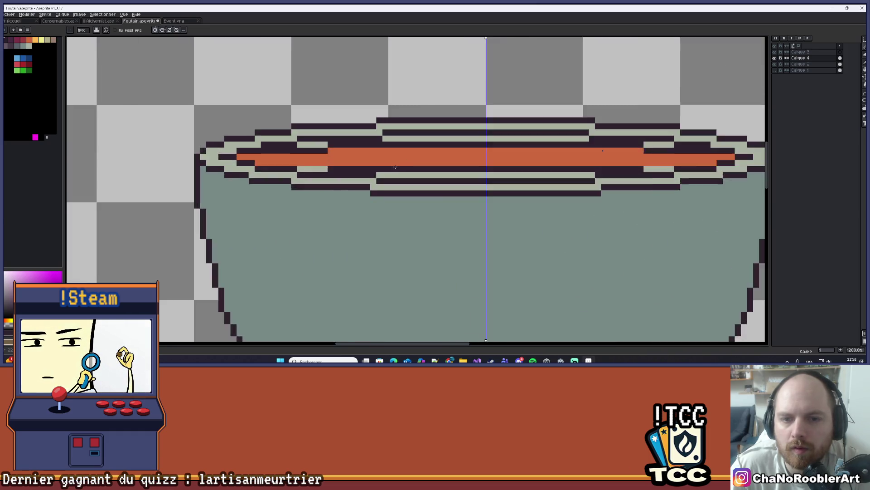
Paint the water surface row orange, covering the grey band and dark pixels
key("alt")
left_click(391, 165, "alt")
left_click_drag(298, 168, 433, 168)
left_click_drag(597, 169, 733, 169)
left_click_drag(392, 177, 380, 177)
mouse_move(652, 177)
left_mouse_down()
mouse_move(398, 177)
mouse_move(491, 169)
left_mouse_up()
mouse_move(541, 169)
left_mouse_down()
mouse_move(596, 169)
mouse_move(494, 168)
left_mouse_up()
left_click_drag(268, 168, 294, 168)
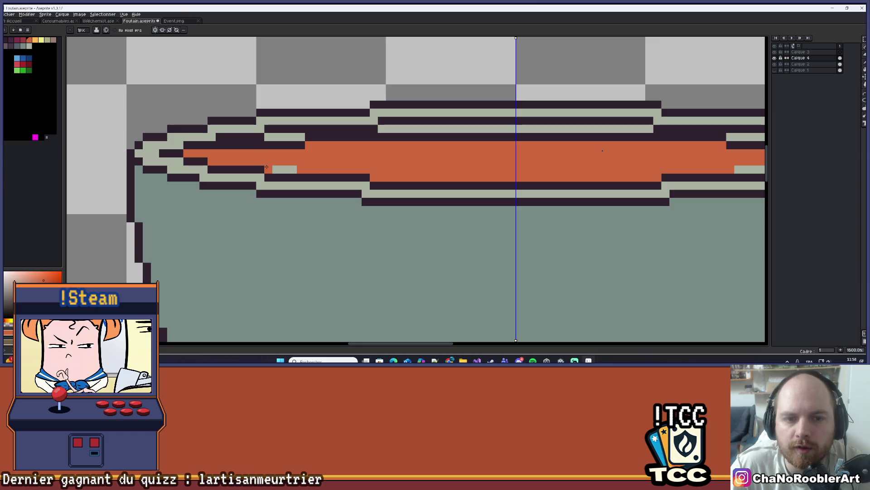
left_click_drag(739, 169, 762, 169)
Extend the orange water up through the higher rows to the top grey row
left_click(235, 145)
mouse_move(219, 145)
left_mouse_down()
mouse_move(762, 145)
mouse_move(272, 136)
left_mouse_up()
left_click(270, 137)
left_click(388, 129)
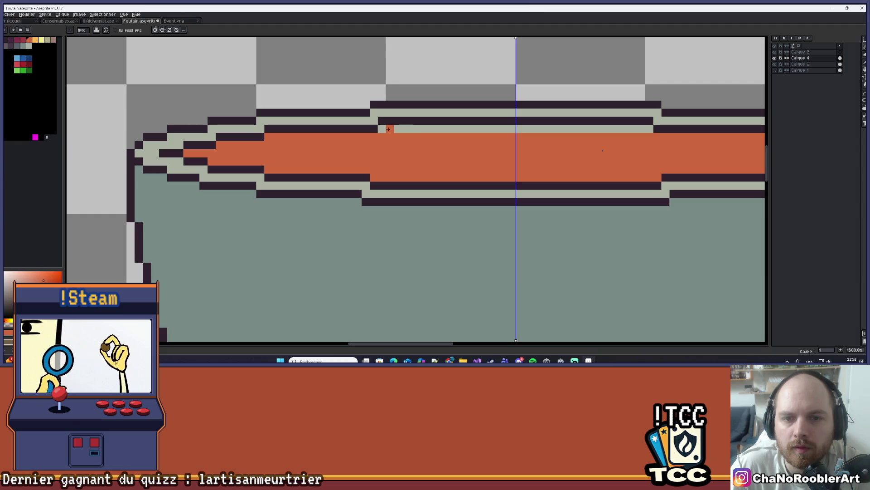
left_click(649, 129)
left_click_drag(612, 129, 419, 129)
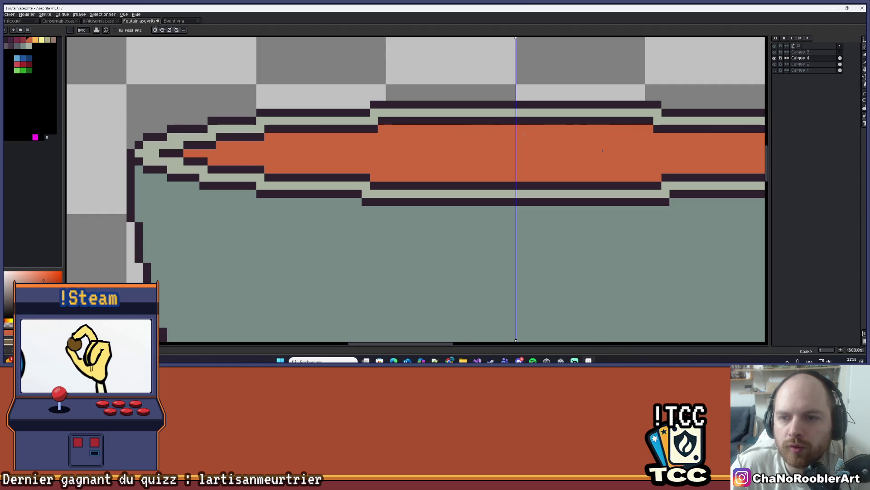
scroll(525, 148, "down", 3)
scroll(525, 148, "down", 6)
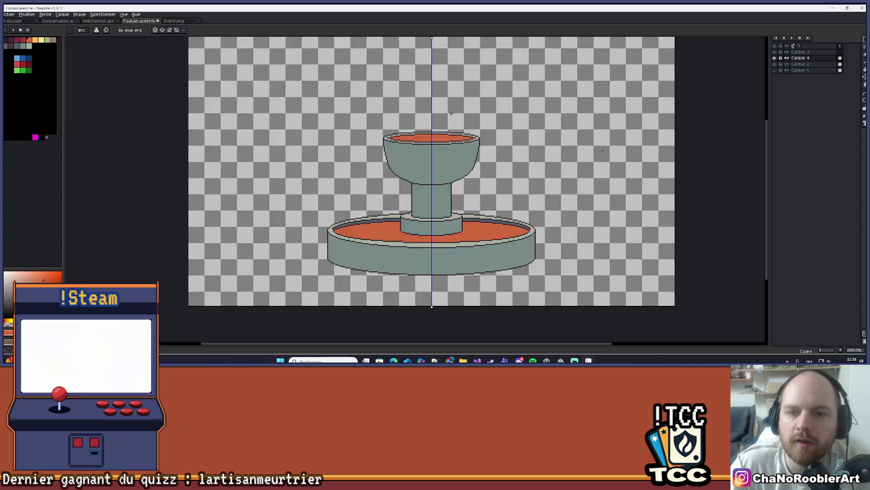
key("ctrl")
left_click_drag(469, 98, 441, 119)
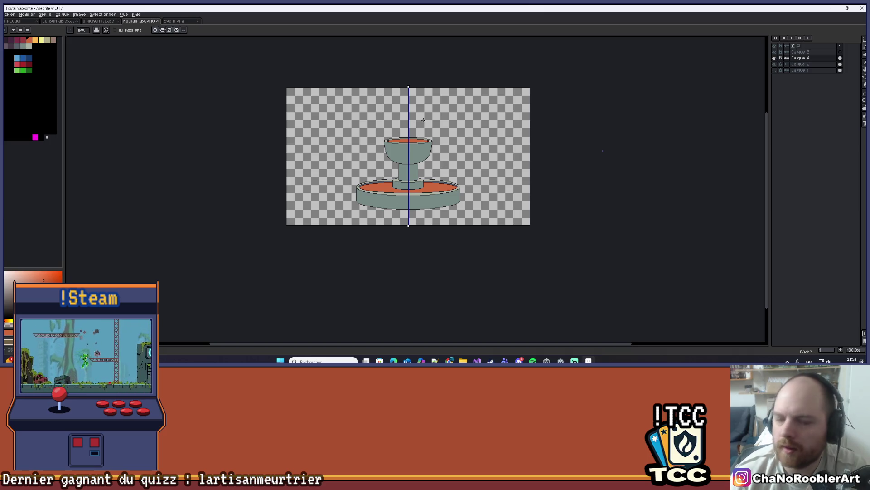
Select the upper bowl and drag it down about 2 pixels, committing the move
scroll(425, 123, "up", 5)
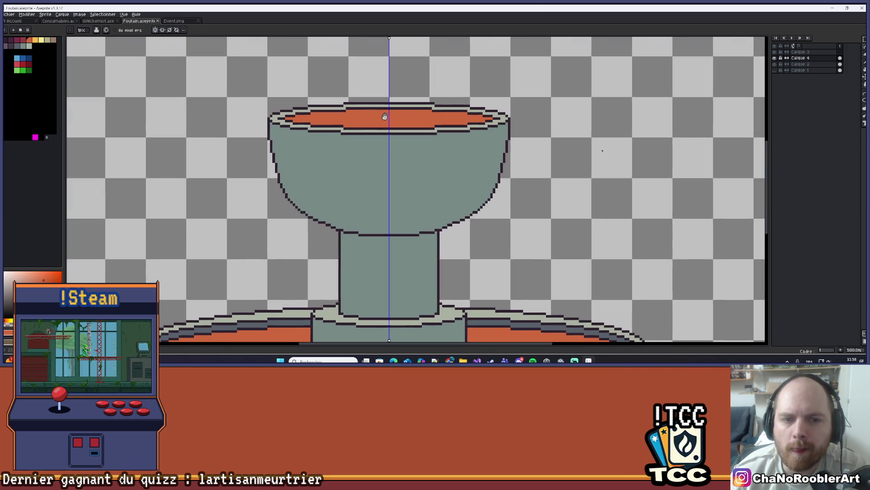
scroll(384, 117, "down", 4)
scroll(376, 152, "up", 4)
scroll(388, 175, "down", 4)
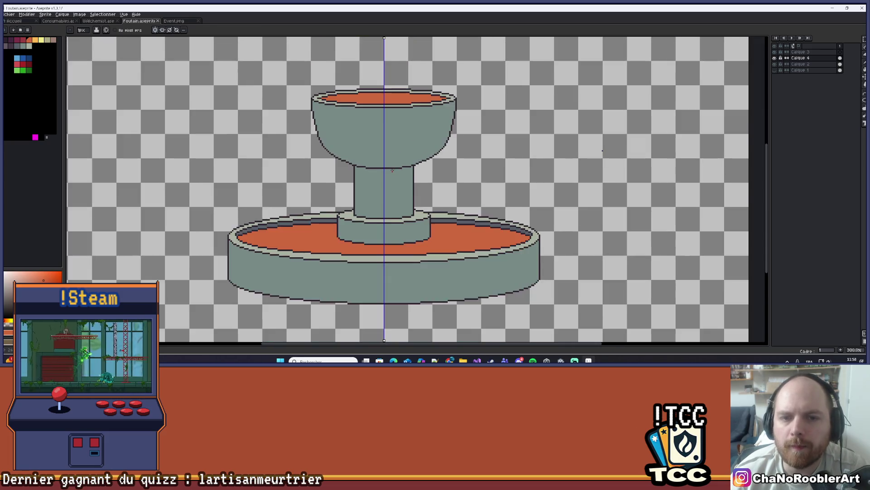
scroll(385, 173, "up", 4)
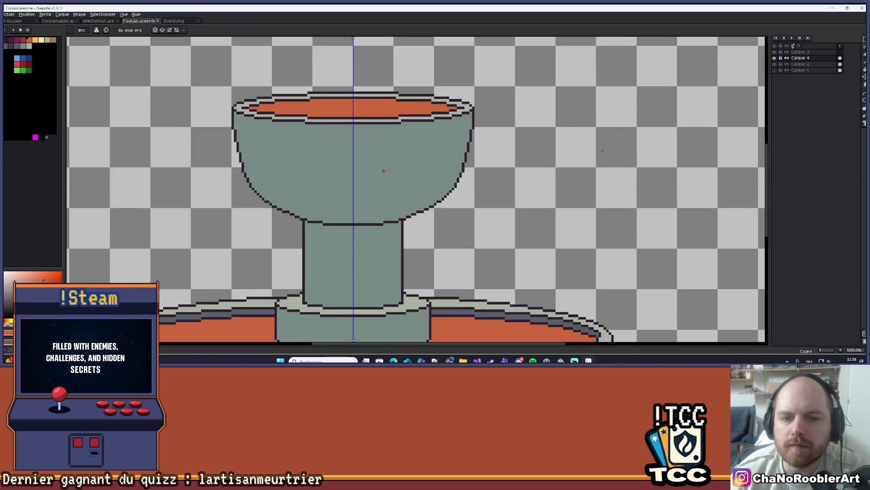
key("v")
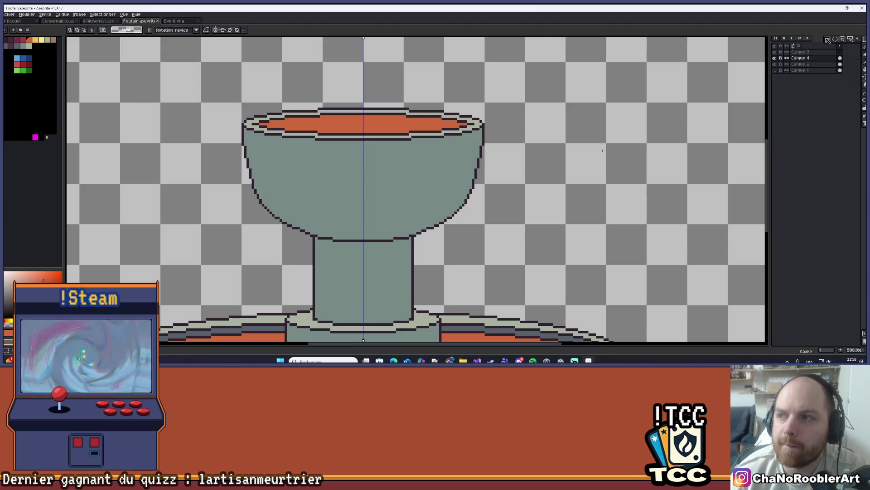
left_click_drag(190, 62, 536, 144)
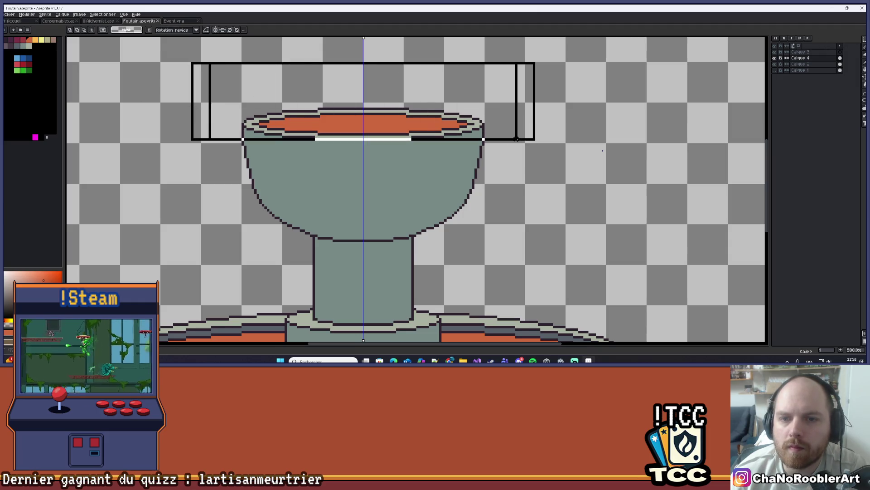
left_click(513, 112)
key("Return")
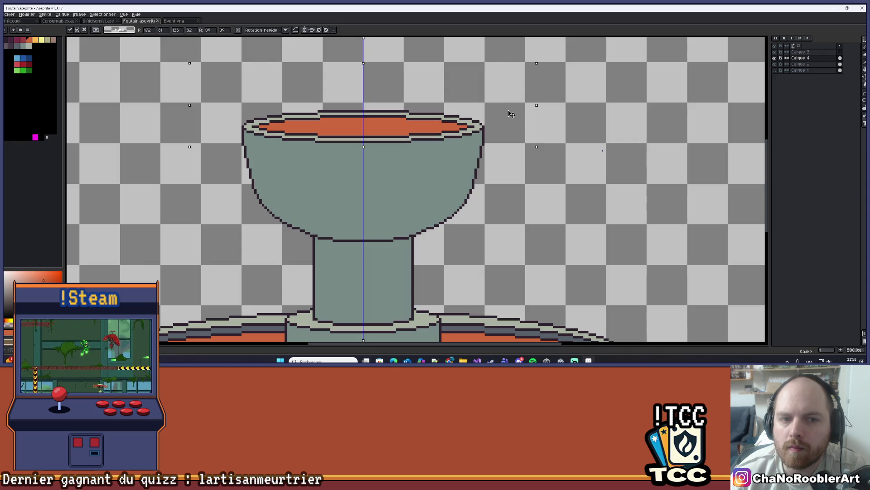
mouse_move(189, 74)
left_mouse_down()
mouse_move(538, 159)
mouse_move(554, 175)
left_mouse_up()
key("ctrl+d")
scroll(536, 131, "down", 5)
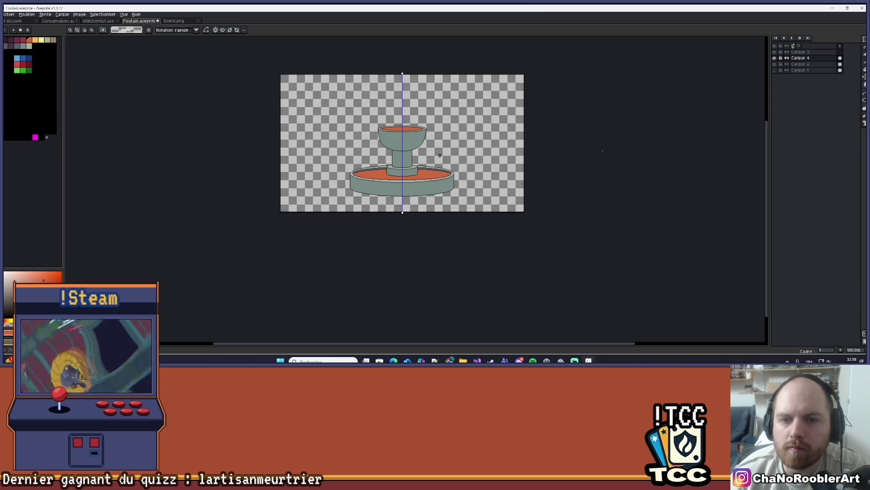
scroll(428, 151, "up", 5)
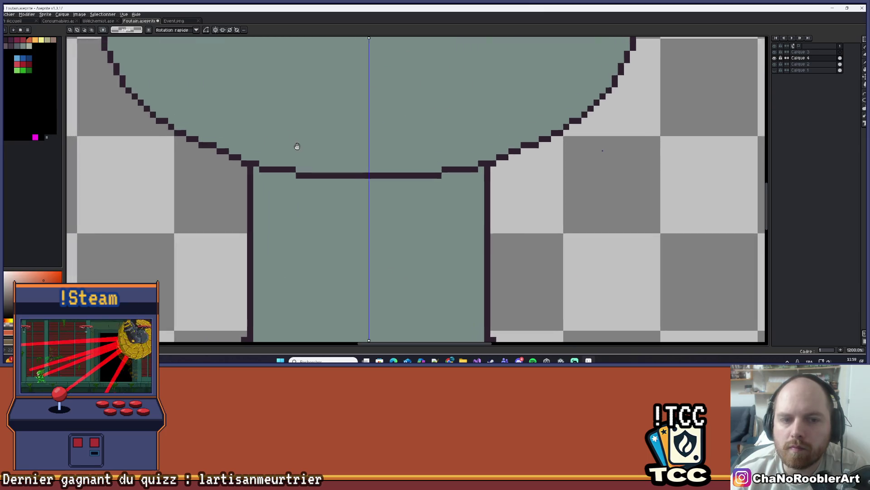
scroll(301, 148, "down", 4)
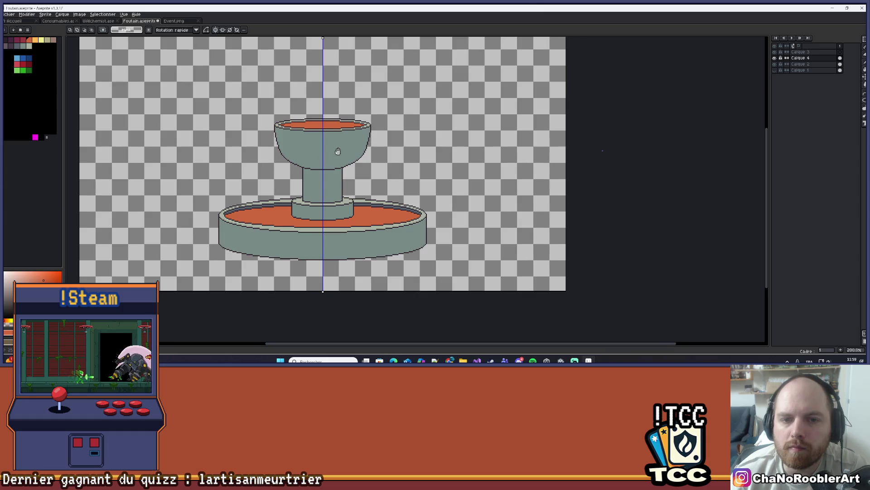
left_click_drag(230, 95, 449, 183)
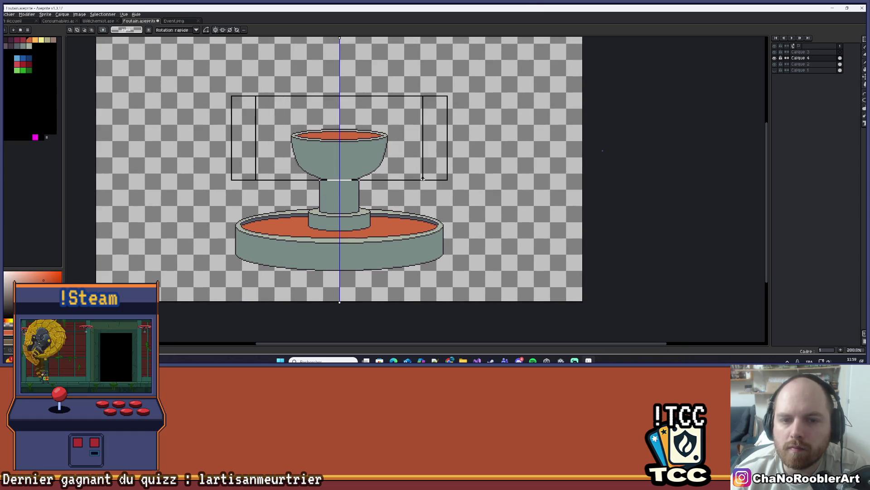
left_click(409, 156)
mouse_move(409, 156)
left_mouse_down()
mouse_move(419, 138)
mouse_move(407, 113)
left_mouse_up()
key("Return")
Reselect the upper bowl and nudge it down once more so it sits on the stem
scroll(410, 158, "down", 1)
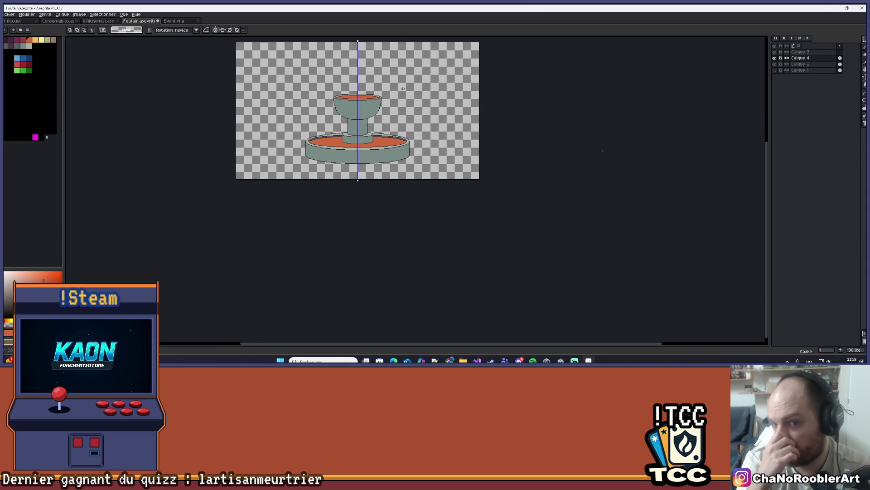
left_click_drag(404, 88, 386, 131)
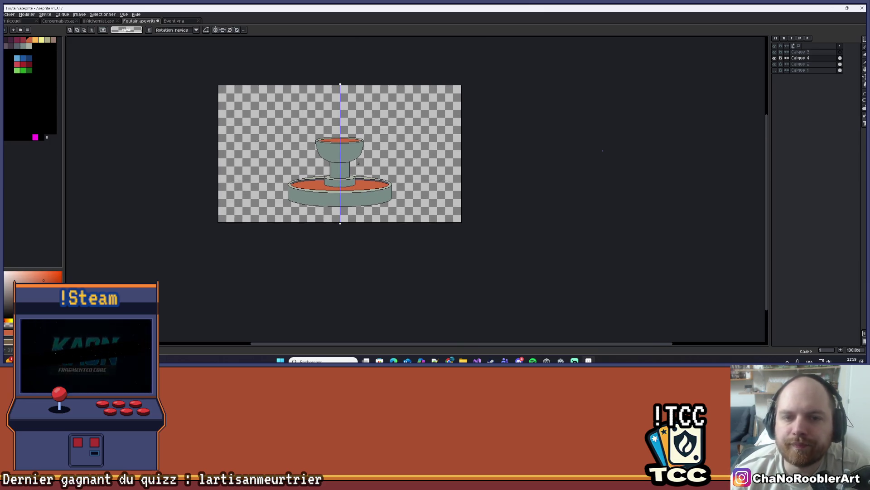
scroll(335, 150, "up", 4)
left_click_drag(299, 151, 311, 143)
scroll(308, 223, "up", 1)
scroll(307, 224, "down", 1)
mouse_move(145, 54)
left_mouse_down()
mouse_move(515, 175)
mouse_move(531, 235)
left_mouse_up()
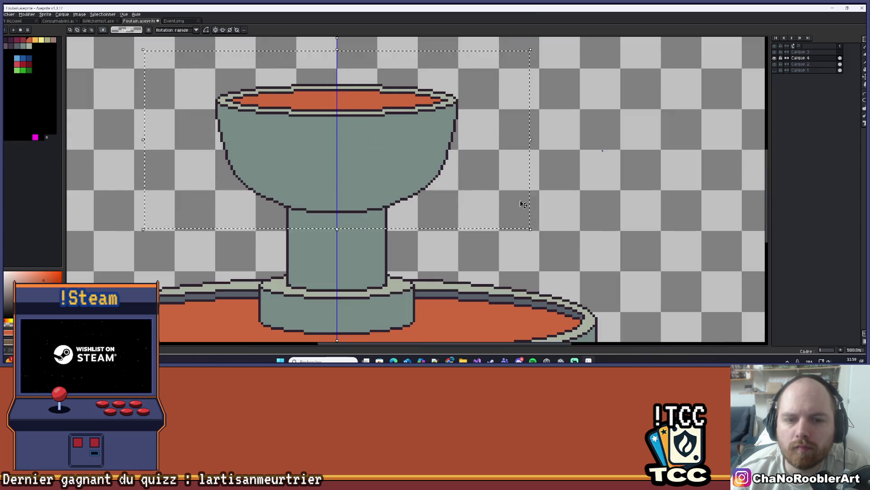
key("Down")
key("Down")
key("Down")
key("Down")
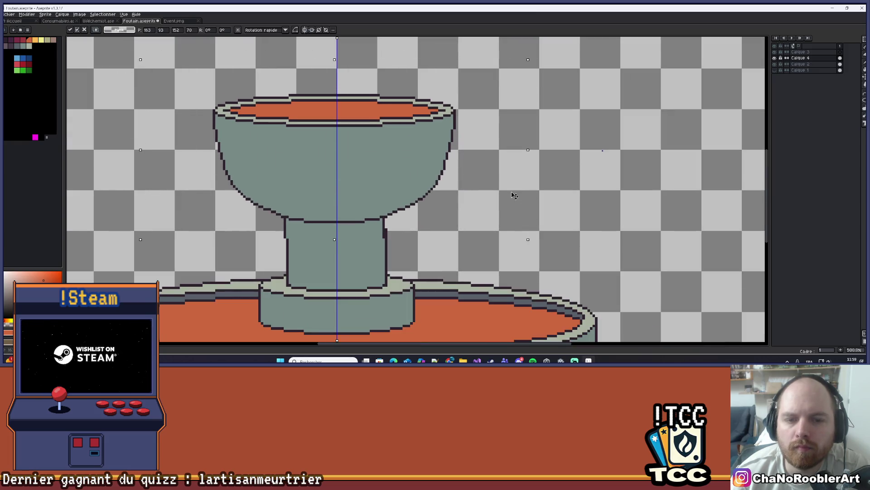
key("Return")
scroll(513, 191, "down", 1)
scroll(512, 191, "down", 6)
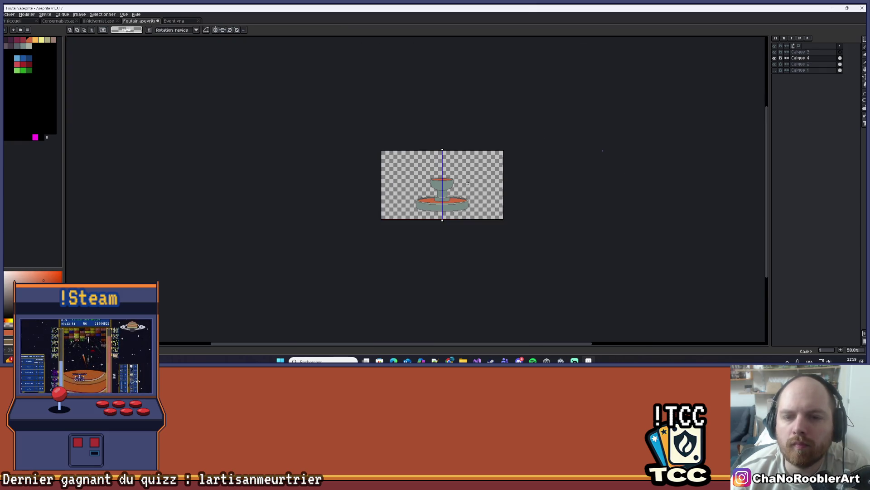
scroll(424, 150, "up", 4)
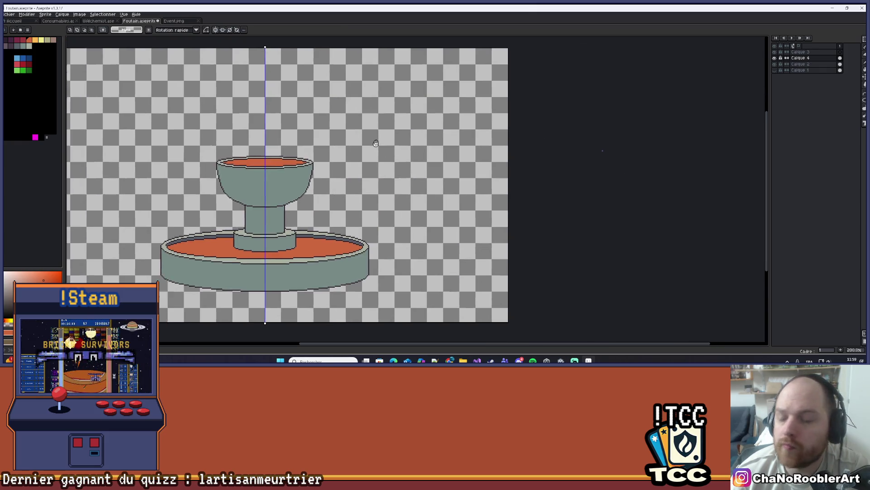
left_click_drag(439, 160, 451, 155)
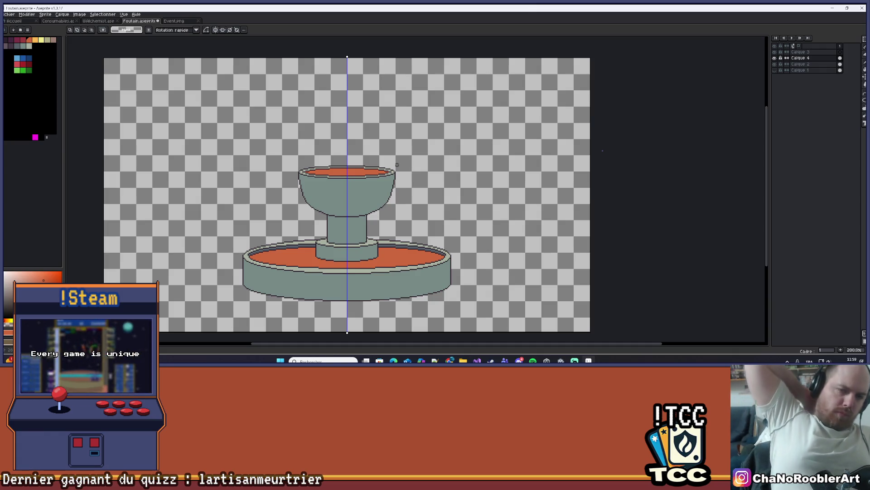
scroll(397, 165, "down", 2)
scroll(361, 164, "up", 2)
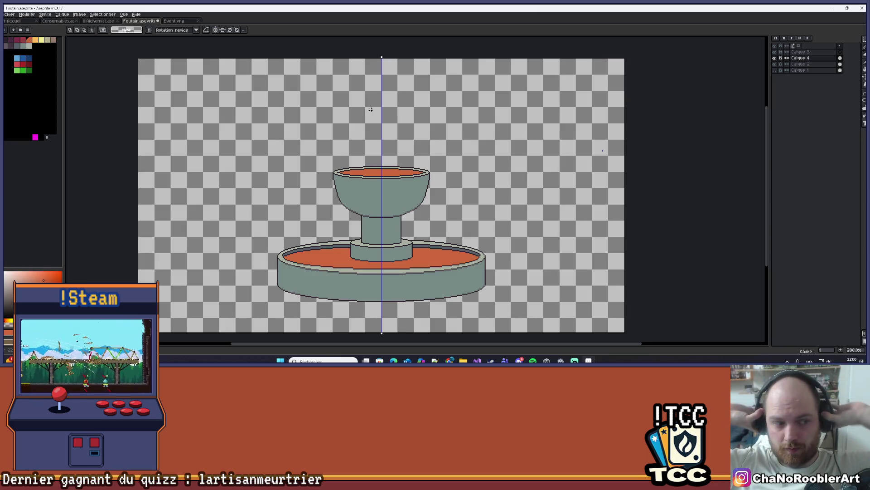
scroll(371, 50, "down", 1)
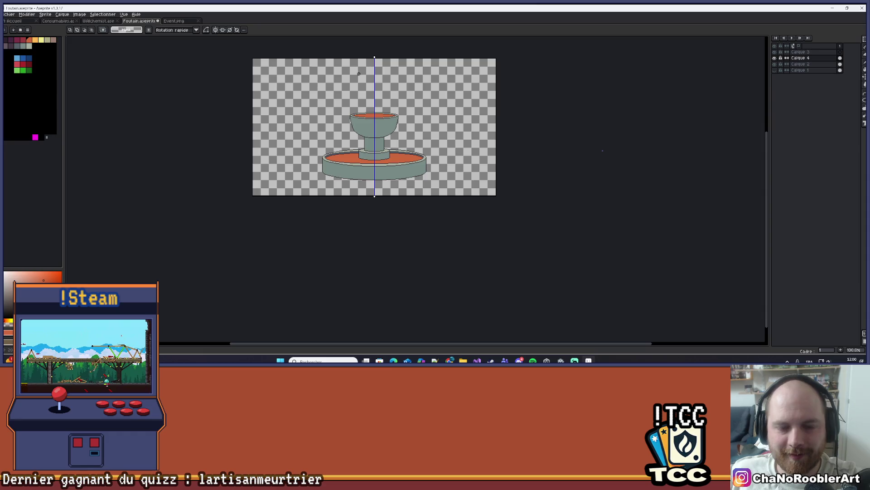
scroll(362, 120, "up", 1)
Rectangle-select the whole fountain, then drop the selection
mouse_move(864, 41)
left_click(827, 40)
mouse_move(189, 103)
left_mouse_down()
mouse_move(584, 291)
mouse_move(578, 264)
left_mouse_up()
key("ctrl+d")
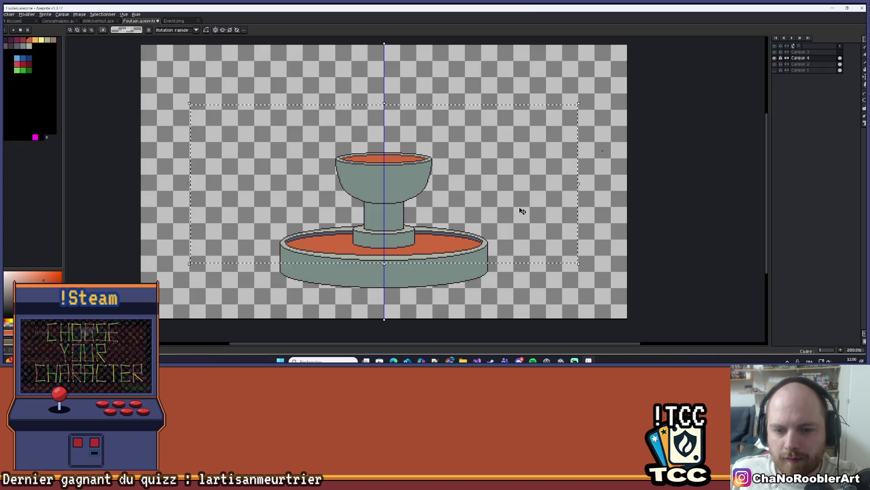
scroll(521, 211, "up", 1)
scroll(283, 113, "down", 1)
scroll(283, 113, "up", 1)
scroll(283, 113, "down", 1)
scroll(282, 113, "up", 1)
mouse_move(172, 94)
left_mouse_down()
mouse_move(601, 288)
mouse_move(562, 288)
left_mouse_up()
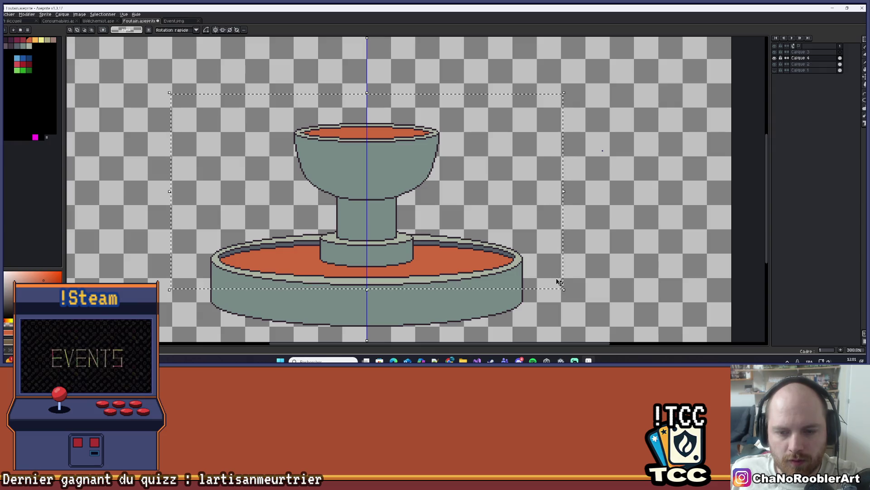
key("ctrl+d")
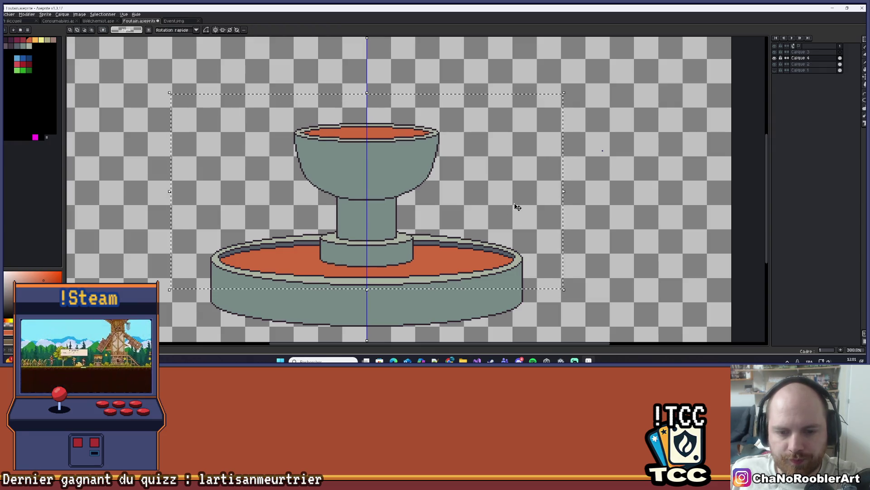
scroll(513, 204, "down", 1)
On layer Calque 4, raise the upper bowl and column a few pixels, commit, and deselect
left_click(827, 65)
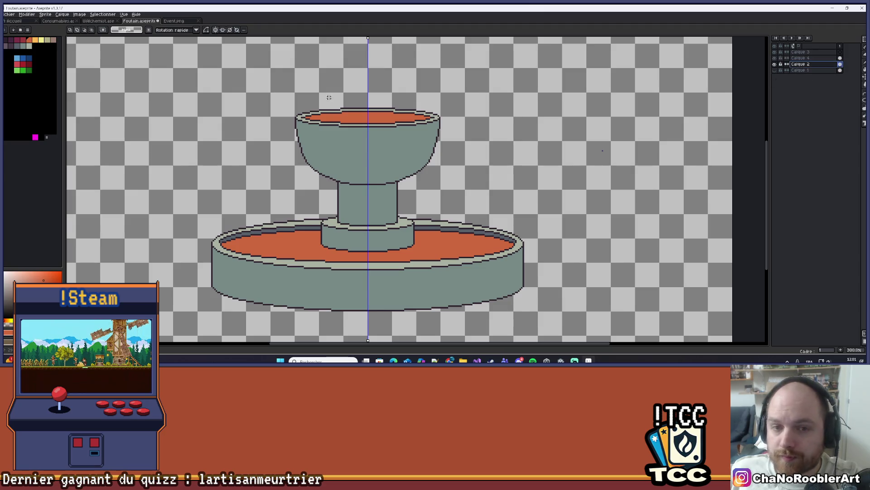
mouse_move(158, 60)
left_mouse_down()
mouse_move(594, 274)
mouse_move(578, 277)
left_mouse_up()
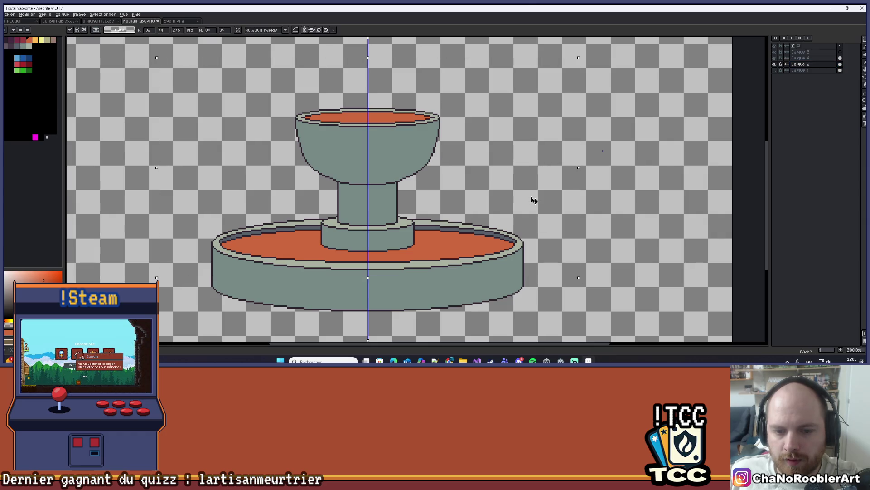
key("ctrl+d")
left_click(795, 59)
left_click_drag(502, 184, 504, 187)
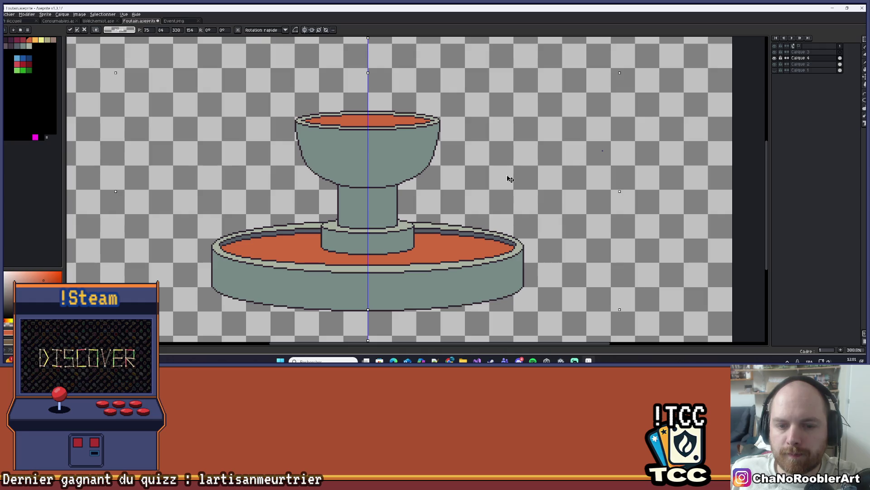
left_click_drag(510, 178, 510, 181)
key("Up")
key("Up")
key("Up")
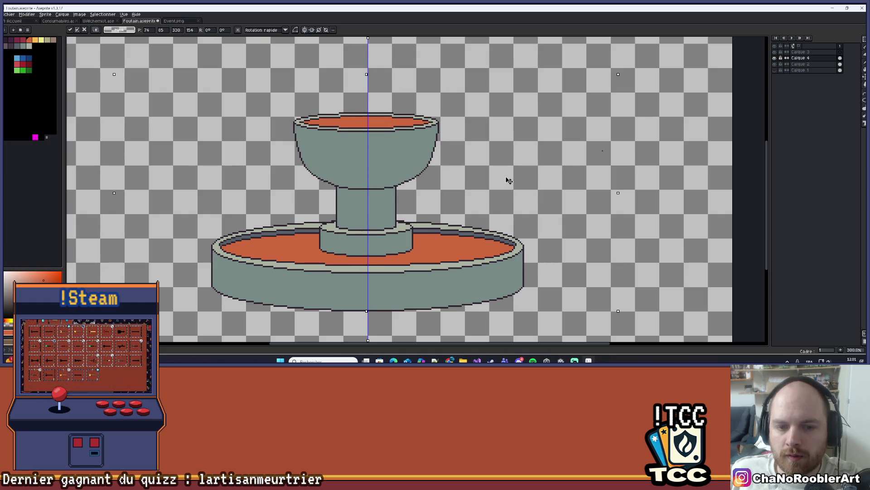
key("Return")
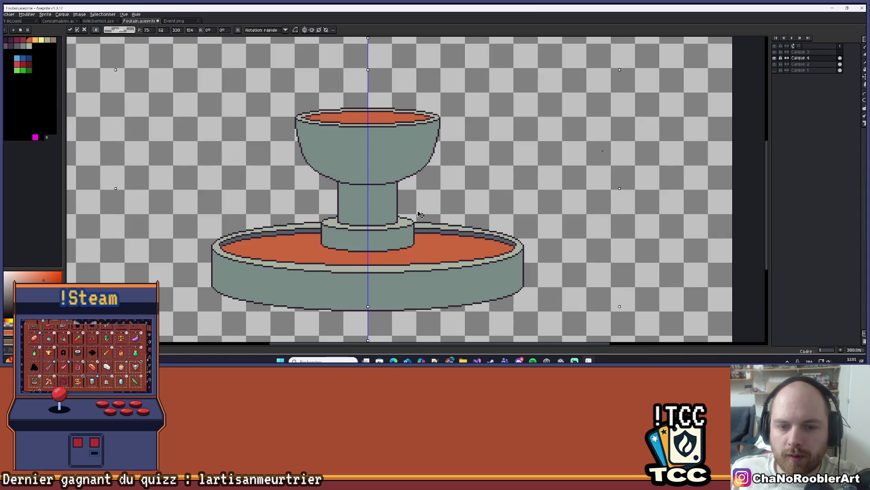
key("ctrl+d")
scroll(442, 195, "down", 1)
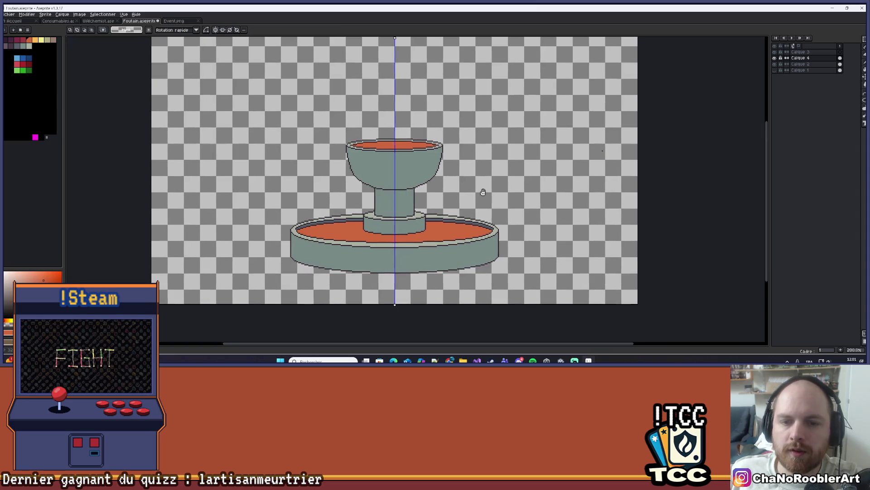
scroll(453, 190, "down", 3)
scroll(487, 184, "up", 3)
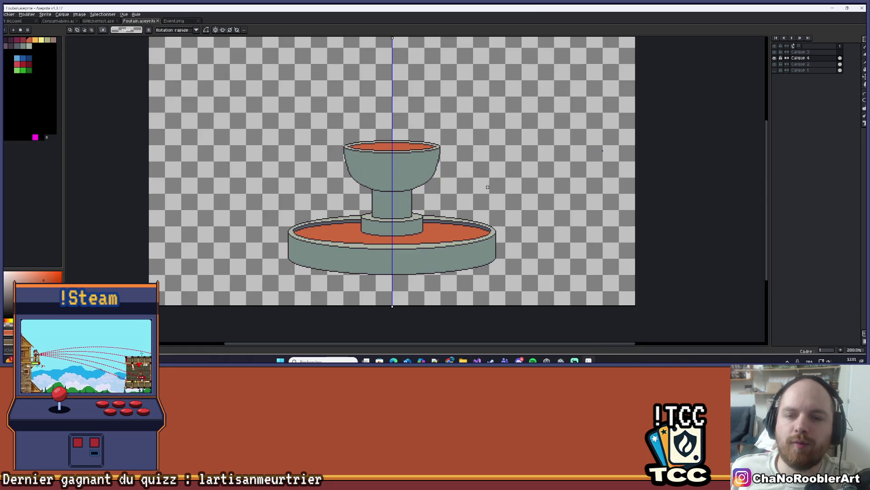
scroll(488, 187, "down", 1)
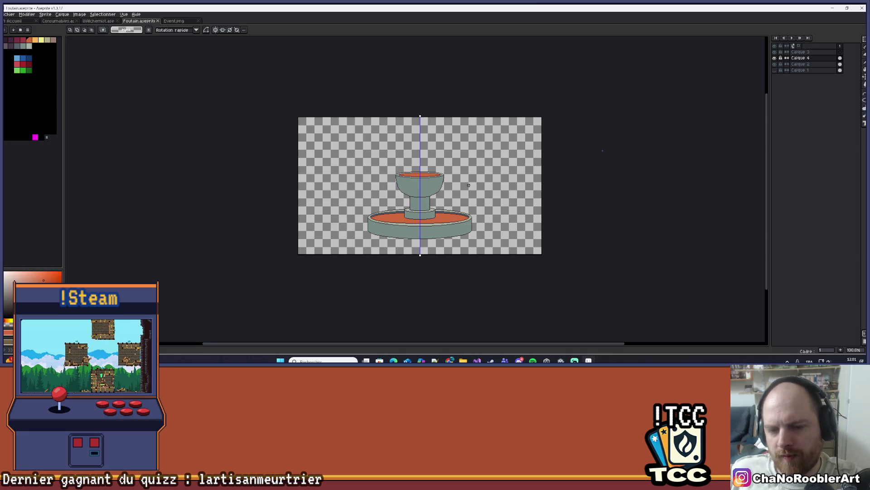
scroll(469, 185, "up", 2)
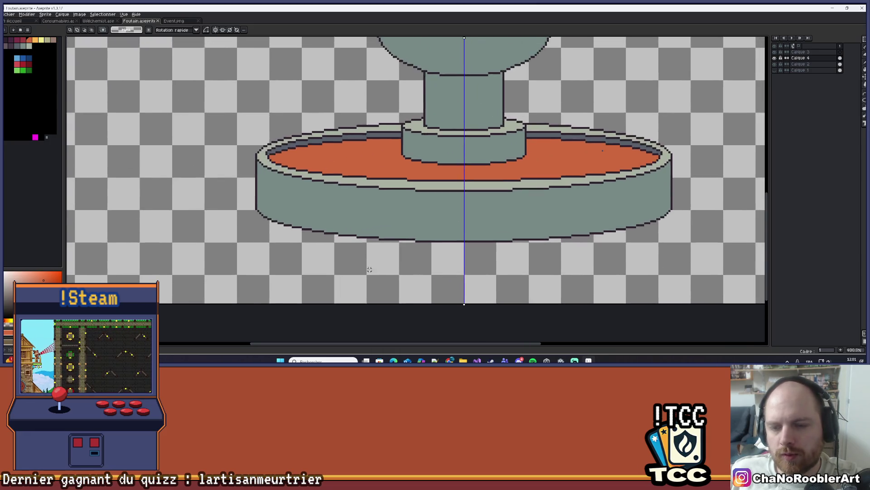
scroll(483, 277, "down", 2)
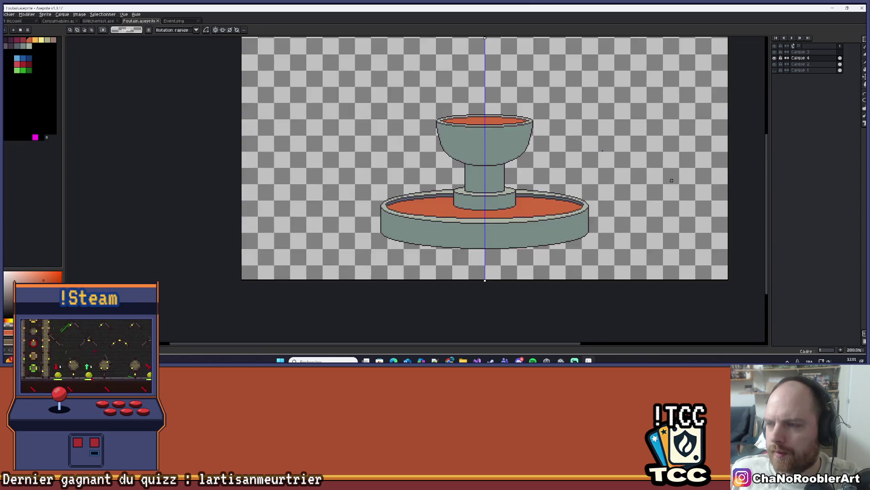
left_click(774, 64)
scroll(338, 125, "up", 1)
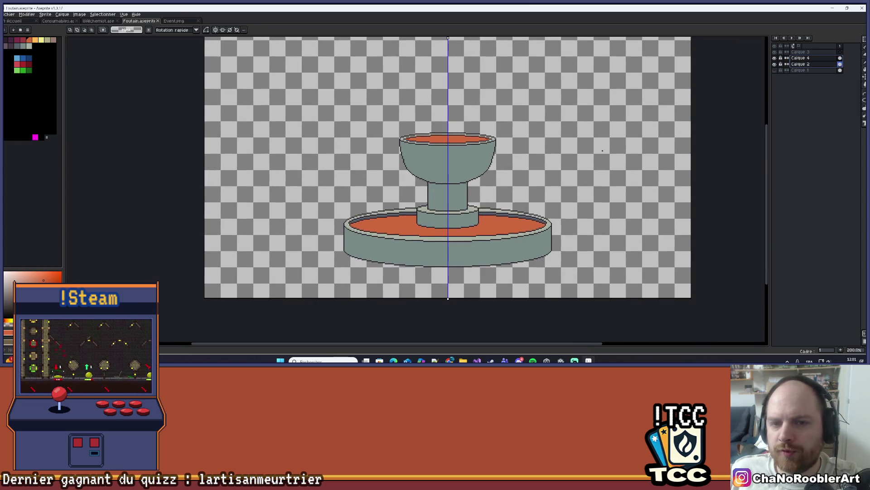
left_click_drag(230, 94, 665, 280)
key("ctrl+t")
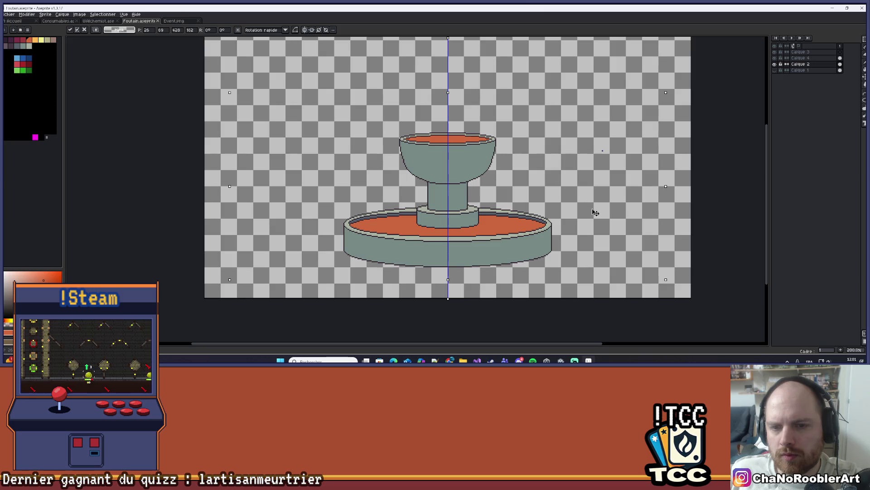
key("Return")
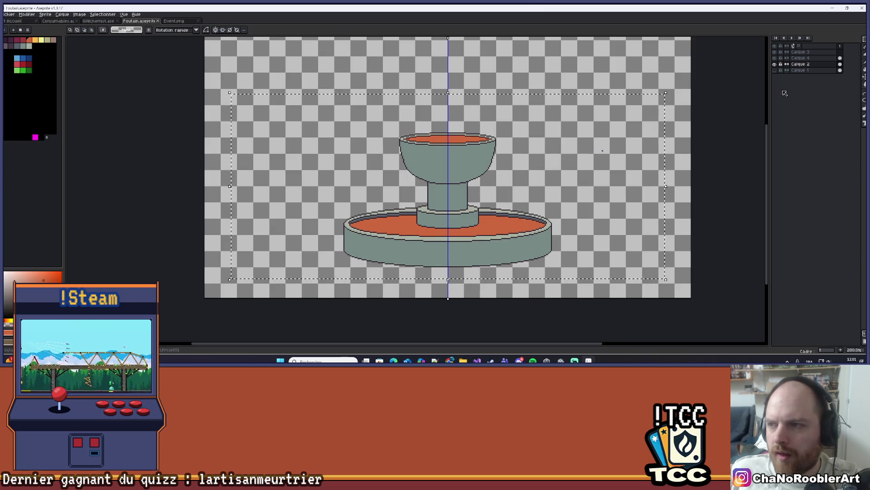
left_click(774, 58)
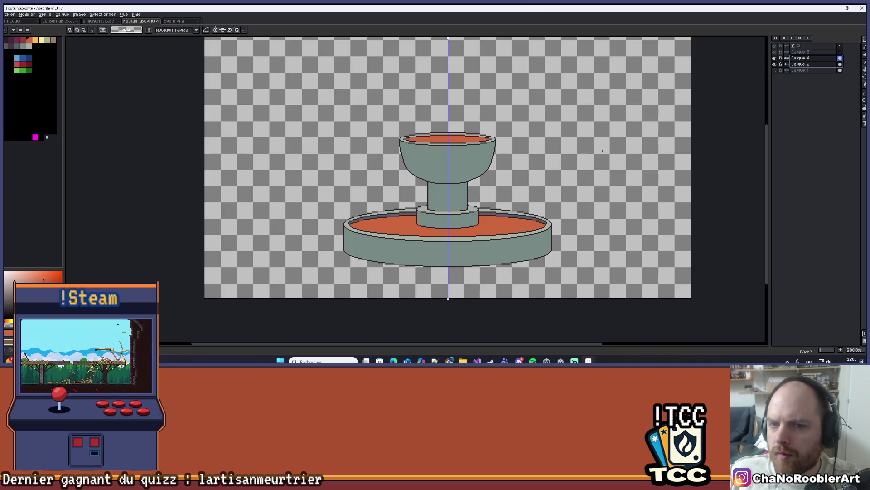
left_click(610, 273)
key("ctrl+z")
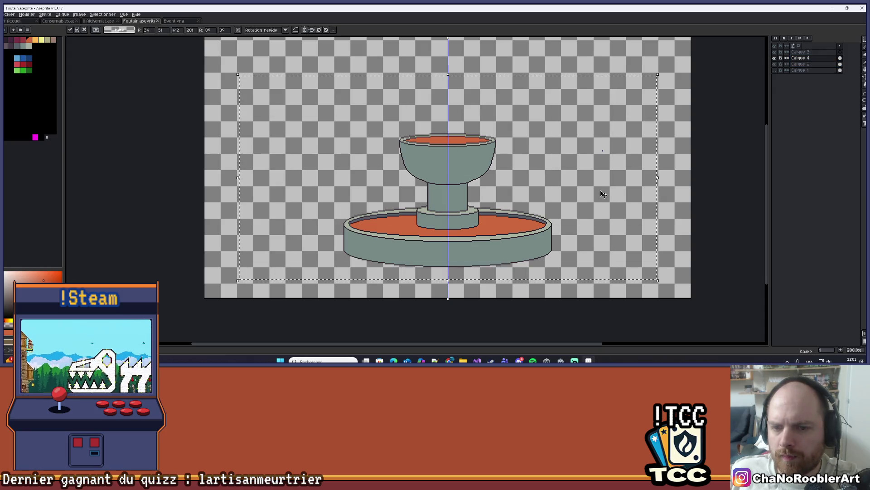
scroll(603, 194, "down", 1)
scroll(530, 196, "up", 1)
scroll(530, 196, "down", 1)
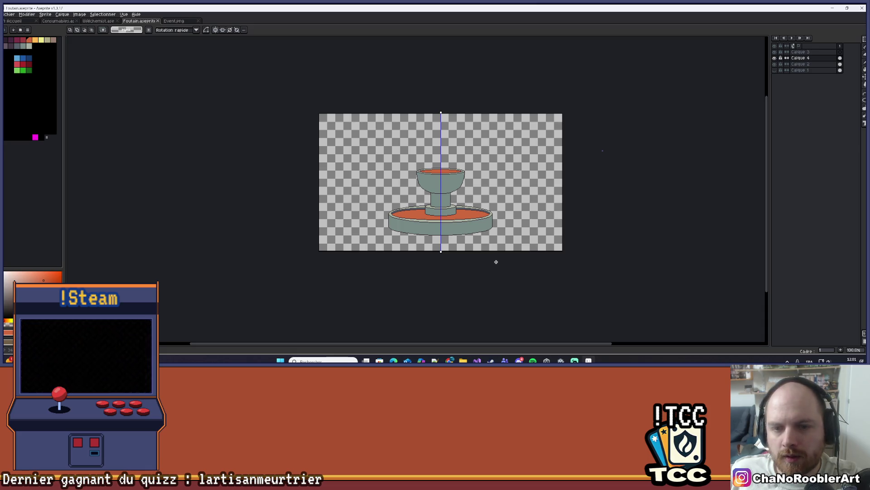
scroll(496, 262, "up", 3)
scroll(451, 228, "down", 1)
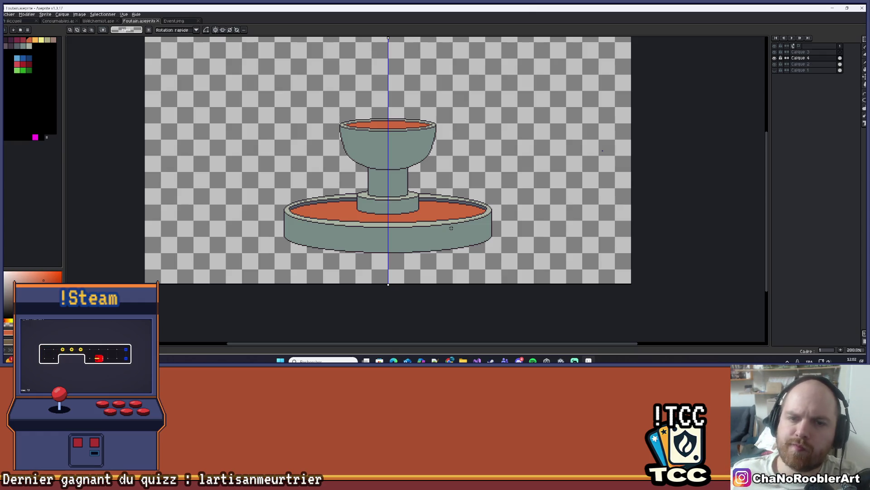
scroll(482, 138, "down", 1)
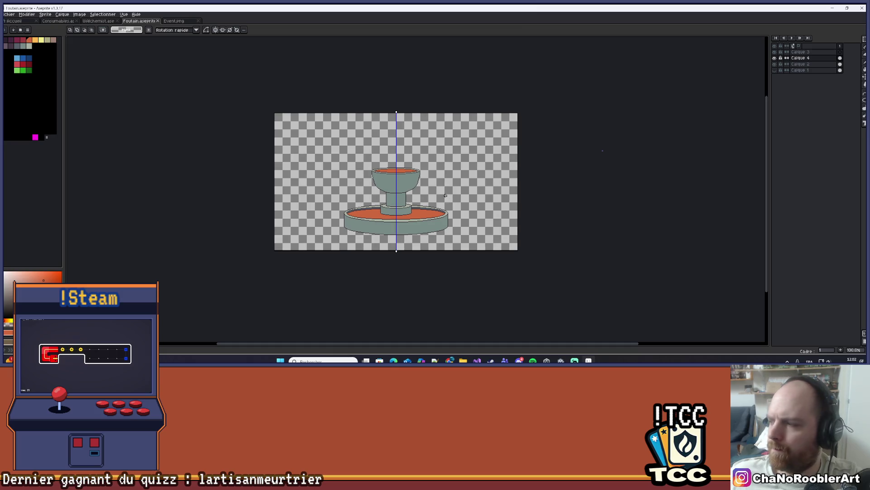
scroll(440, 188, "up", 3)
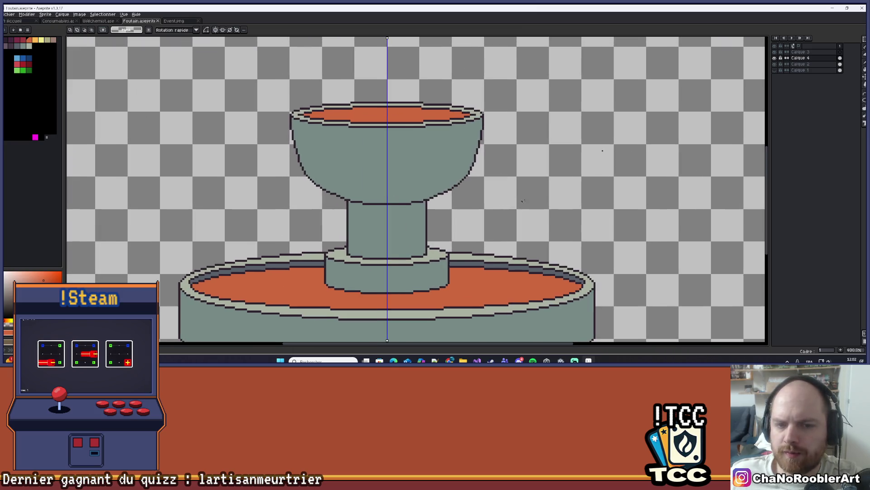
Check the fountain layer, then rectangle-select the ring at the stem's base
left_click_drag(549, 192, 550, 198)
left_click(774, 64)
left_click(775, 64)
left_click(864, 39)
scroll(366, 277, "up", 6)
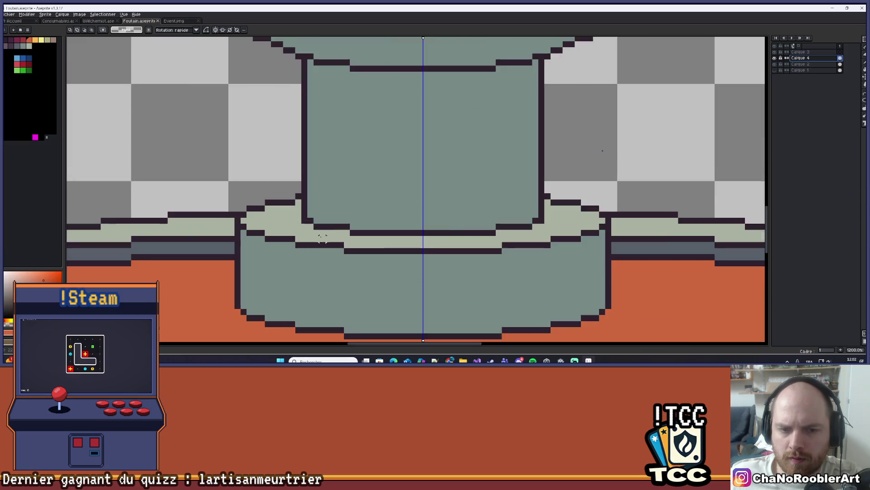
left_click_drag(291, 210, 625, 240)
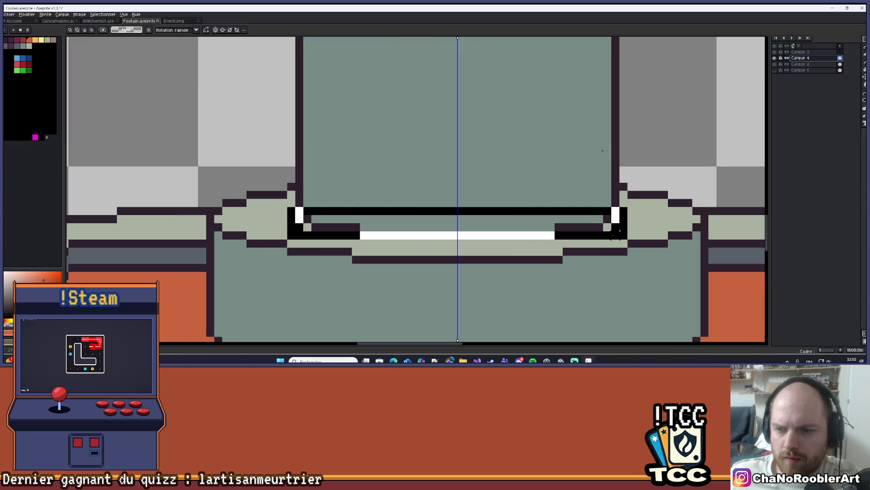
scroll(593, 202, "down", 3)
Drag a copy of the ring up into the centre of the upper bowl's orange water and commit it
left_click_drag(453, 251, 453, 193)
left_click_drag(462, 238, 472, 140)
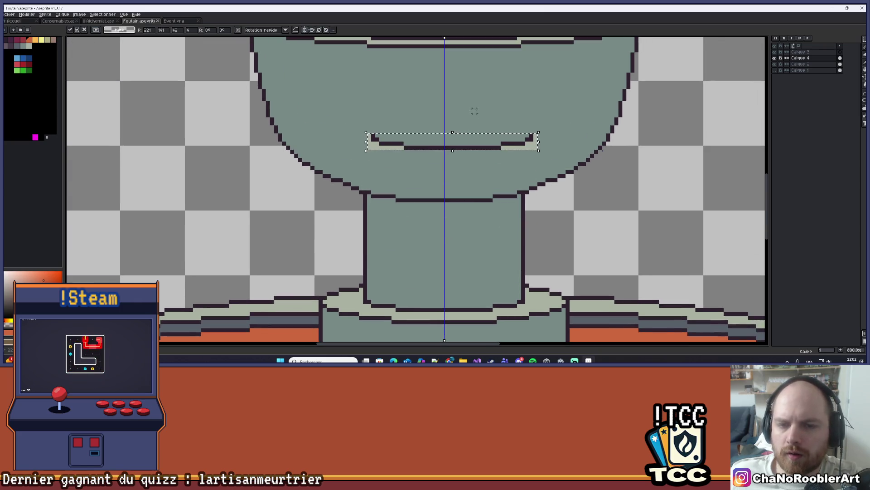
scroll(474, 142, "up", 2)
mouse_move(454, 203)
left_mouse_down()
mouse_move(448, 89)
mouse_move(460, 235)
mouse_move(463, 142)
left_mouse_up()
scroll(448, 89, "down", 1)
key("ctrl+z")
left_click_drag(460, 234, 459, 96)
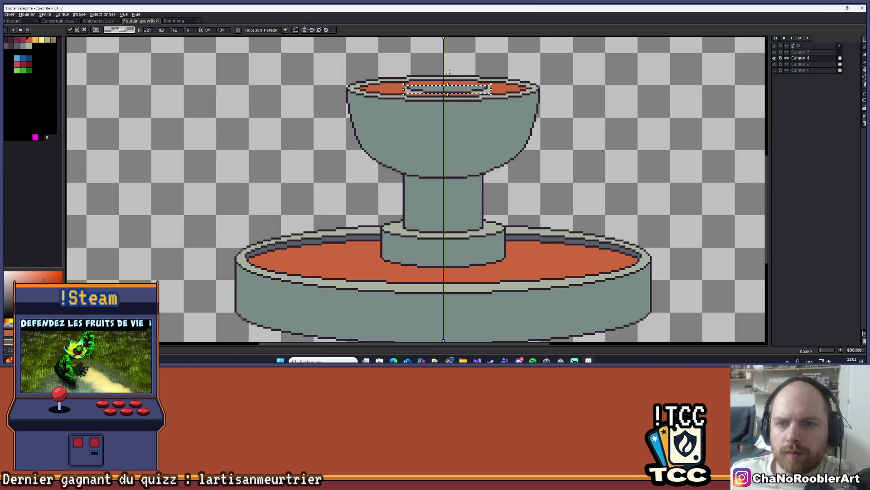
scroll(447, 71, "up", 3)
scroll(448, 77, "down", 2)
scroll(447, 100, "up", 1)
mouse_move(447, 101)
left_mouse_down()
mouse_move(439, 253)
mouse_move(449, 138)
mouse_move(449, 242)
mouse_move(448, 108)
left_mouse_up()
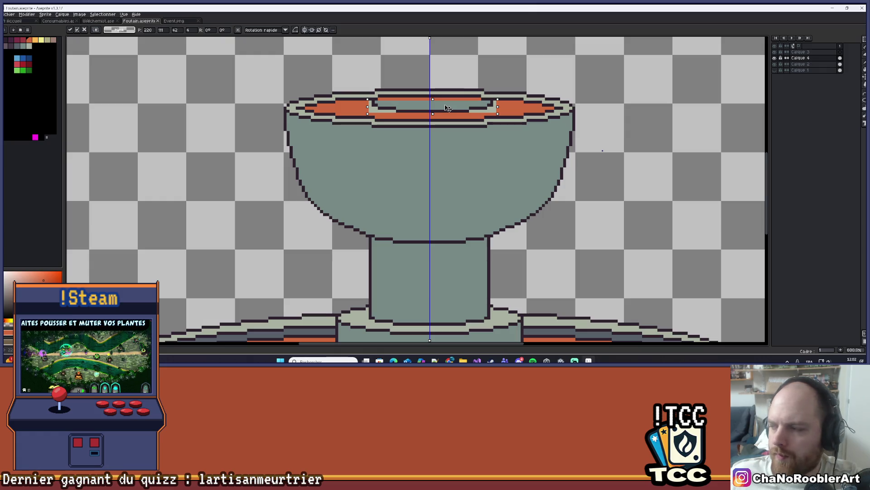
scroll(448, 108, "up", 2)
key("Return")
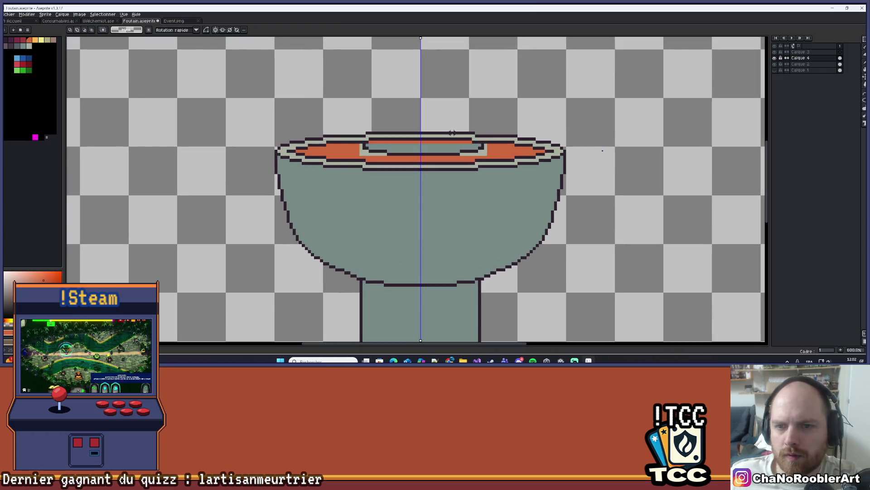
Undo a stray pixel, then cut and paste the spout ring block to reposition it
scroll(452, 133, "up", 3)
key("b")
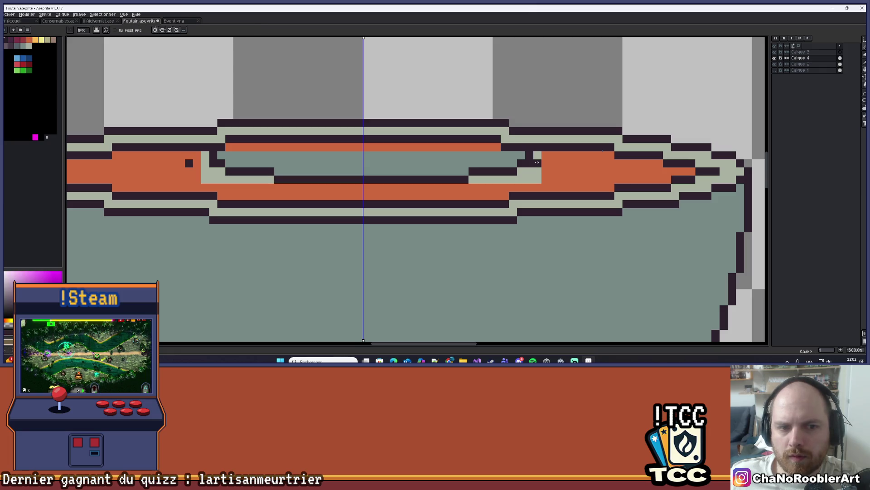
key("ctrl+z")
key("m")
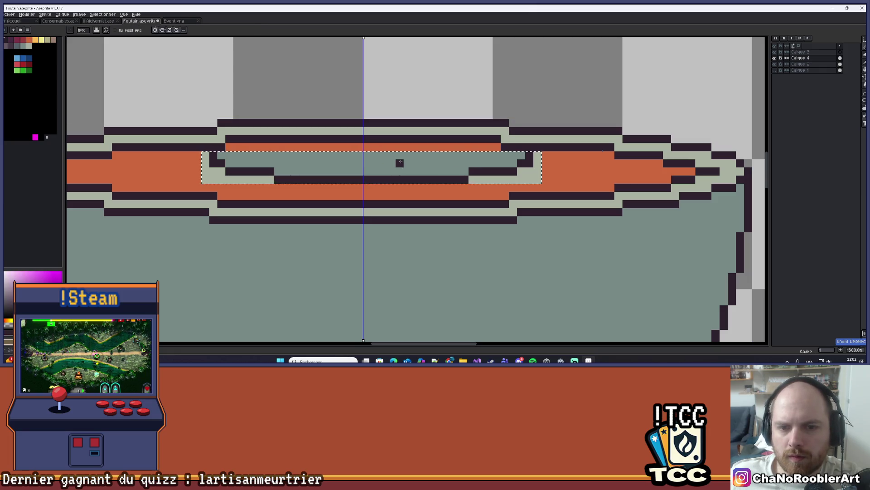
left_click_drag(201, 150, 541, 183)
key("v")
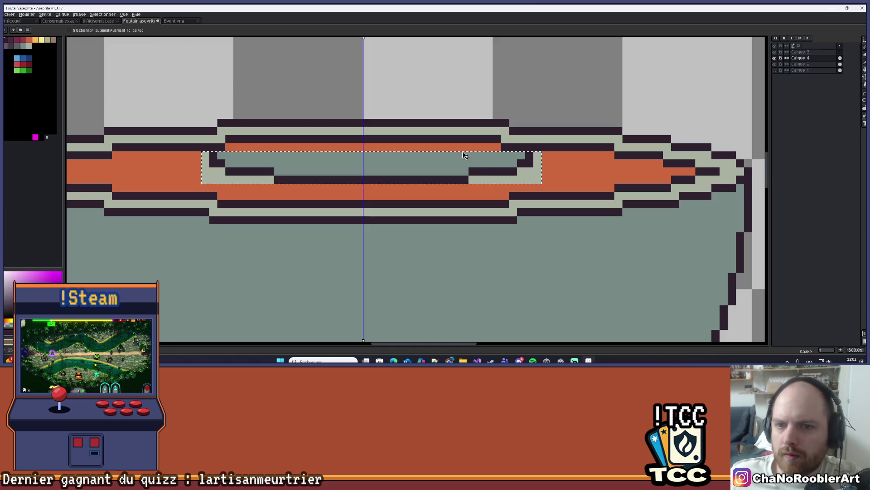
key("ctrl+d")
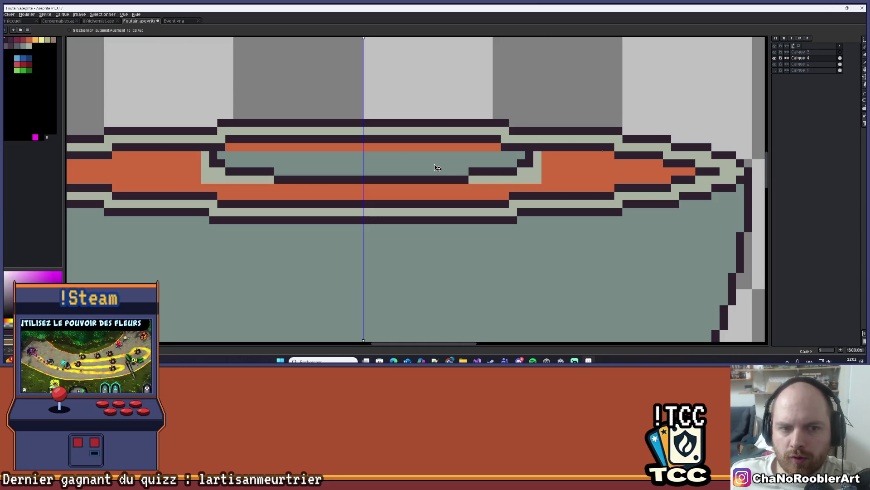
key("ctrl+x")
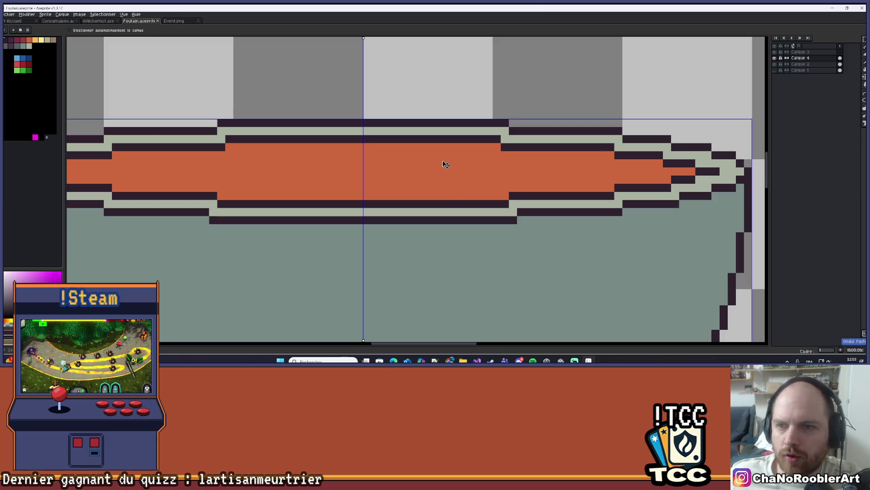
key("ctrl+v")
mouse_move(408, 188)
left_mouse_down()
mouse_move(415, 178)
mouse_move(400, 171)
left_mouse_up()
key("Return")
key("i")
key("b")
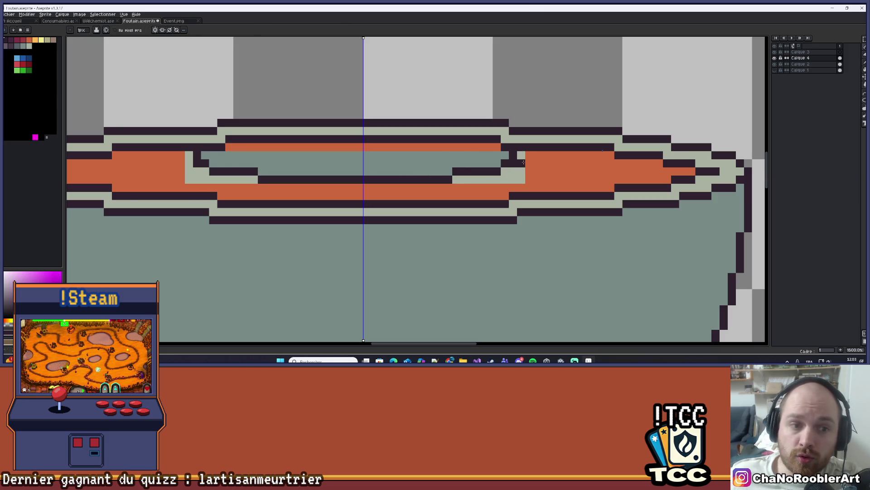
key("ctrl+z")
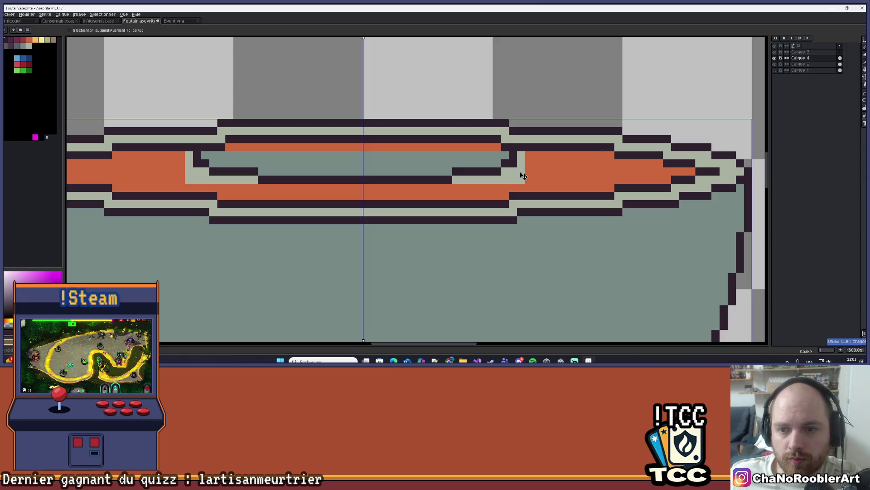
Paste the rim band again and nudge it down one pixel into place
left_click(852, 78)
key("ctrl+d")
left_click_drag(420, 163, 427, 165)
key("ctrl+z")
key("ctrl+z")
key("ctrl+z")
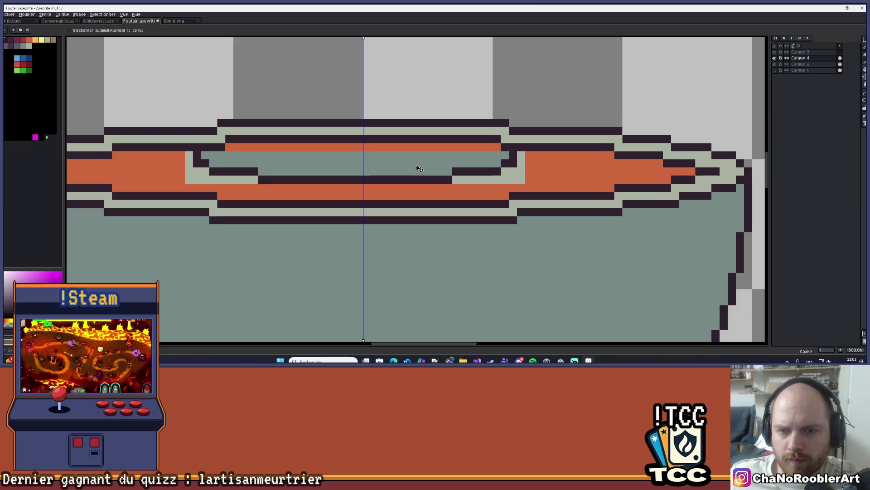
key("ctrl+v")
left_click_drag(403, 189, 406, 185)
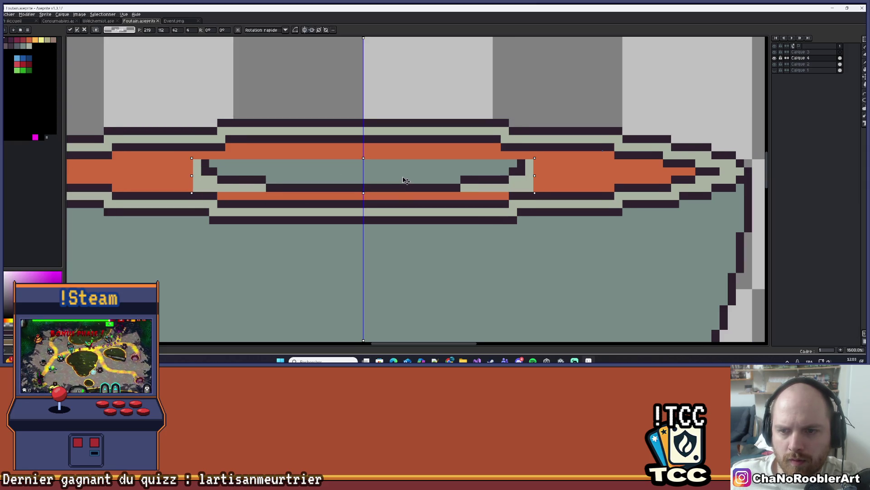
scroll(406, 179, "down", 5)
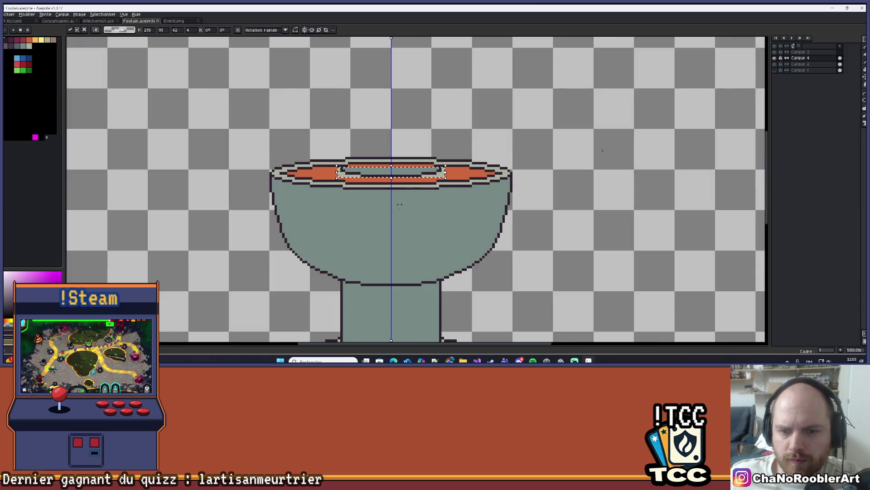
scroll(398, 175, "up", 2)
scroll(398, 175, "up", 1)
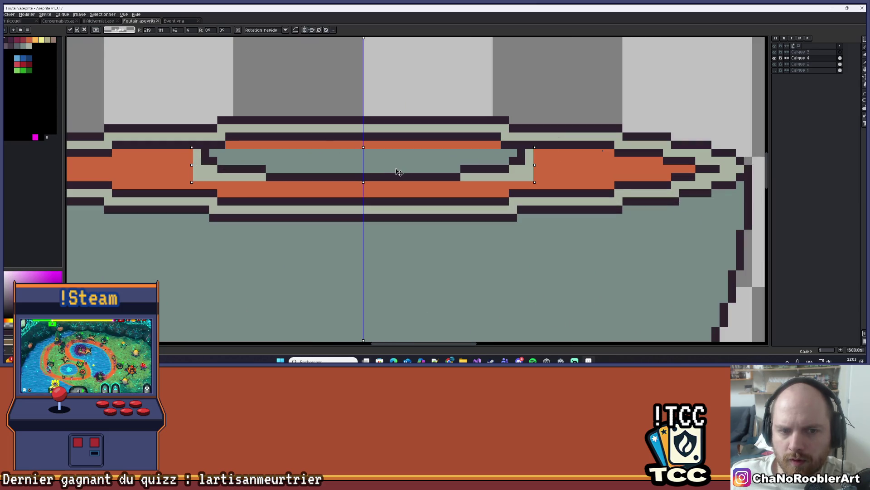
key("Down")
key("Return")
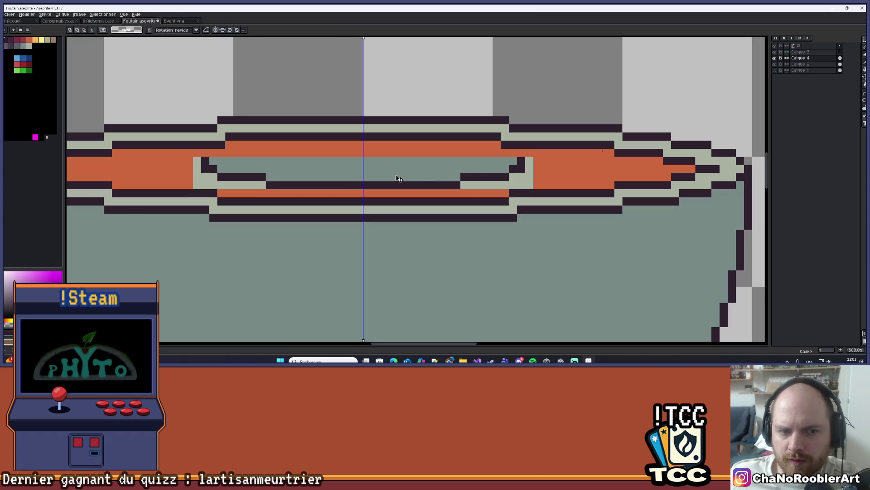
Pick the orange water colour and paint mirrored orange over the grey gaps at the band's ends
key("b")
key("ctrl+z")
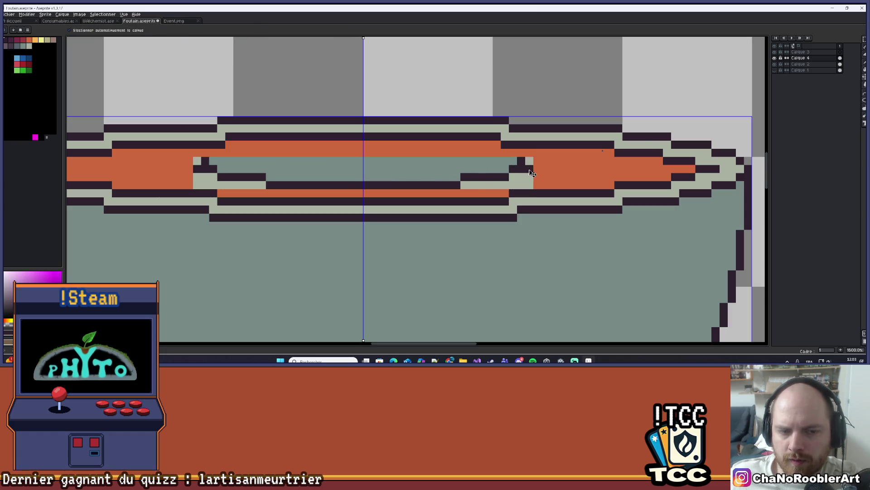
scroll(453, 167, "down", 4)
scroll(389, 168, "up", 3)
scroll(392, 166, "up", 1)
left_click(344, 195, "alt")
mouse_move(354, 188)
left_mouse_down()
mouse_move(312, 189)
mouse_move(288, 161)
left_mouse_up()
scroll(356, 172, "down", 7)
left_click_drag(381, 160, 393, 162)
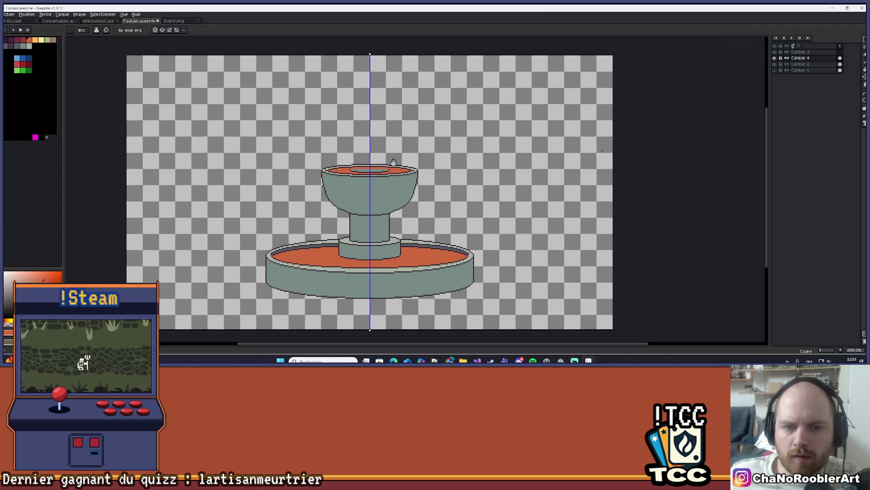
Undo the dark end columns and draw two mirrored vertical lines up from the bowl's rim
scroll(393, 162, "up", 7)
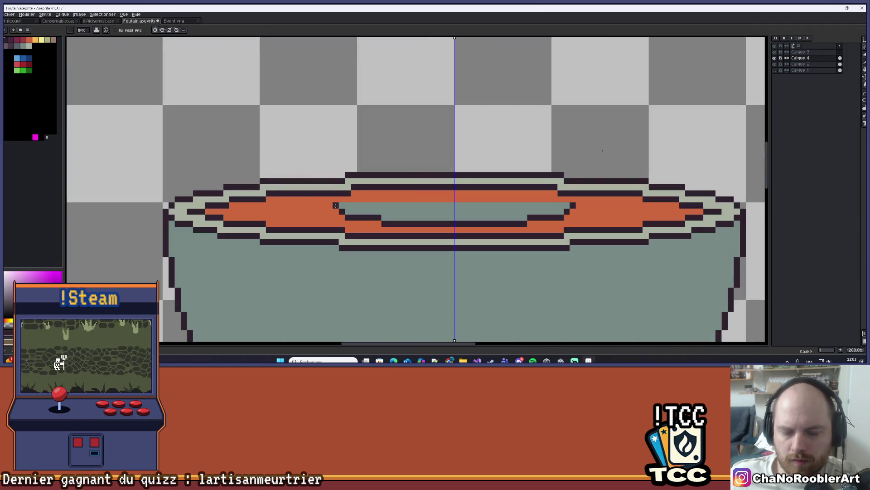
key("ctrl+z")
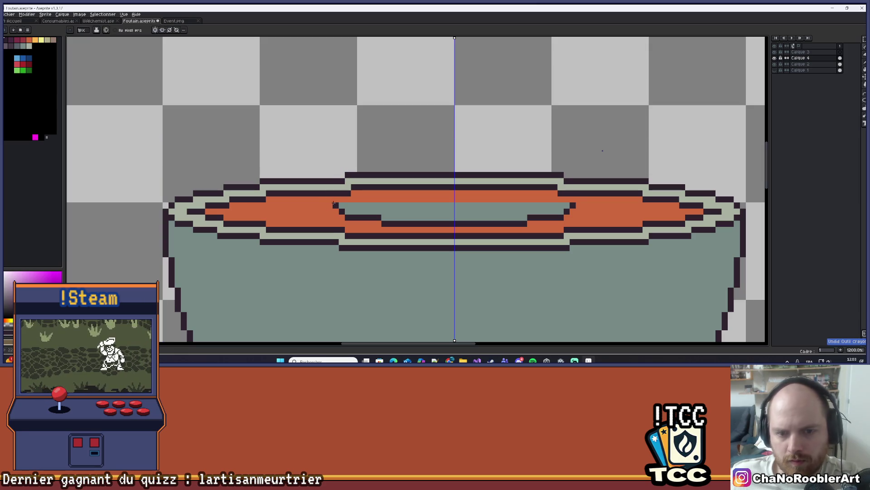
left_click_drag(336, 204, 334, 79)
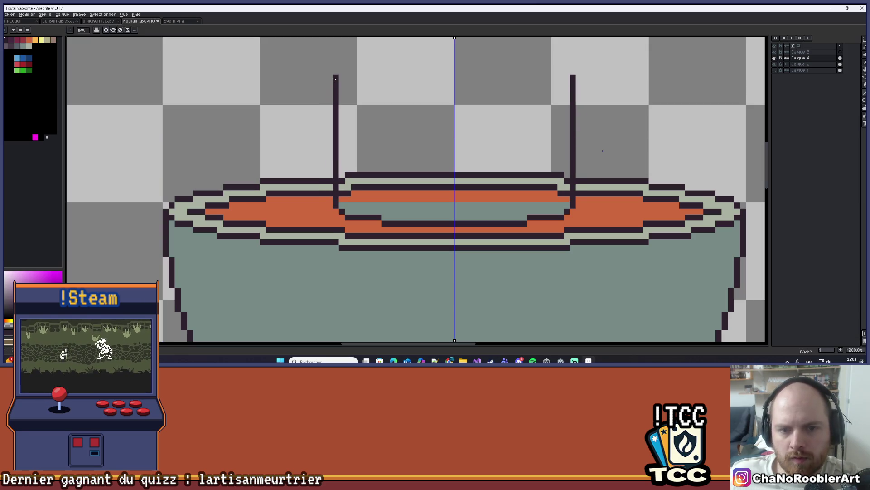
scroll(383, 136, "down", 6)
scroll(399, 166, "up", 3)
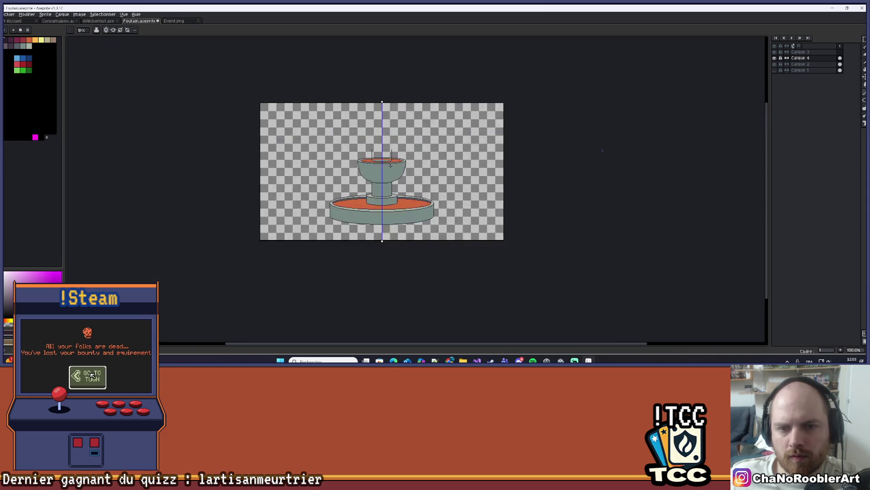
scroll(398, 166, "down", 1)
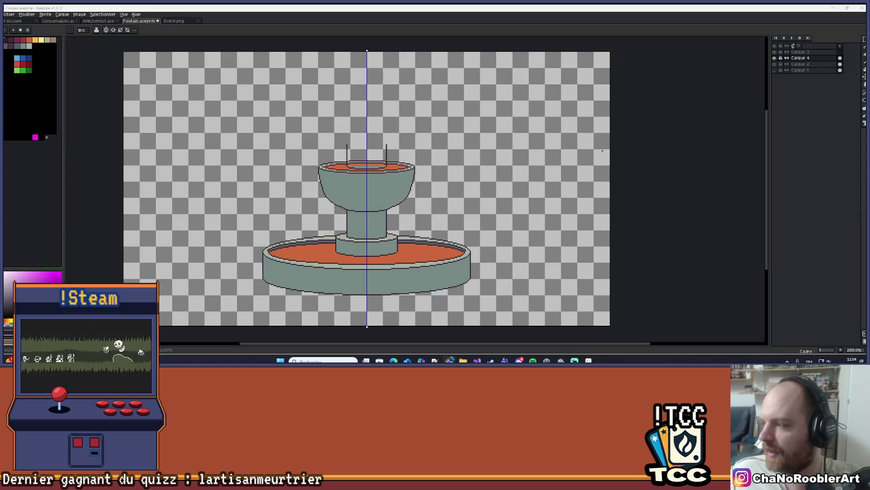
scroll(389, 139, "up", 3)
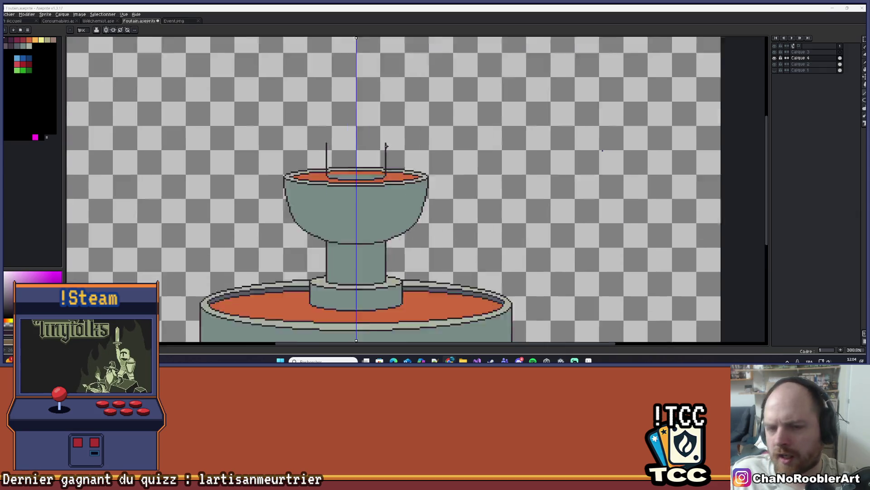
Rectangle-select the upper bowl's inner band and drag a copy up to cap the vertical lines
scroll(372, 146, "down", 2)
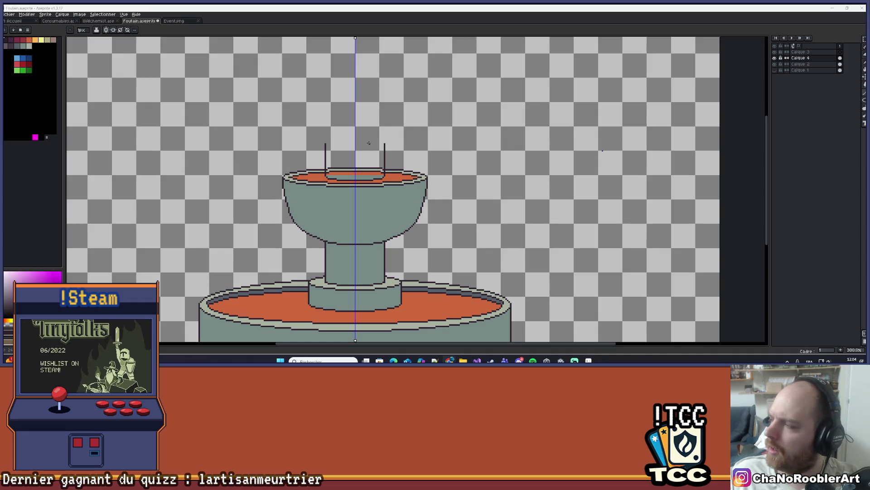
scroll(369, 145, "down", 3)
scroll(373, 158, "up", 2)
left_click_drag(330, 113, 340, 138)
scroll(386, 136, "up", 7)
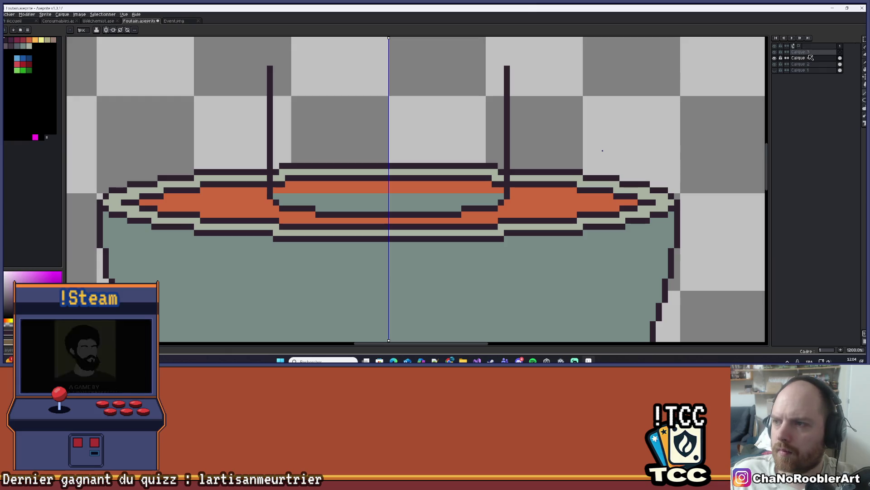
left_click(864, 40)
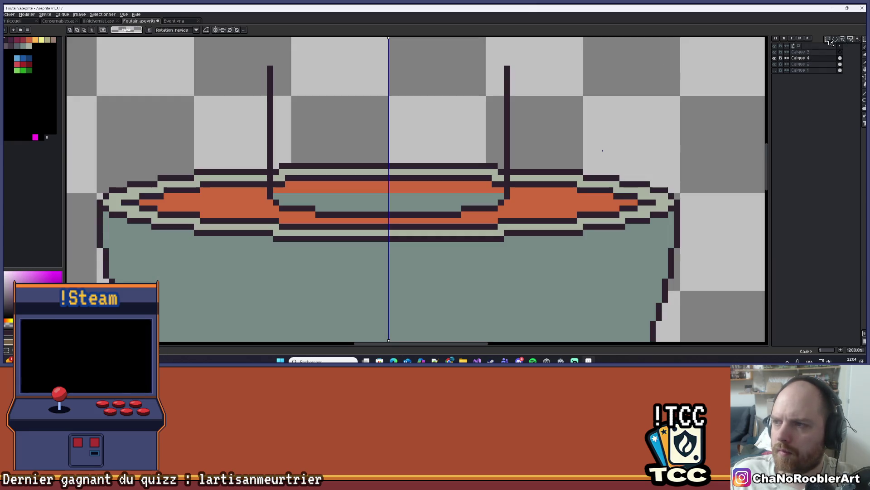
mouse_move(268, 192)
left_mouse_down()
mouse_move(510, 207)
mouse_move(511, 219)
left_mouse_up()
mouse_move(422, 200)
left_mouse_down()
mouse_move(426, 78)
mouse_move(416, 86)
left_mouse_up()
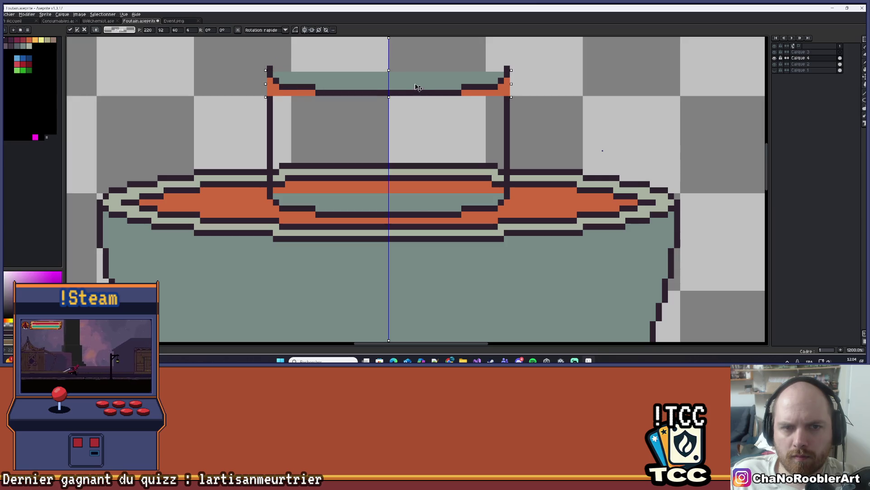
Commit the one-pixel cap shift and paint the cap's orange end pixels dark
key("Return")
scroll(367, 98, "up", 1)
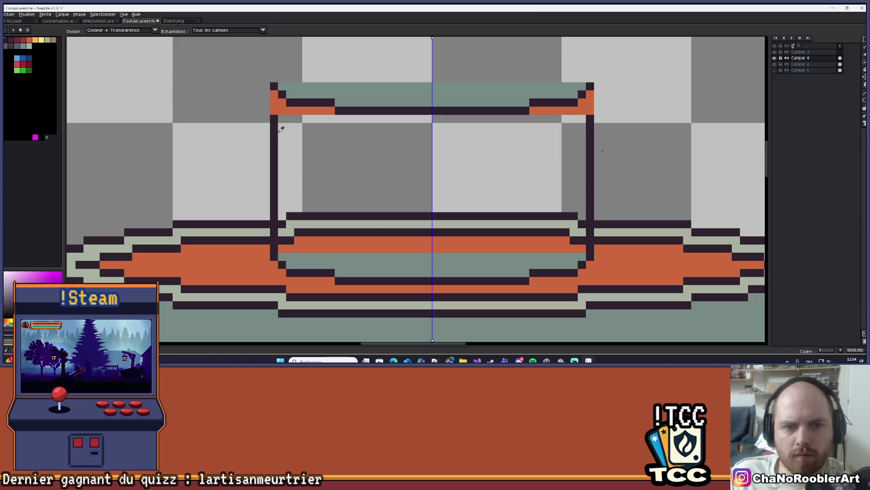
key("b")
key("e")
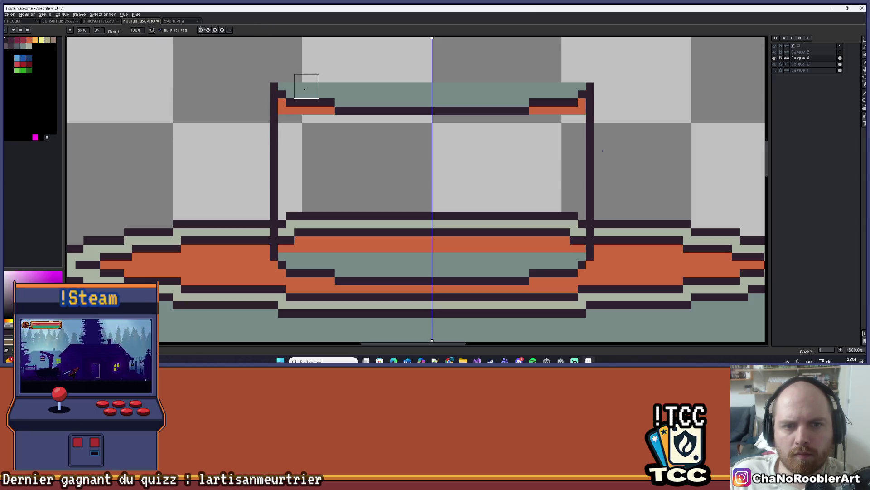
scroll(330, 122, "down", 2)
scroll(328, 123, "up", 2)
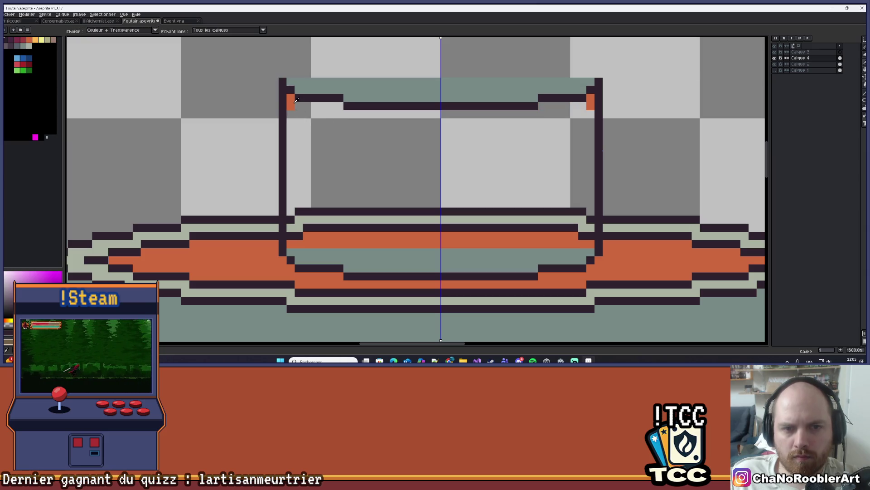
key("b")
left_click_drag(290, 102, 291, 118)
key("e")
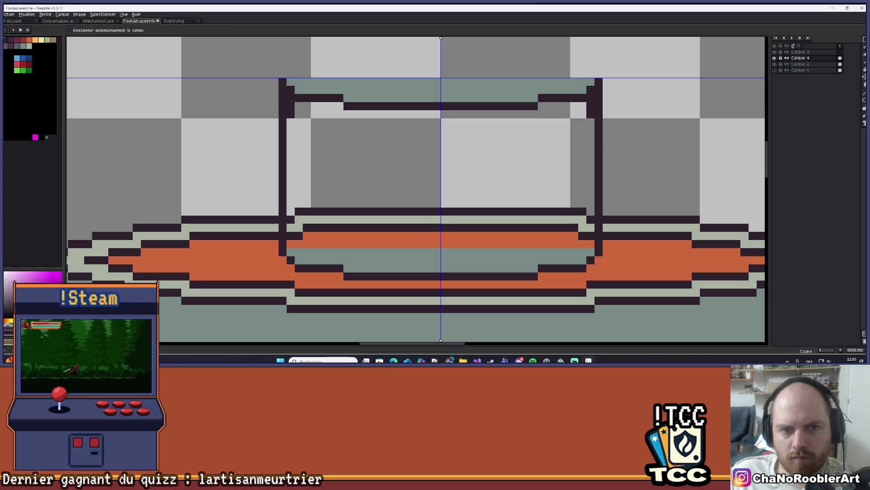
scroll(315, 147, "down", 5)
scroll(315, 146, "up", 1)
Fill the spout cap's top and rim strip grey-green, undoing the stray fills on the outlines
key("g")
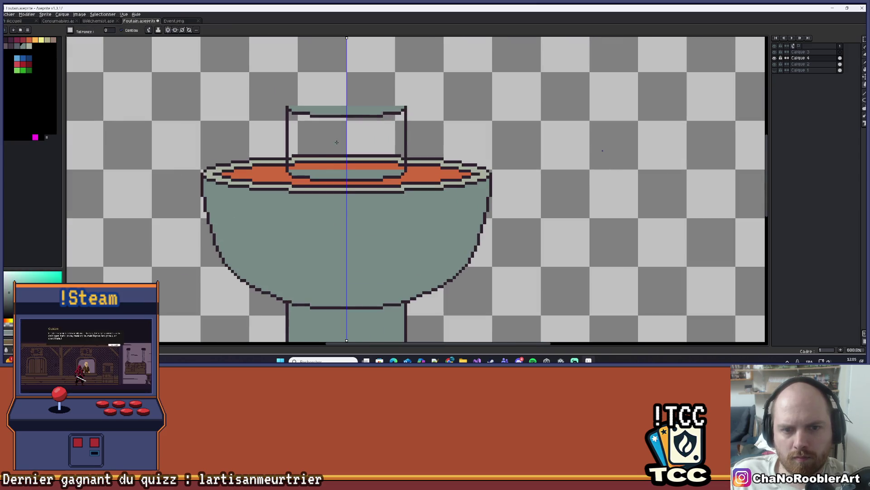
left_click(324, 136)
left_click(326, 162)
left_click(326, 162)
left_click(313, 157)
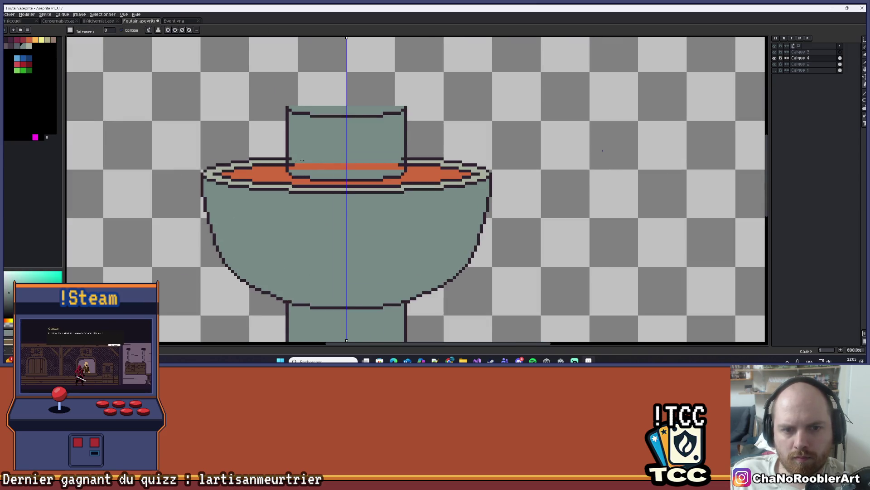
left_click(288, 159)
scroll(298, 156, "up", 3)
key("ctrl+z")
key("ctrl+z")
Draw mirrored pixels along the spout's stripe and fill the orange stripe grey-green
key("b")
left_click_drag(279, 174, 323, 173)
key("g")
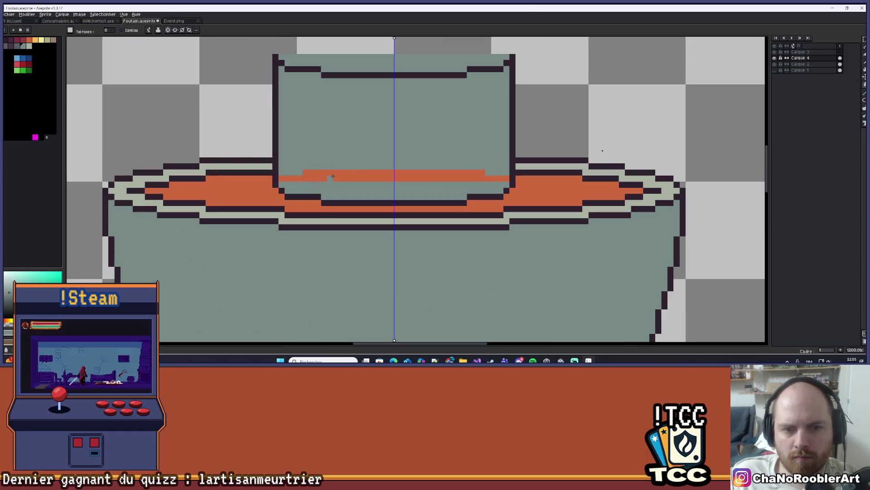
left_click(331, 174)
scroll(336, 167, "down", 5)
scroll(337, 164, "down", 2)
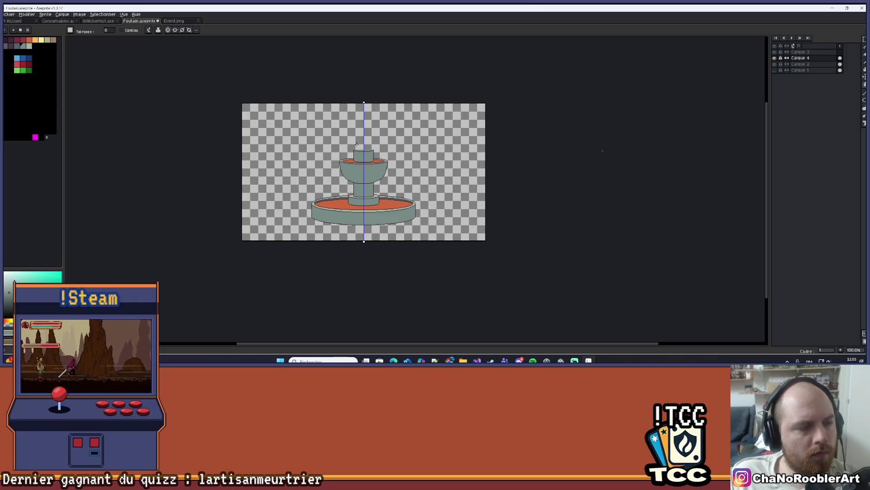
scroll(357, 144, "up", 8)
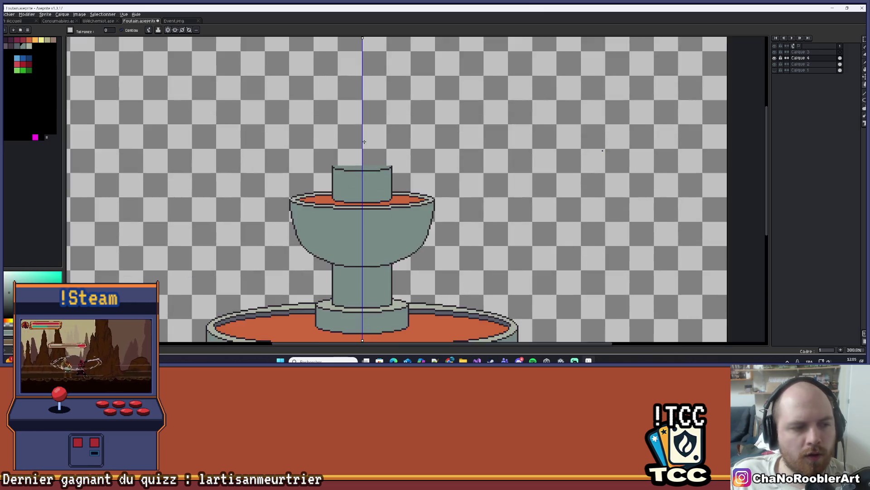
left_click_drag(332, 169, 305, 158)
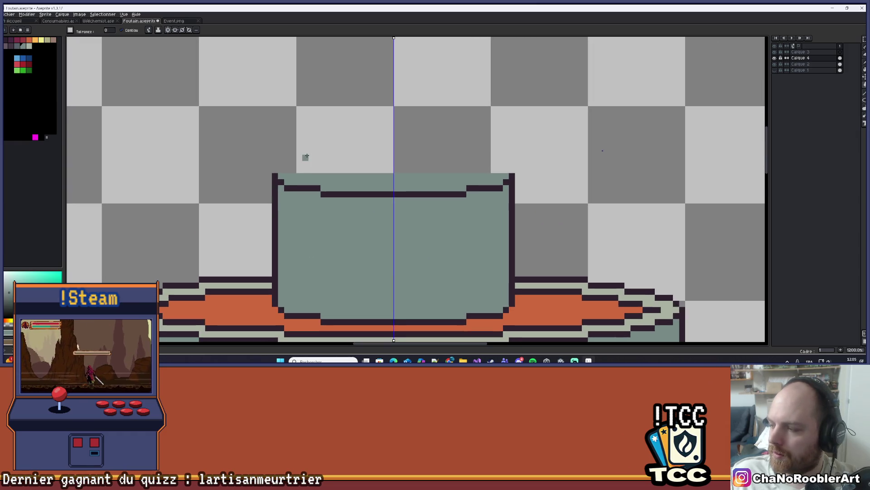
scroll(317, 157, "down", 7)
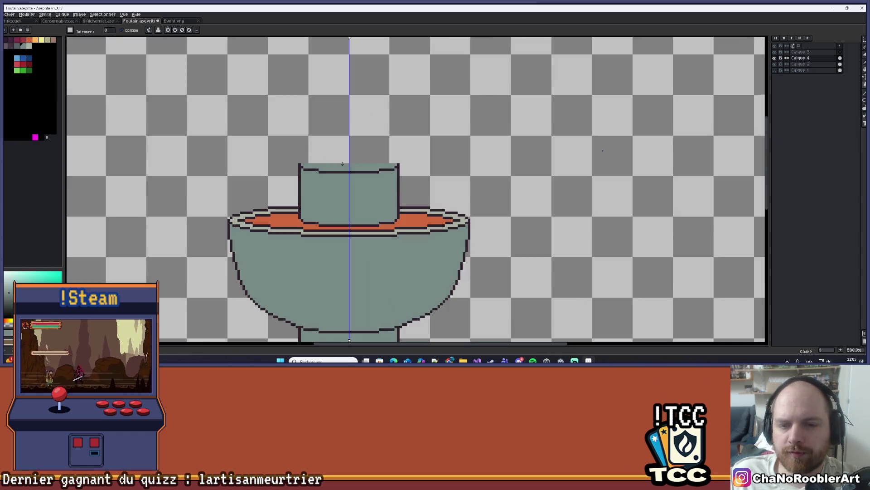
scroll(358, 189, "up", 1)
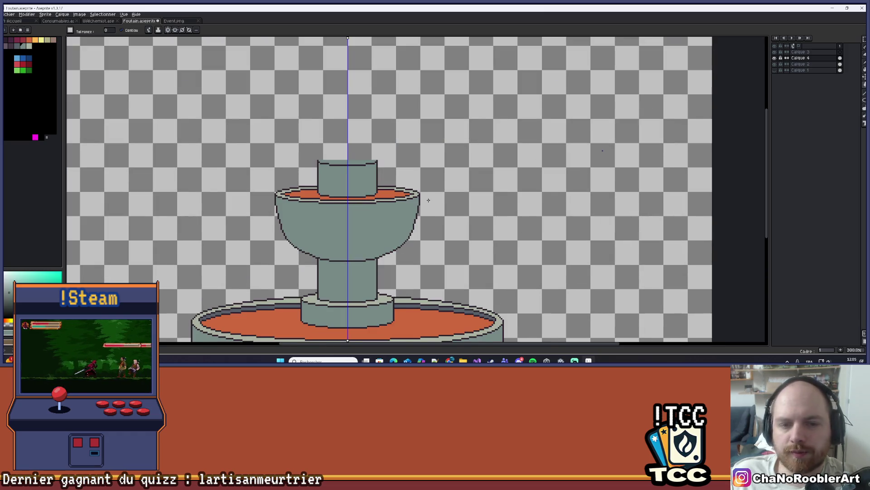
scroll(429, 200, "down", 2)
scroll(411, 186, "up", 4)
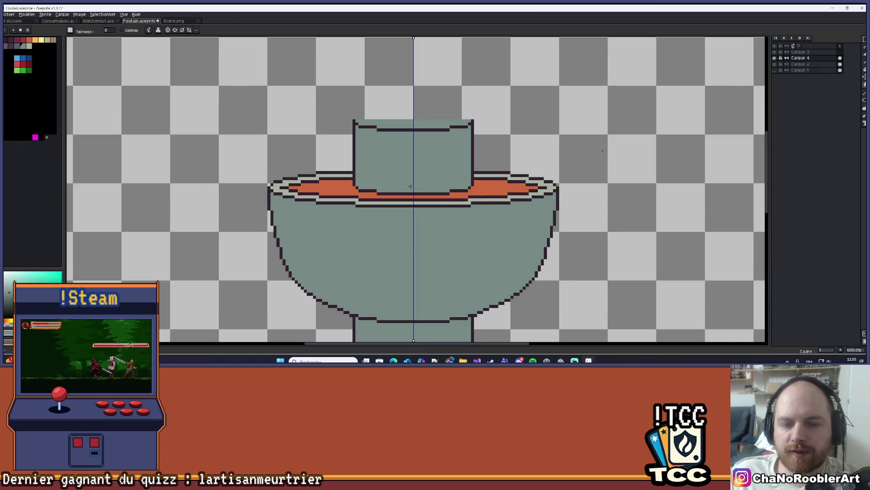
scroll(411, 186, "down", 3)
scroll(409, 187, "up", 1)
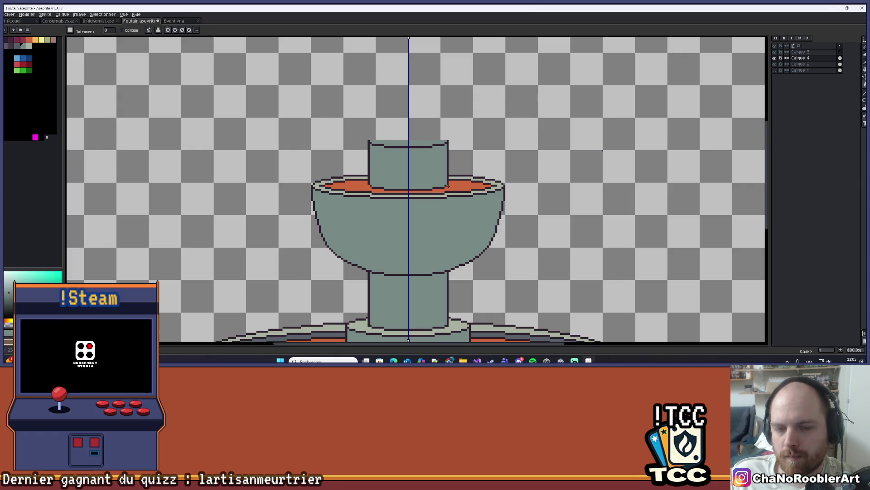
scroll(448, 185, "down", 4)
scroll(470, 190, "up", 2)
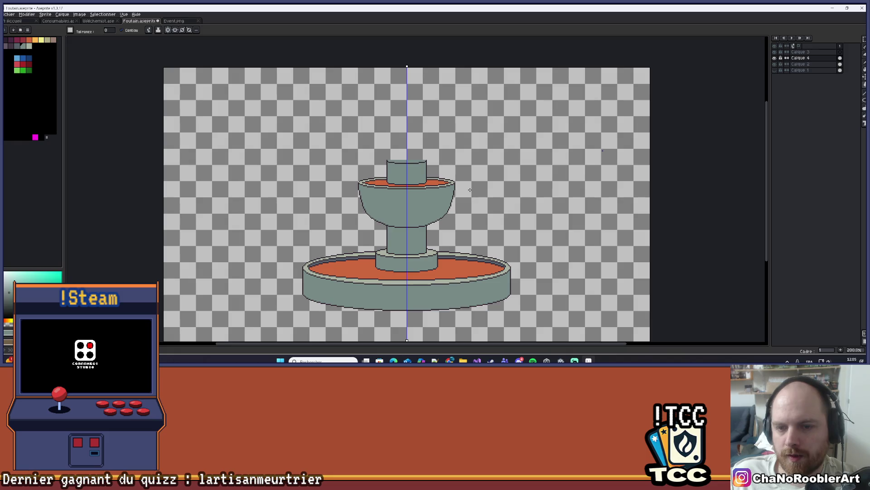
left_click_drag(476, 192, 489, 215)
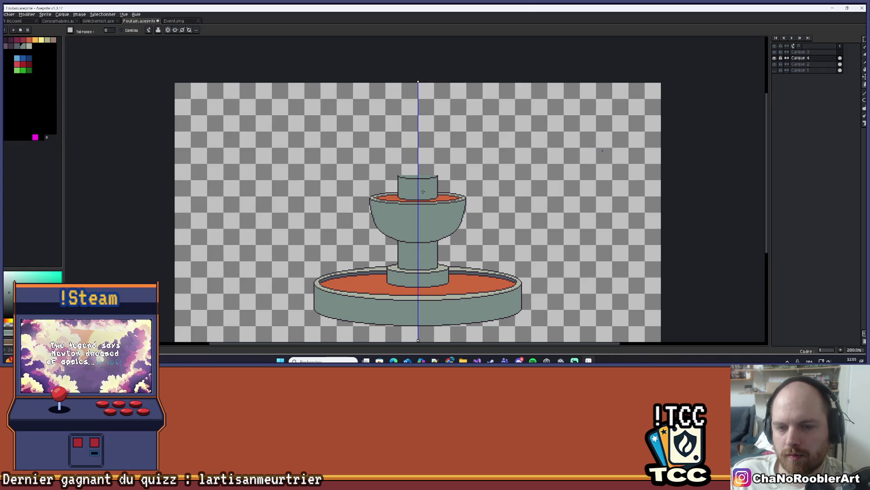
scroll(423, 192, "up", 1)
scroll(423, 192, "down", 3)
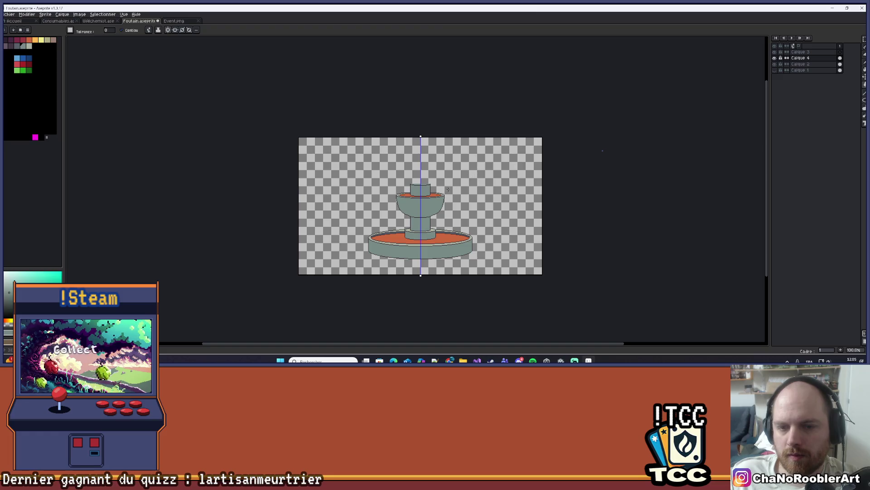
mouse_move(455, 224)
left_mouse_down()
mouse_move(446, 232)
mouse_move(469, 230)
left_mouse_up()
scroll(447, 232, "up", 1)
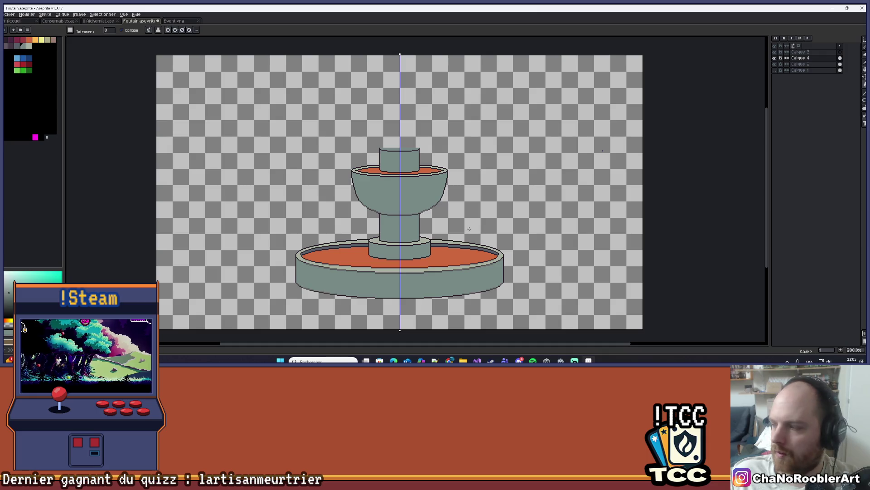
scroll(467, 179, "up", 4)
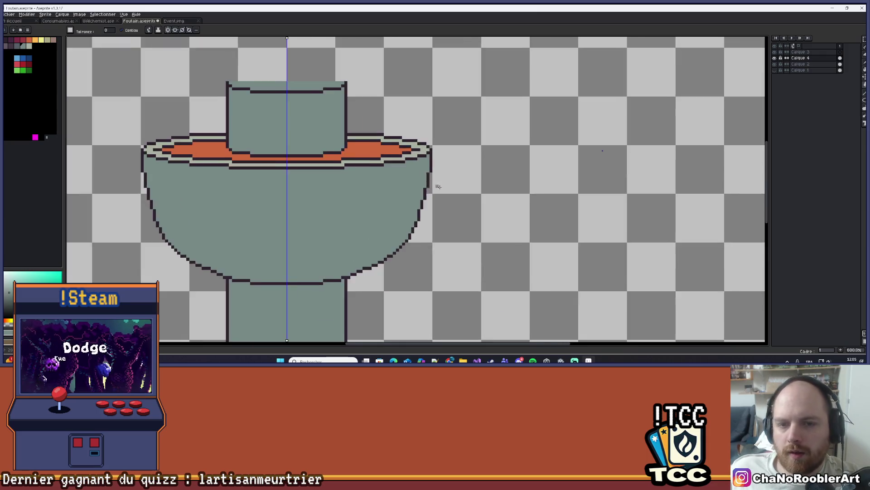
scroll(503, 171, "down", 4)
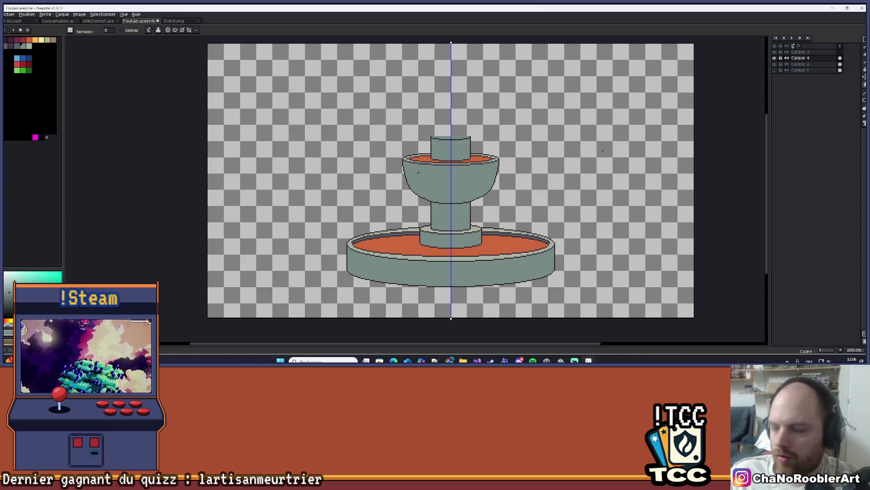
left_click_drag(475, 93, 443, 111)
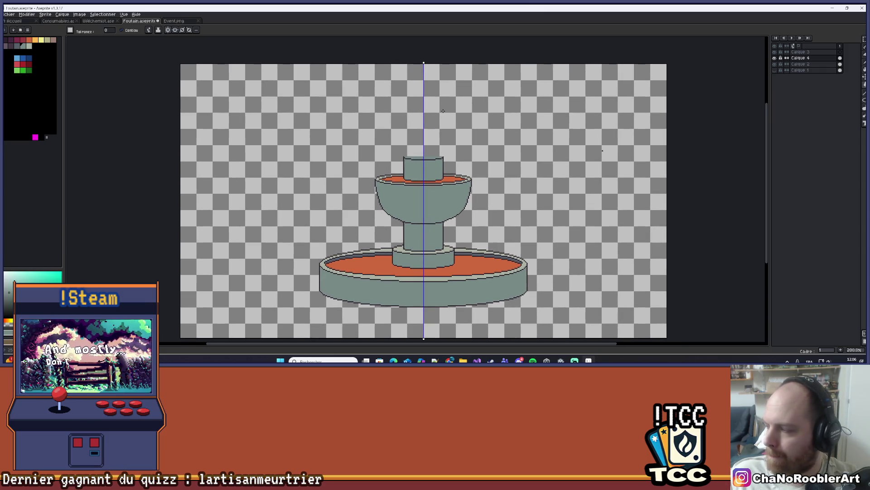
scroll(434, 121, "up", 4)
left_click_drag(379, 187, 400, 93)
scroll(396, 95, "down", 6)
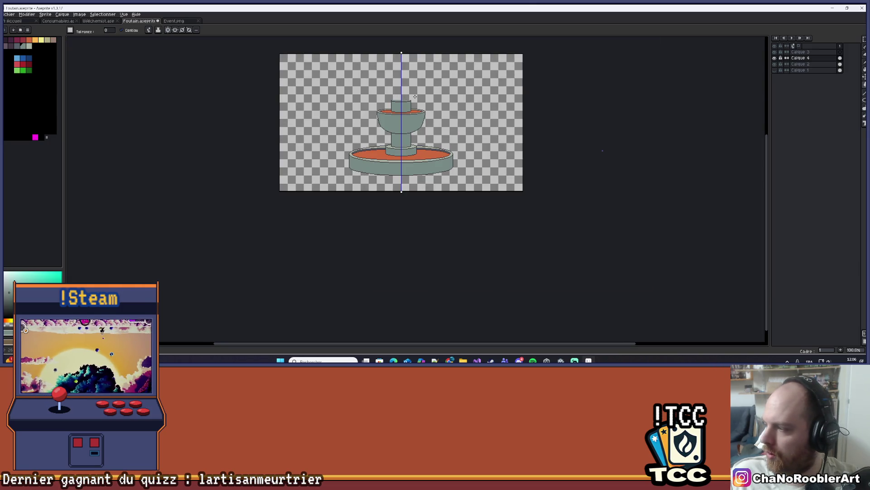
scroll(396, 94, "up", 3)
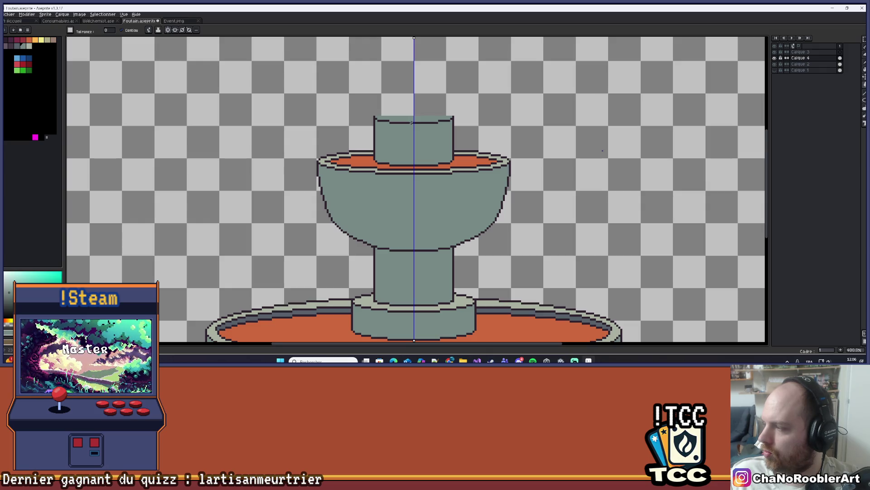
scroll(425, 132, "up", 5)
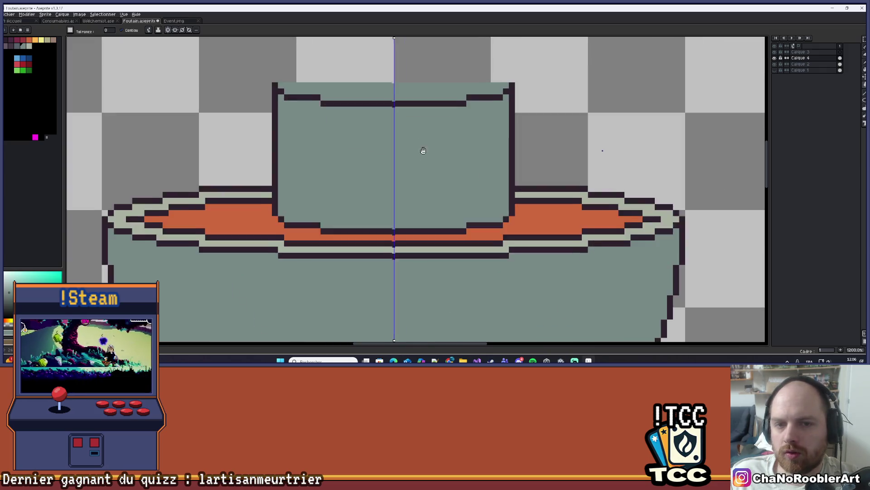
key("i")
key("g")
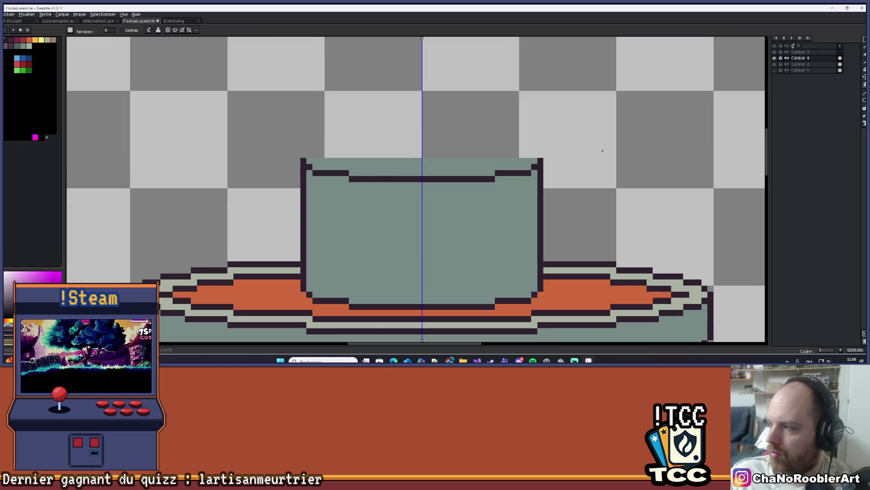
Draw an ellipse outline across the column's top rim, redrawing it once after an undo
left_click(865, 101)
left_click(858, 100)
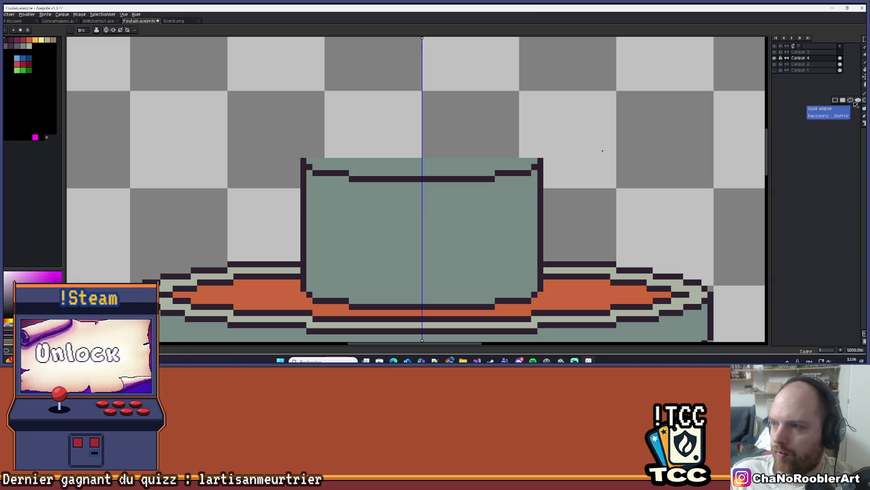
left_click_drag(301, 146, 540, 176)
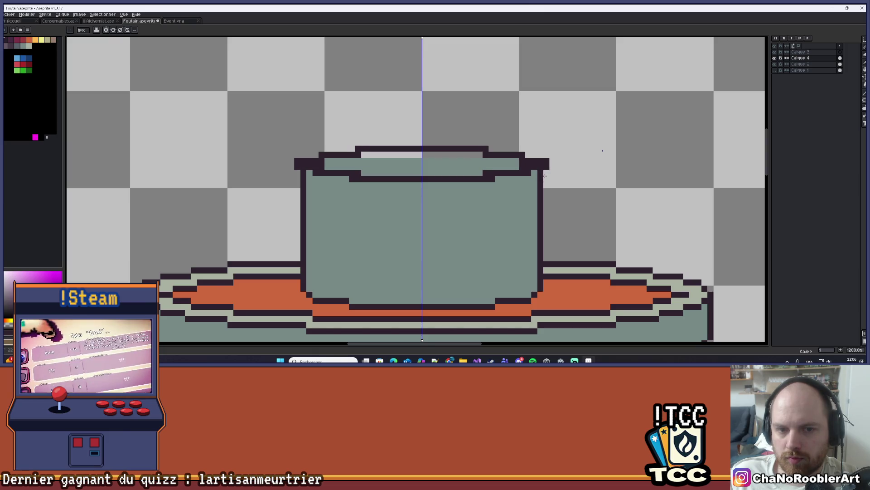
key("ctrl+z")
mouse_move(303, 148)
left_mouse_down()
mouse_move(541, 175)
mouse_move(530, 179)
mouse_move(541, 183)
mouse_move(540, 174)
left_mouse_up()
Repaint the dark rim bands and the light inner strip grey-green with the mirrored pencil
key("b")
left_click(393, 190, "alt")
left_click(373, 179)
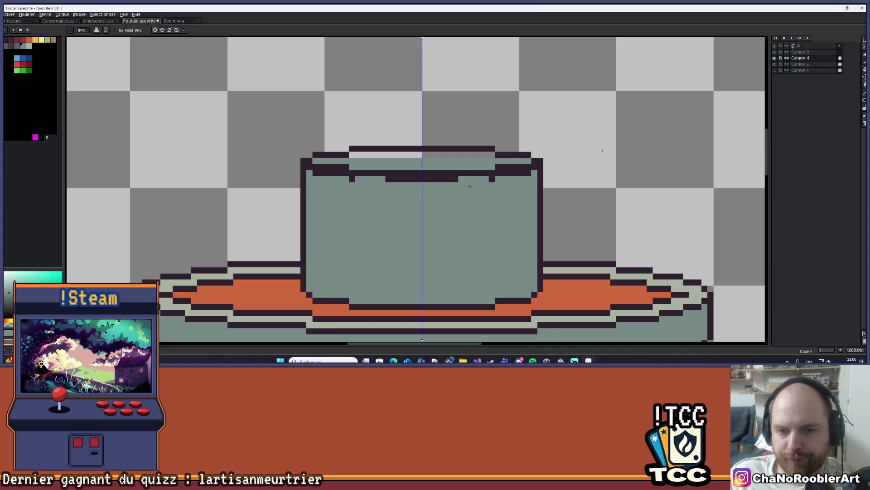
left_click_drag(470, 186, 402, 181)
left_click(352, 179)
left_click_drag(349, 173, 310, 173)
scroll(309, 167, "down", 2)
scroll(326, 160, "up", 2)
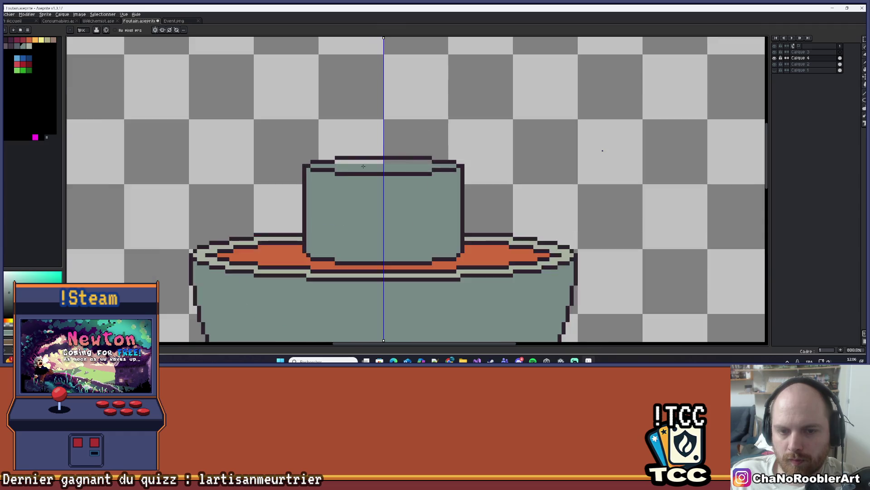
left_click_drag(326, 160, 420, 162)
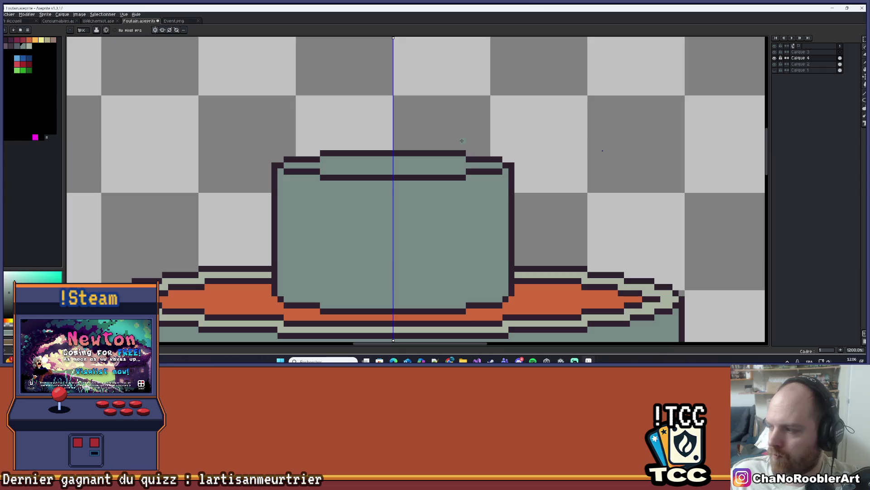
scroll(352, 120, "up", 1)
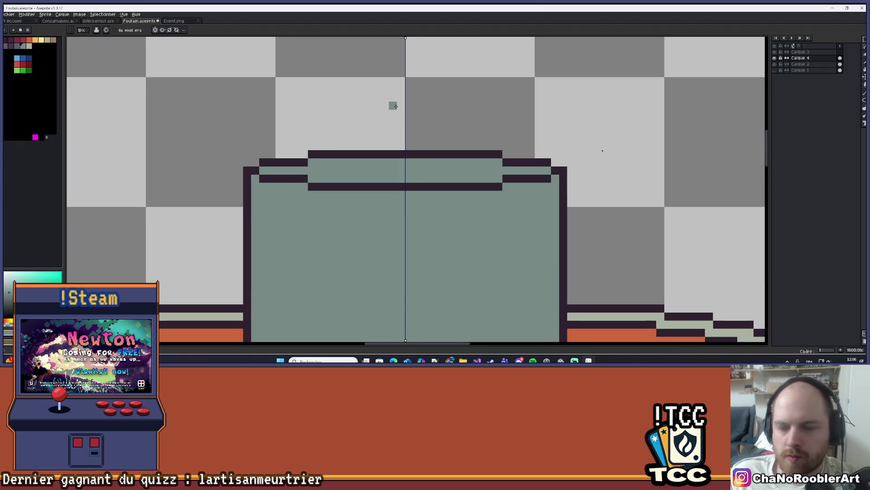
scroll(396, 106, "down", 5)
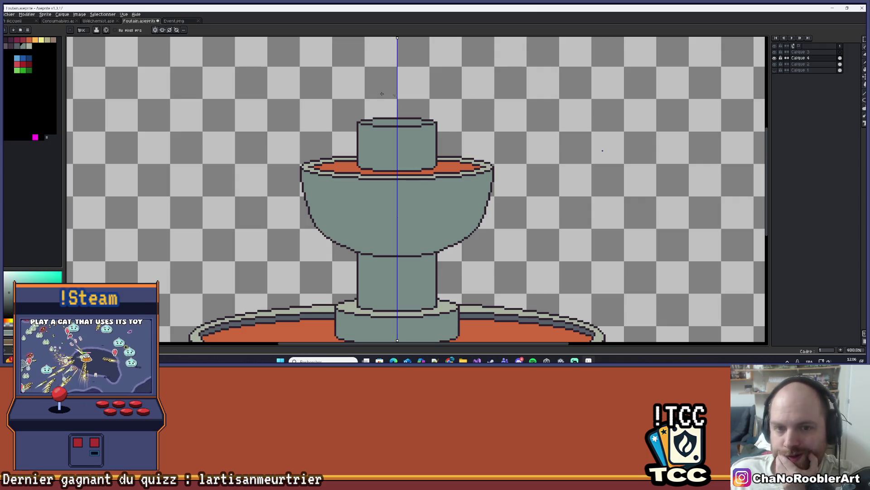
Drag a wide mirrored oval outline above the spout column's top with the Ellipse tool
scroll(475, 126, "down", 3)
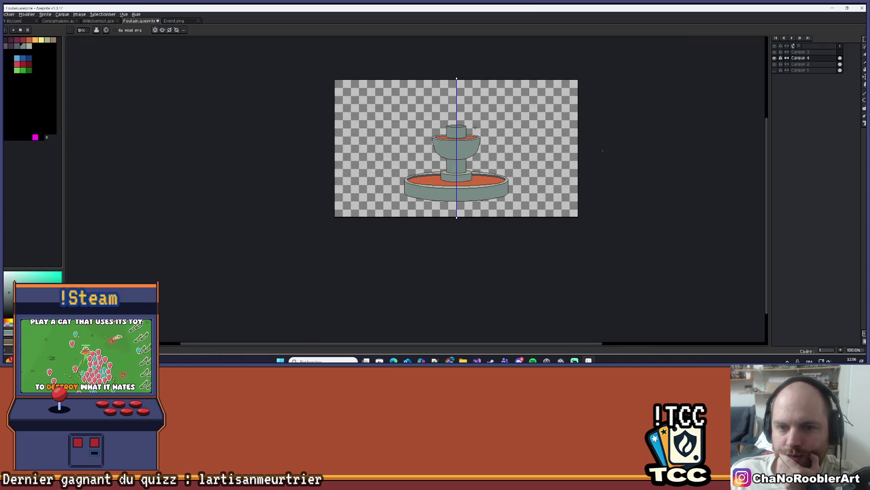
scroll(450, 132, "up", 1)
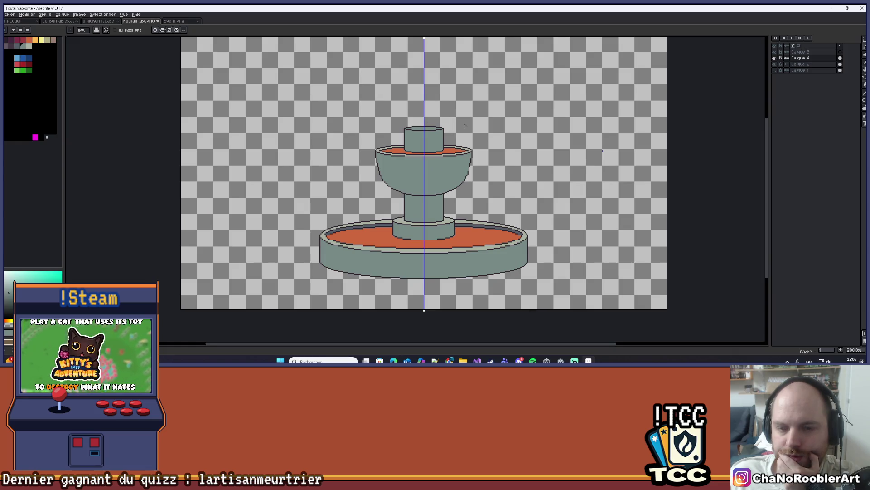
scroll(464, 127, "down", 1)
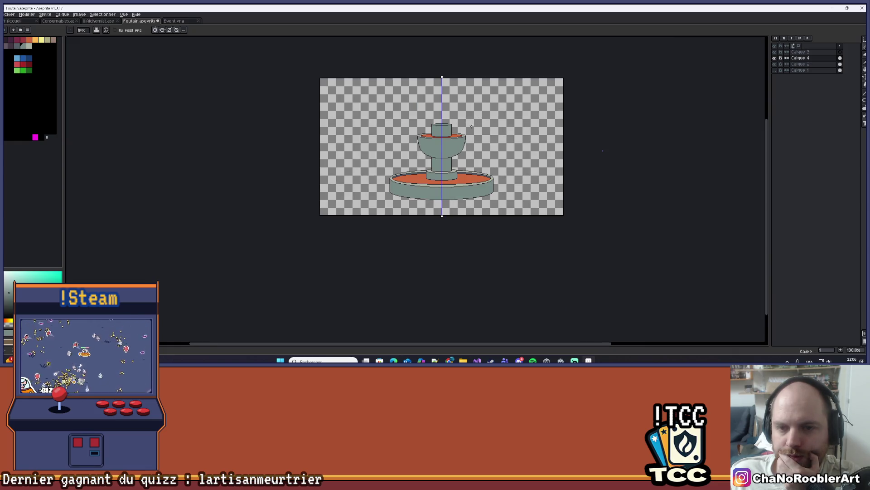
scroll(438, 142, "down", 1)
scroll(438, 142, "up", 9)
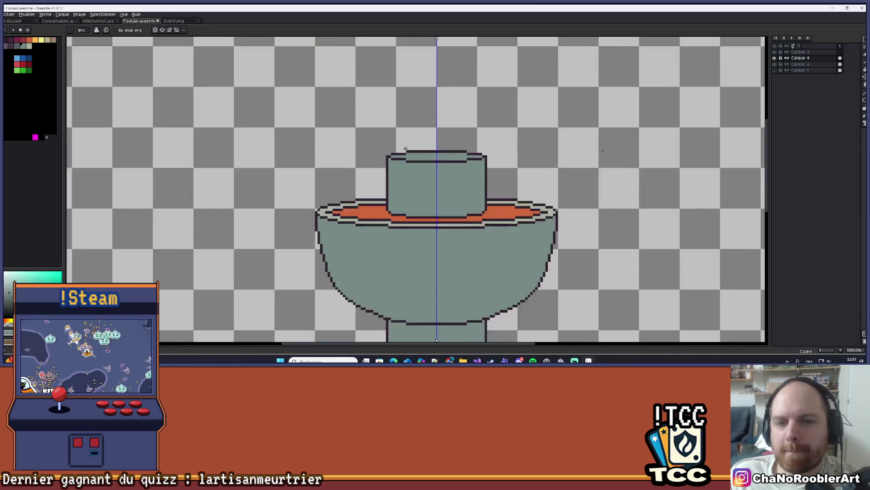
scroll(401, 134, "up", 1)
scroll(399, 148, "down", 1)
left_click(865, 93)
left_click(865, 100)
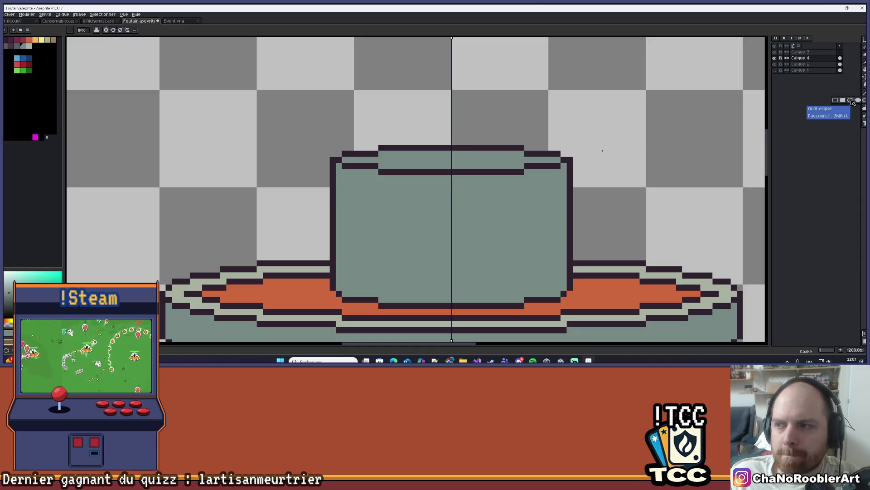
scroll(326, 163, "up", 4)
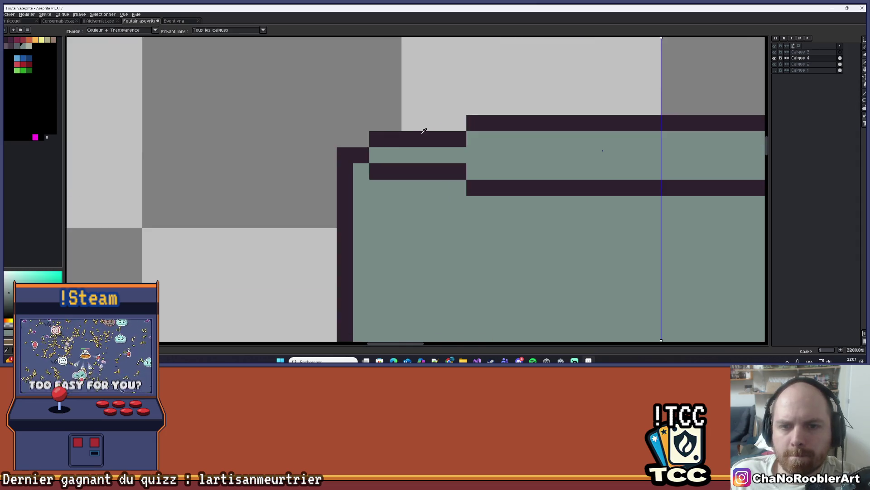
left_click(423, 124)
scroll(423, 124, "down", 4)
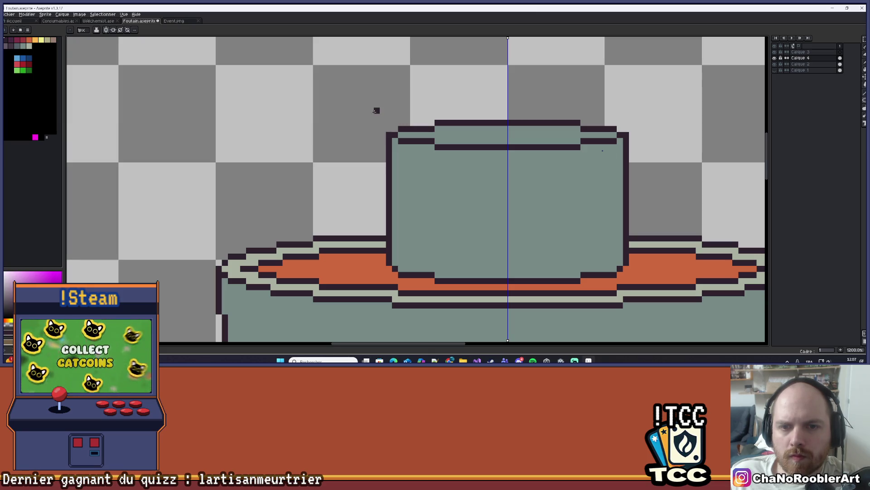
mouse_move(368, 102)
left_mouse_down()
mouse_move(493, 143)
mouse_move(589, 156)
mouse_move(652, 150)
mouse_move(644, 159)
left_mouse_up()
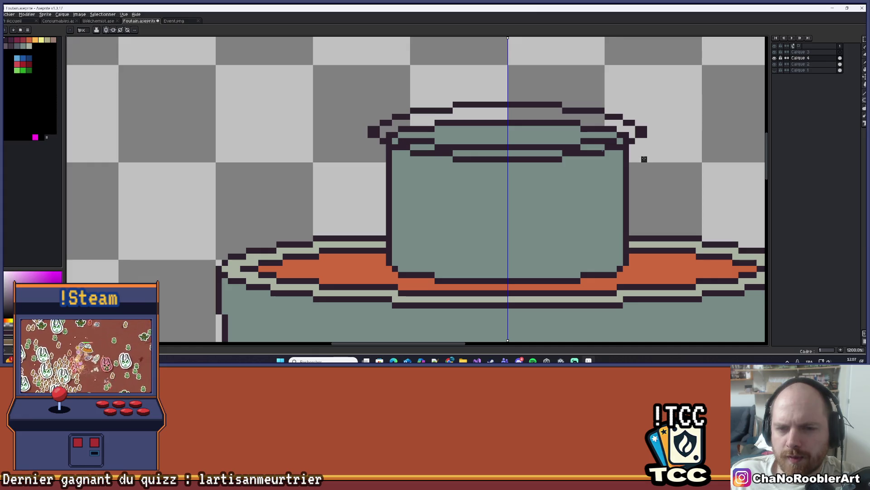
Undo the oval, then restore the wide rim outline with Ctrl+Y
key("ctrl+z")
scroll(345, 129, "up", 1)
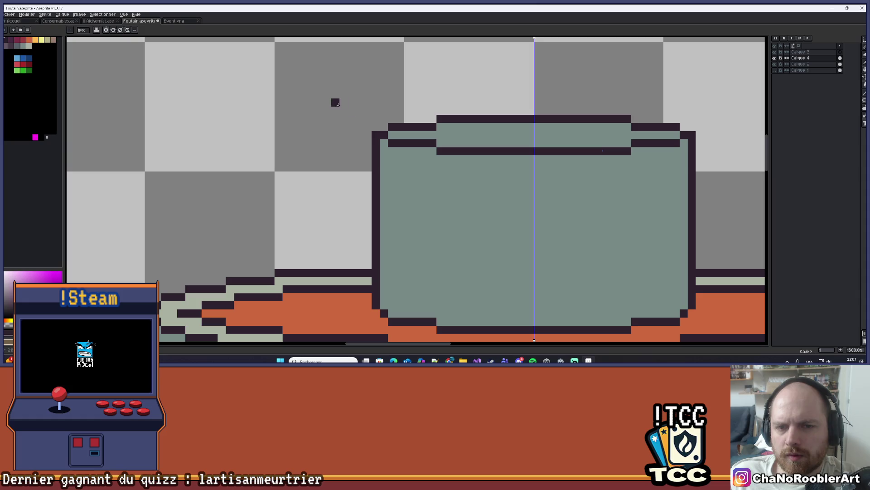
key("ctrl+y")
key("ctrl+y")
key("ctrl+y")
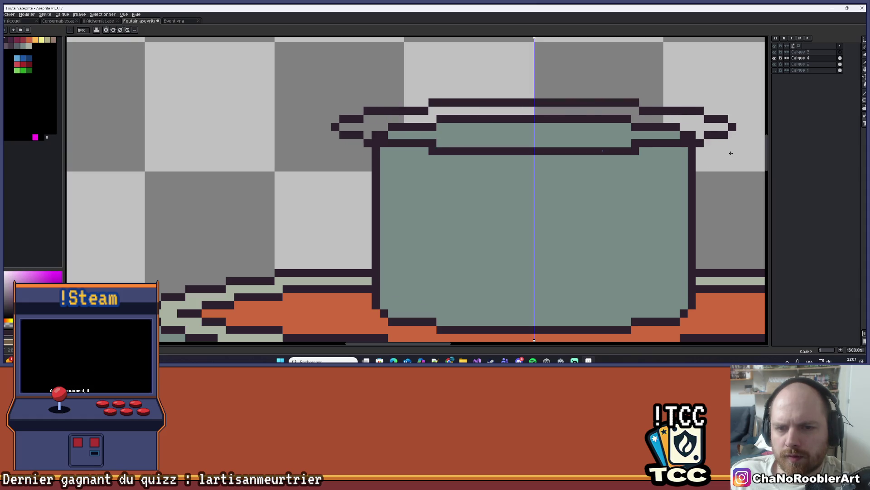
scroll(730, 153, "down", 3)
scroll(384, 135, "right", 5)
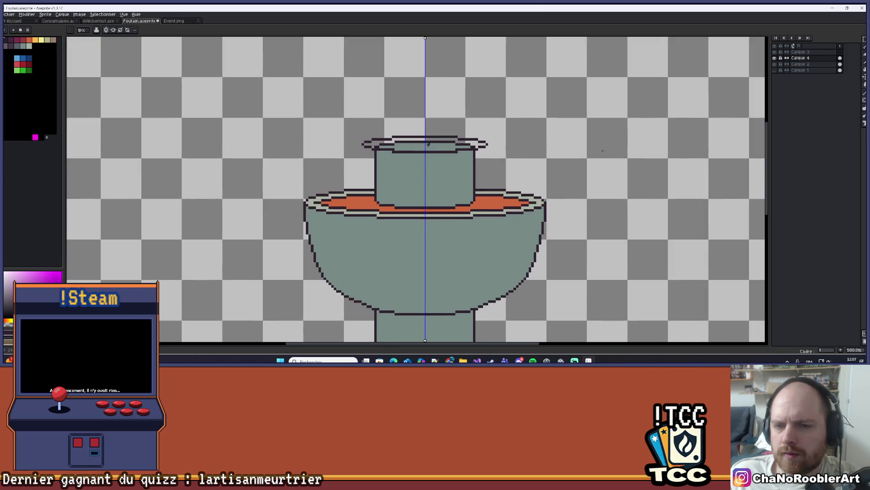
scroll(384, 135, "up", 2)
scroll(384, 135, "right", 3)
key("b")
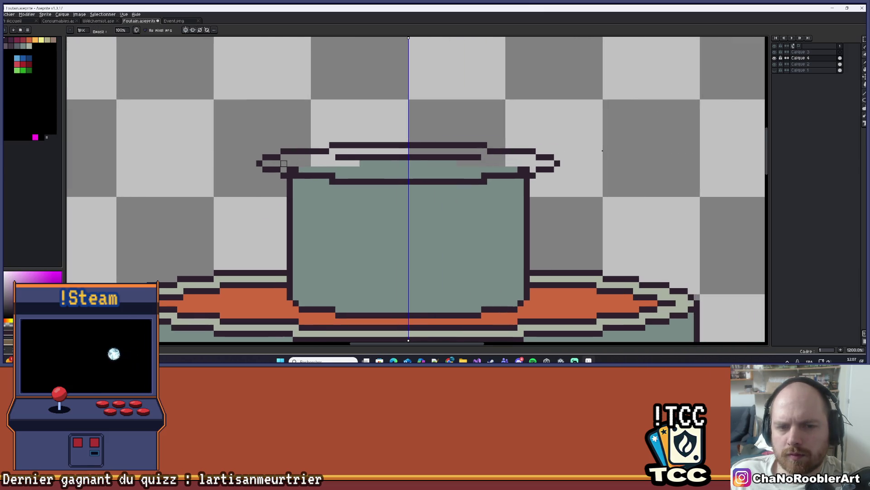
Clear the old rim line pixels inside the new lip to transparent
mouse_move(290, 163)
left_mouse_down()
mouse_move(421, 159)
mouse_move(331, 155)
mouse_move(399, 156)
left_mouse_up()
left_click_drag(333, 175, 408, 169)
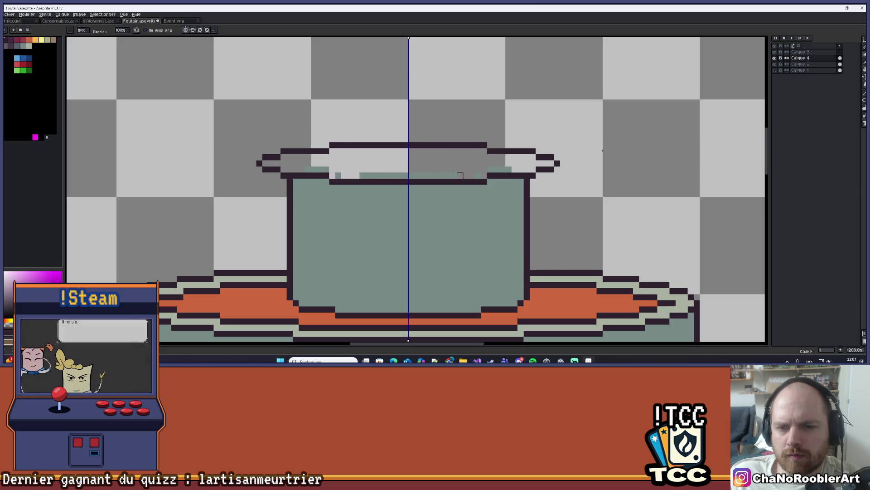
left_click_drag(342, 177, 408, 173)
scroll(461, 156, "down", 5)
scroll(462, 156, "down", 2)
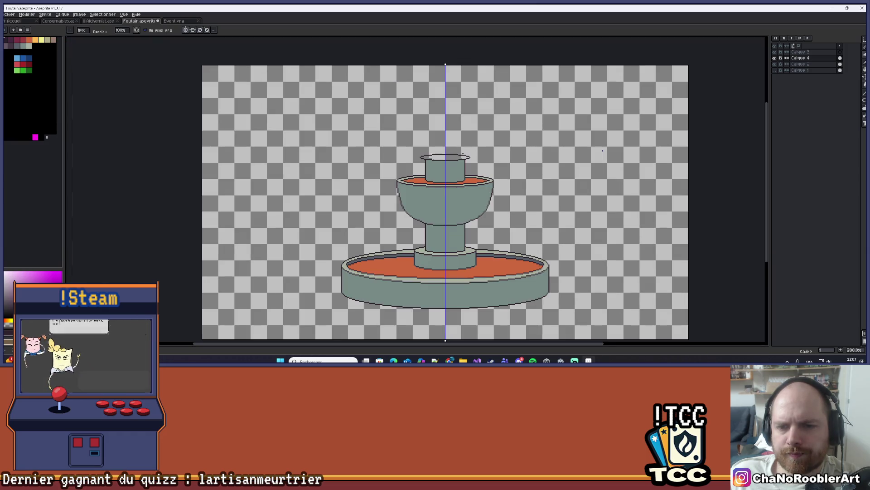
scroll(460, 157, "down", 1)
scroll(459, 159, "up", 3)
scroll(459, 159, "up", 5)
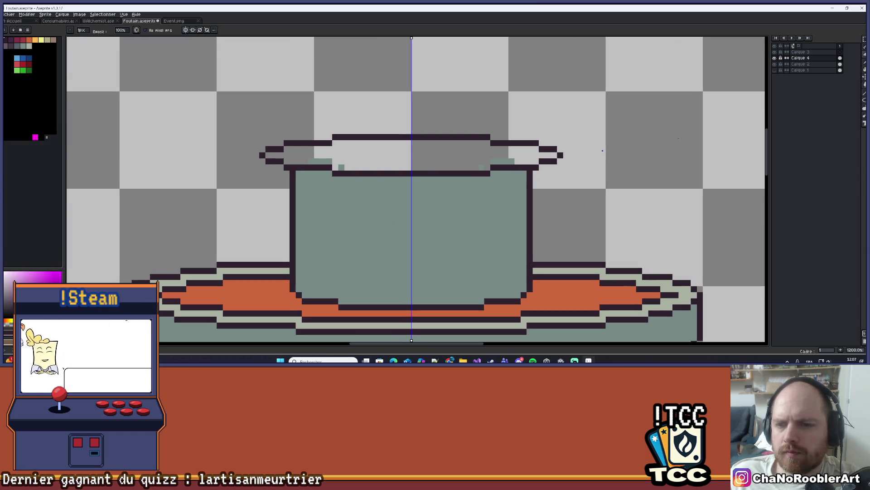
Duplicate the pot's top rim and nudge the copy up two pixels into place
key("m")
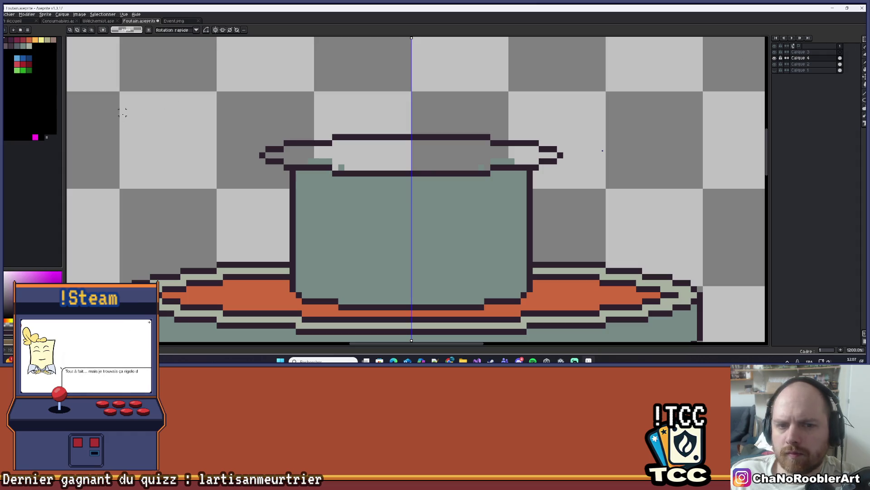
left_click_drag(228, 109, 595, 177)
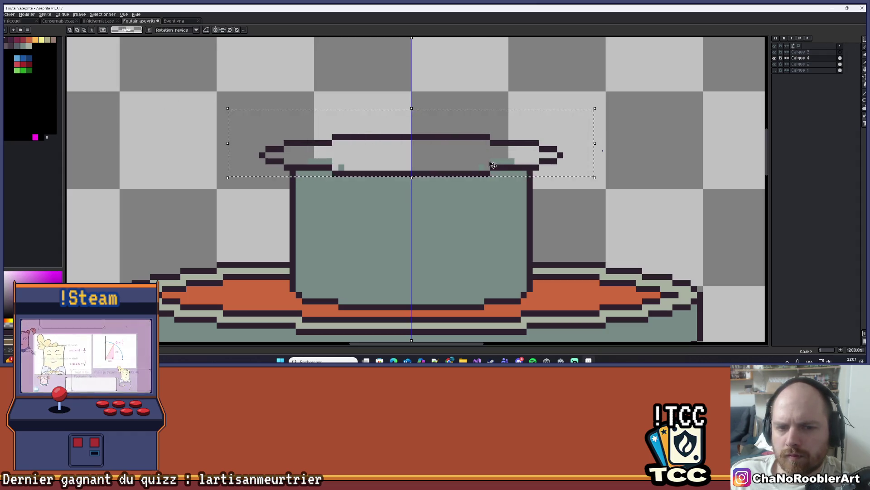
key("ctrl+c")
key("ctrl+v")
key("Up")
key("Up")
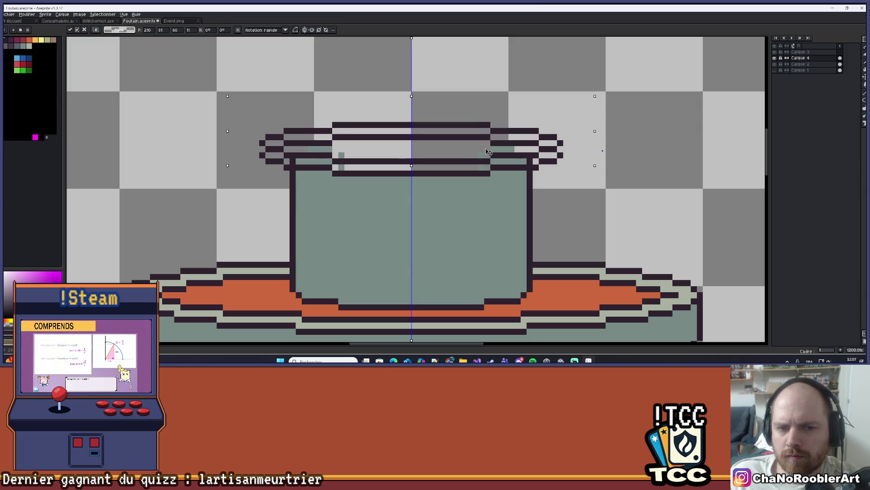
key("Return")
Flood-fill the gap between the rim bands grey-green
key("b")
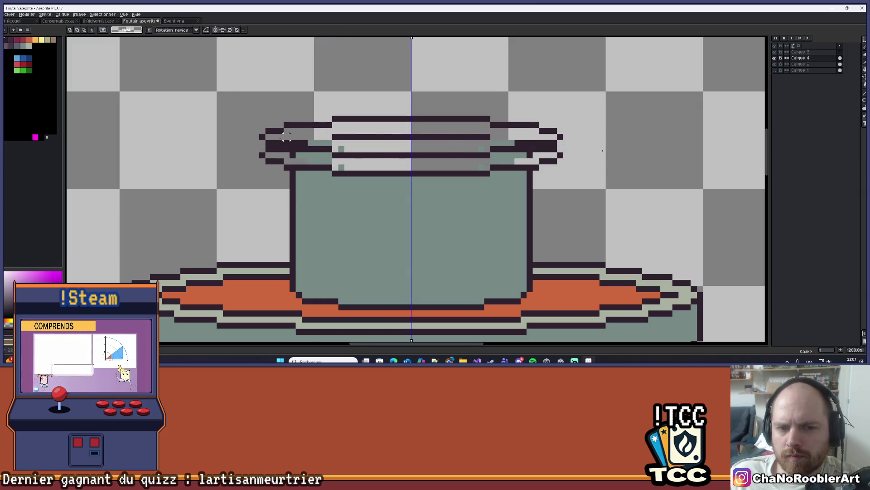
scroll(246, 140, "up", 2)
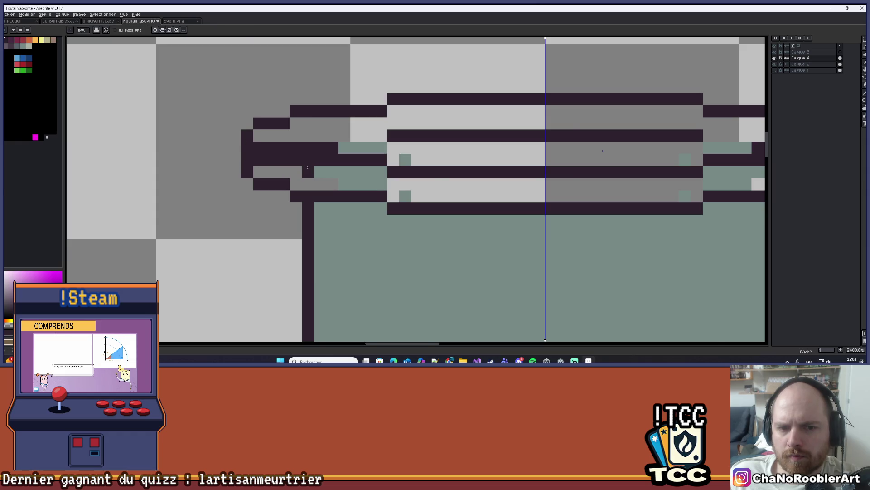
scroll(304, 167, "down", 4)
scroll(441, 204, "up", 2)
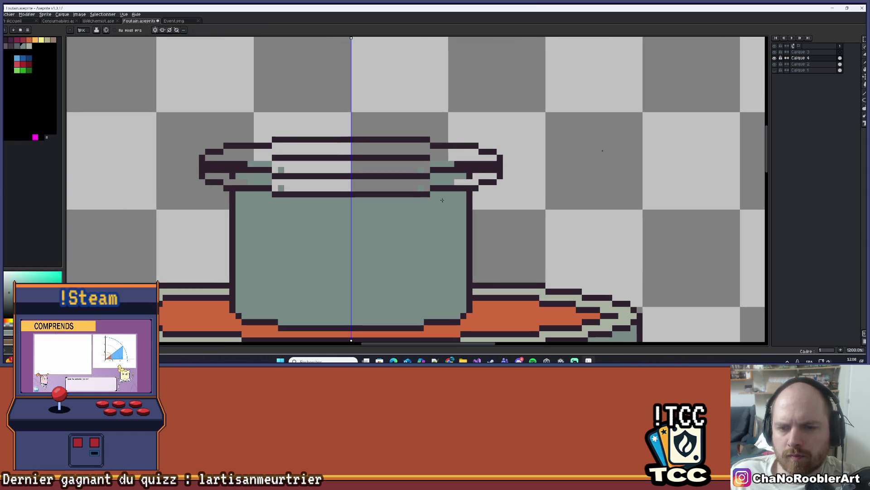
scroll(440, 203, "up", 4)
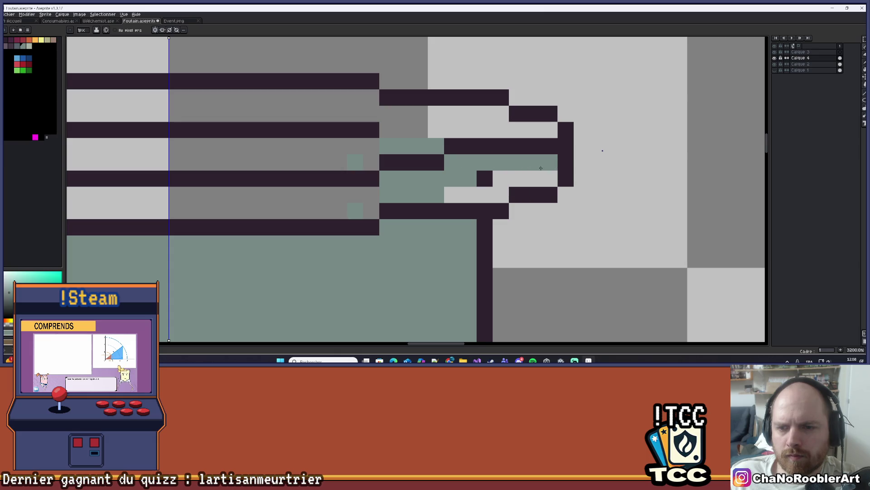
scroll(267, 200, "down", 4)
scroll(237, 202, "up", 4)
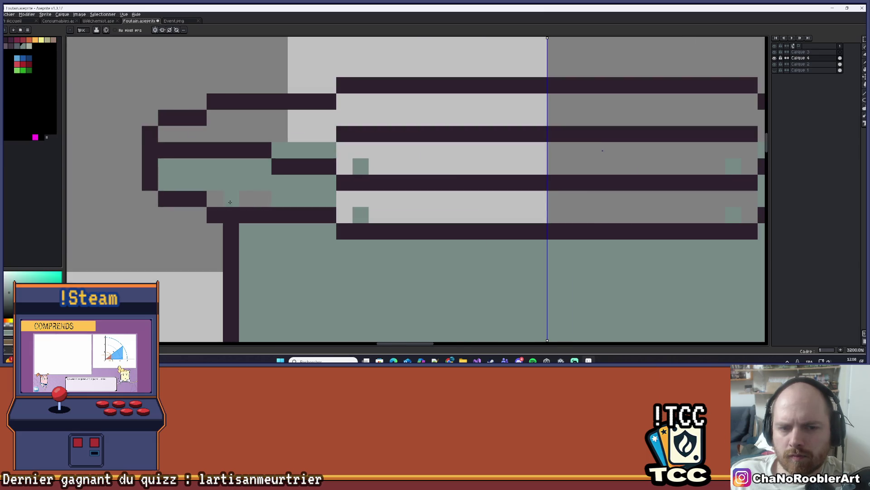
key("g")
left_click(447, 207)
scroll(447, 208, "down", 1)
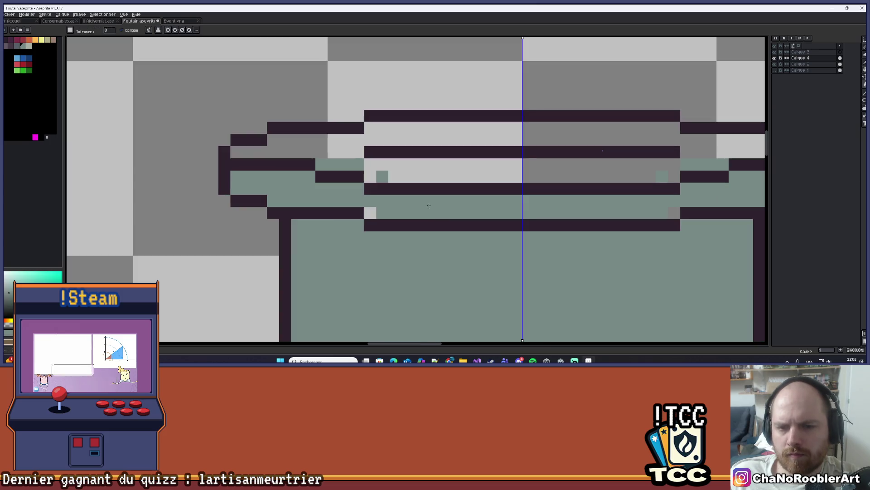
Remove the long dark line across the rim and center the view on the top rim
scroll(371, 211, "down", 5)
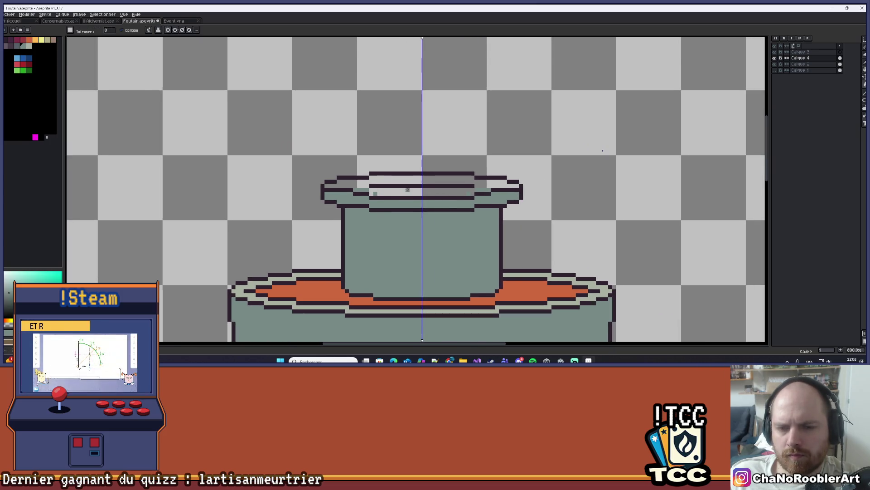
scroll(393, 186, "up", 2)
scroll(393, 185, "up", 1)
key("b")
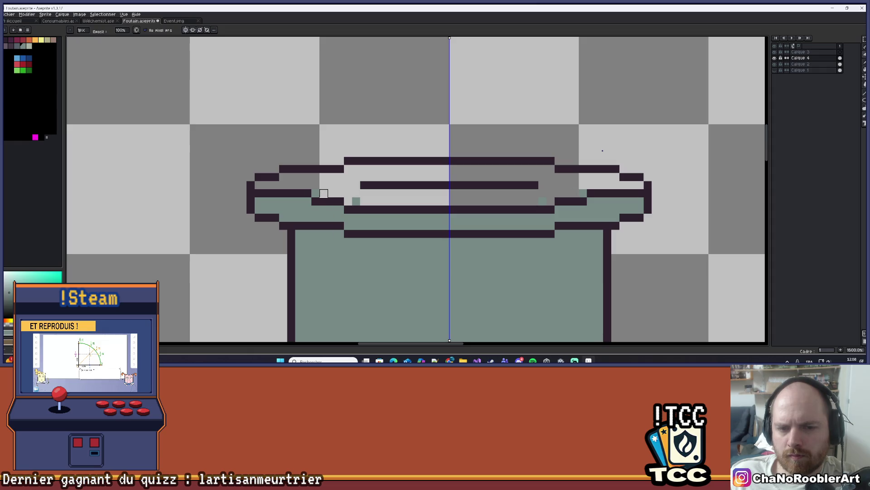
key("ctrl+z")
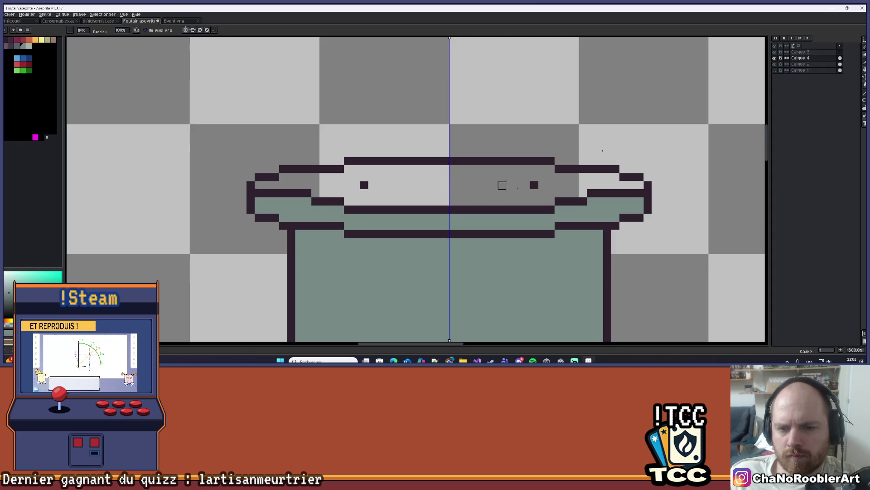
scroll(381, 176, "down", 6)
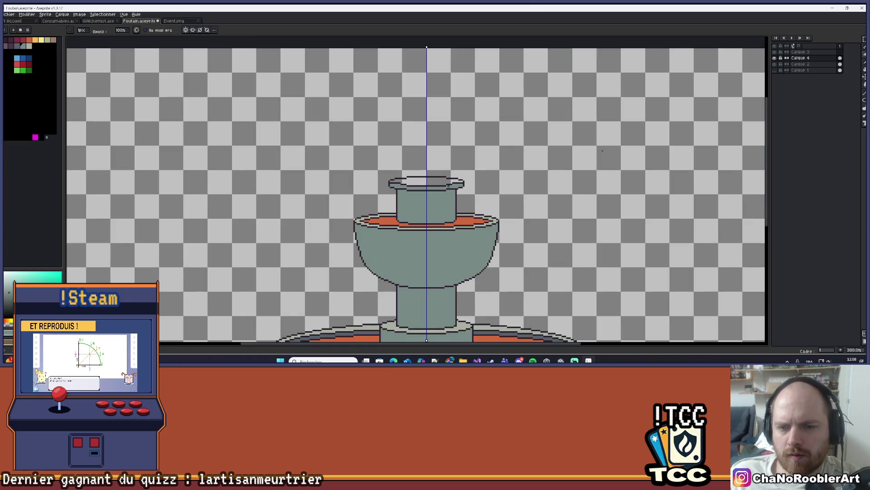
scroll(404, 180, "up", 2)
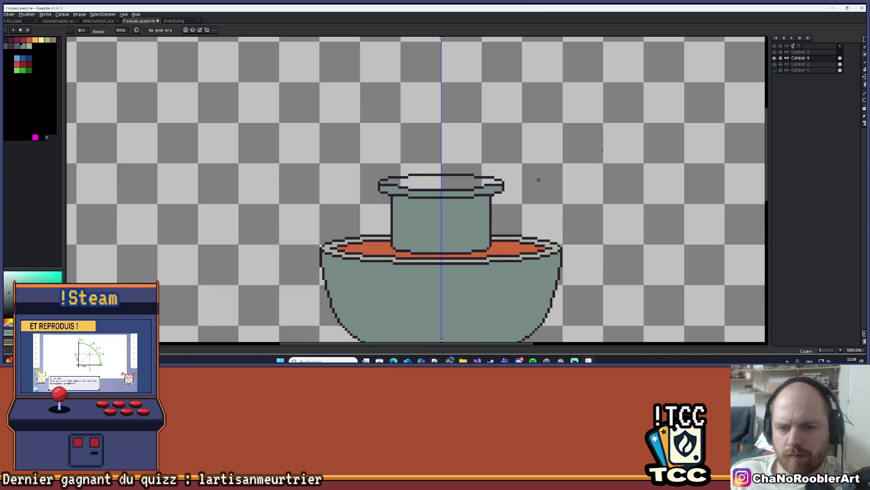
scroll(537, 180, "down", 4)
left_click_drag(536, 180, 445, 156)
scroll(433, 158, "up", 9)
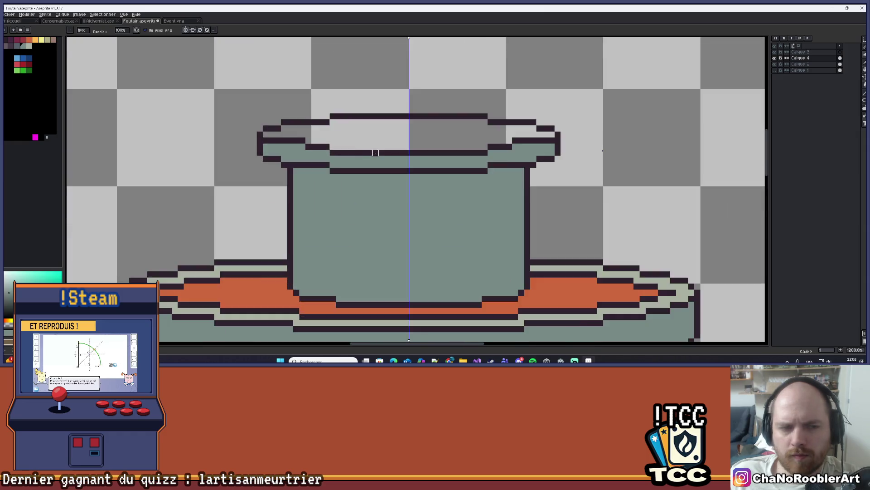
scroll(380, 155, "down", 3)
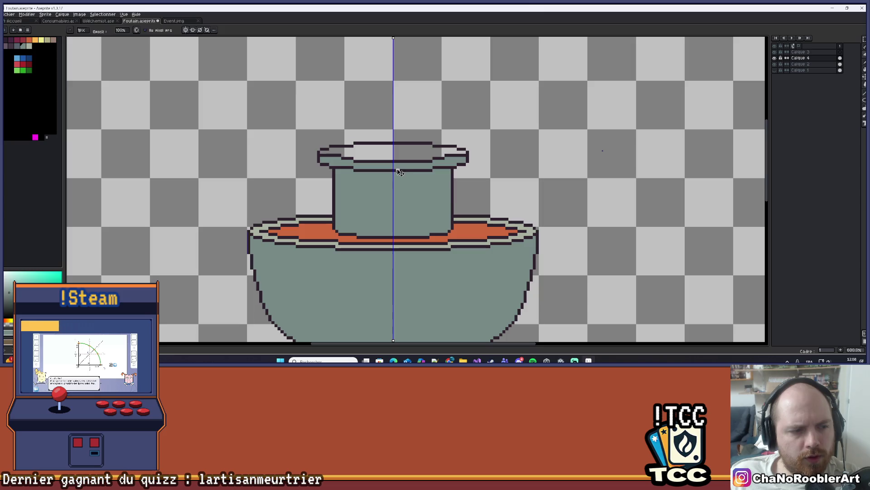
scroll(398, 170, "down", 5)
scroll(414, 188, "up", 1)
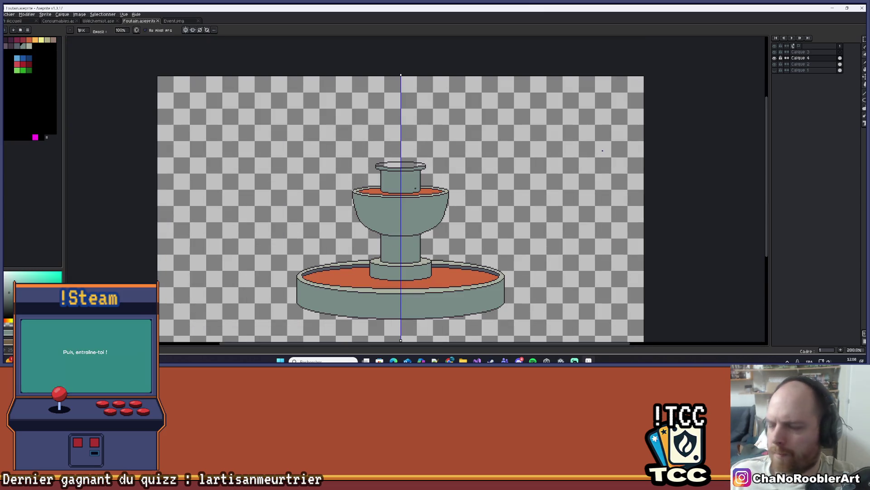
scroll(415, 188, "up", 5)
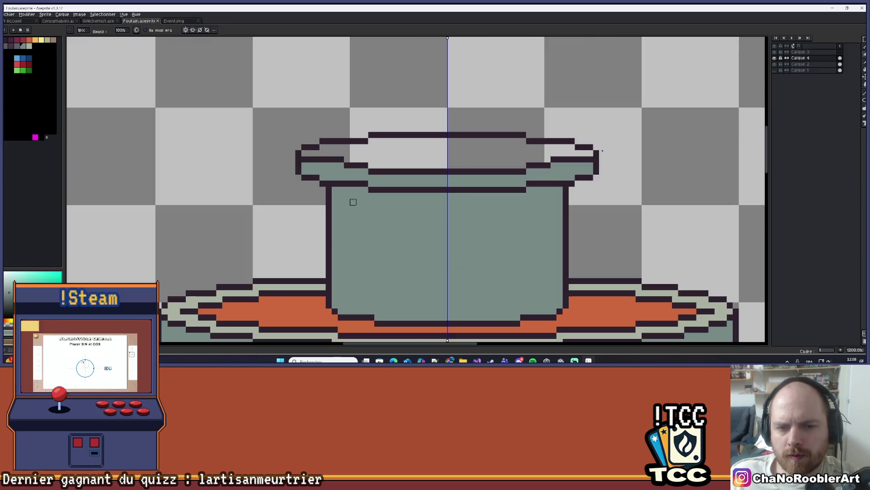
left_click_drag(353, 201, 346, 226)
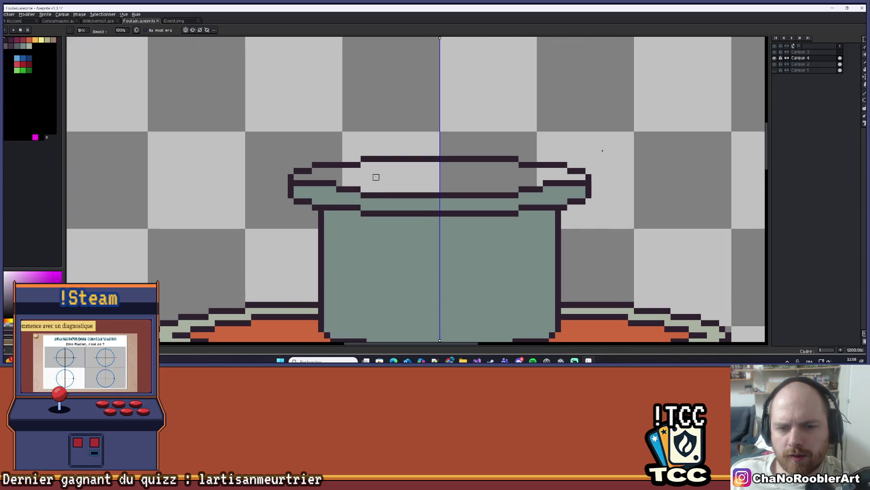
Redraw the inner rim lines symmetrically and raise two dark vertical posts from the rim
key("e")
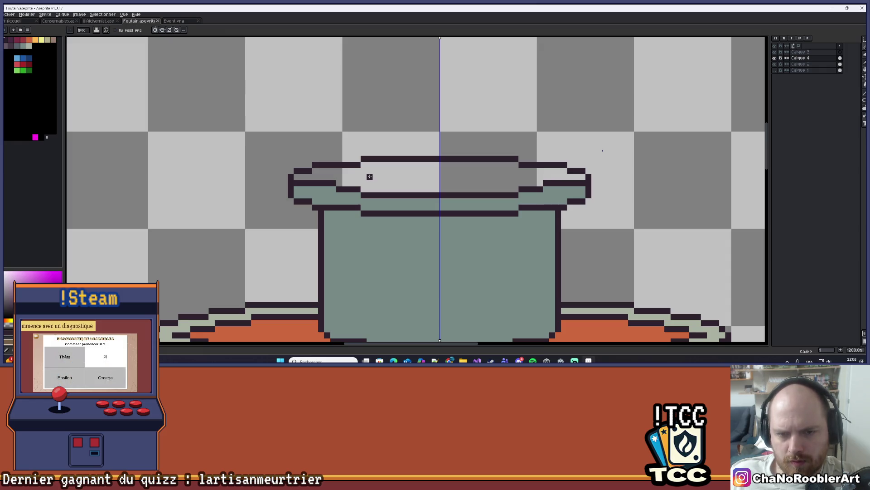
left_click(369, 177)
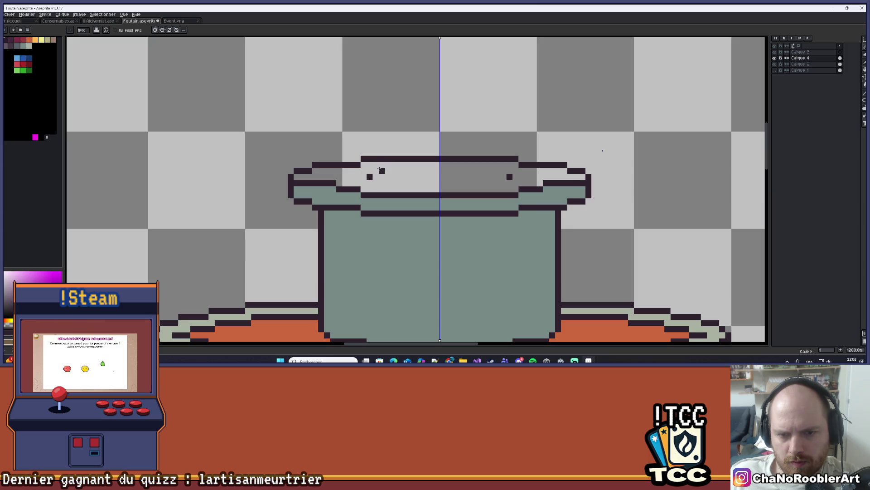
left_click_drag(372, 170, 439, 170)
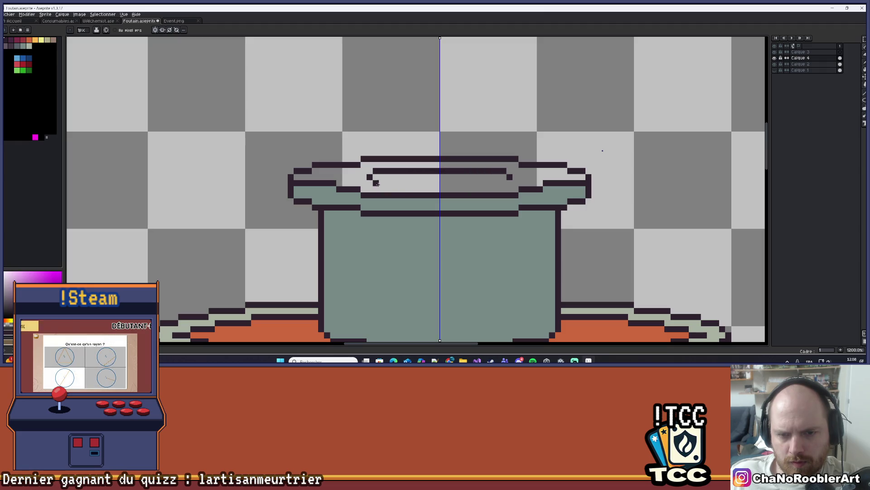
left_click_drag(377, 184, 416, 184)
scroll(448, 184, "down", 3)
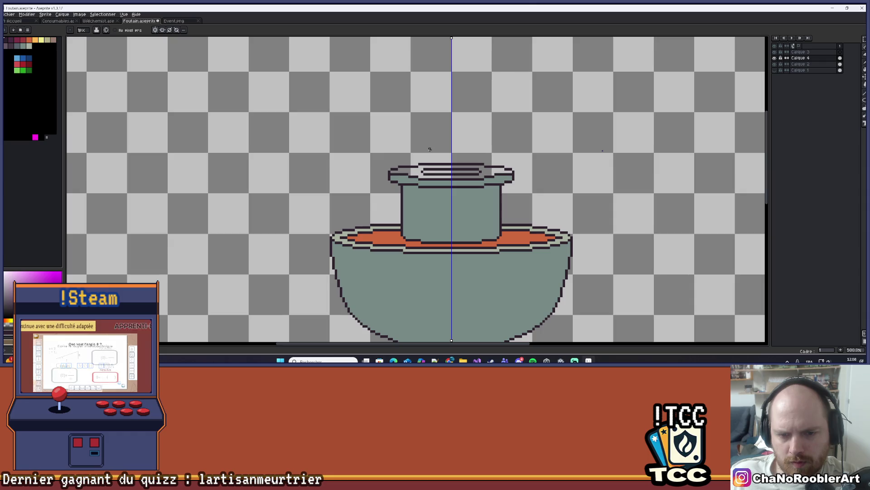
scroll(430, 149, "up", 4)
left_click_drag(412, 197, 411, 104)
scroll(411, 103, "down", 2)
scroll(411, 104, "up", 2)
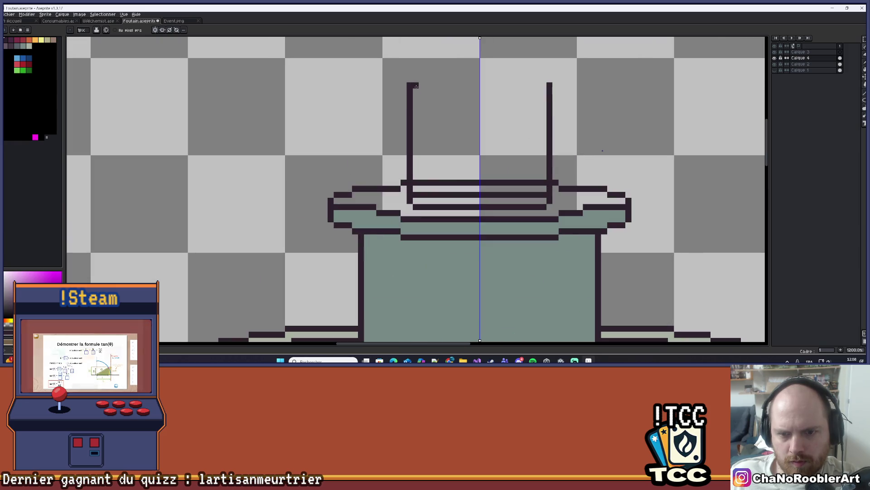
Draw a dark top bar joining the two vertical posts into a box
left_click_drag(413, 84, 478, 85)
key("ctrl+z")
key("v")
key("b")
left_click_drag(413, 90, 479, 91)
Erase gaps, line ends and a stray pixel from the inner rim lines
right_click(422, 183)
right_click(422, 194)
mouse_move(409, 182)
left_mouse_down()
mouse_move(430, 182)
mouse_move(434, 195)
mouse_move(511, 185)
left_mouse_up()
left_click(532, 195)
scroll(464, 170, "down", 1)
scroll(465, 170, "down", 5)
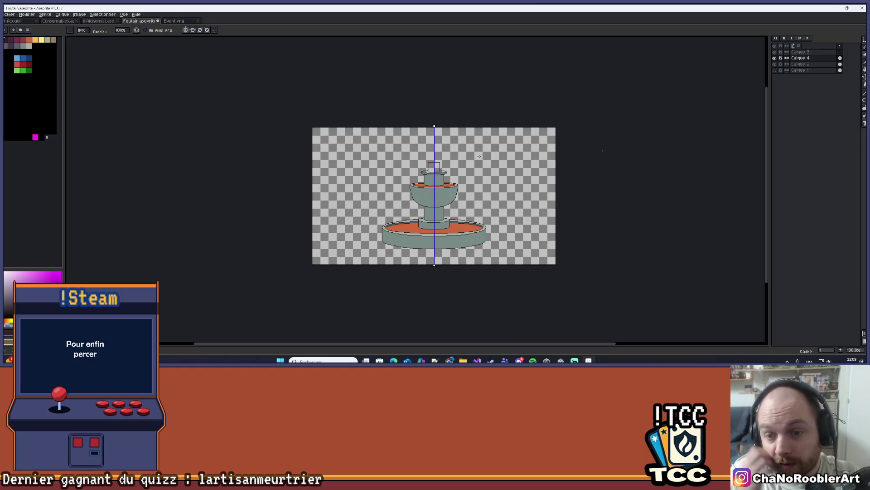
scroll(438, 166, "up", 5)
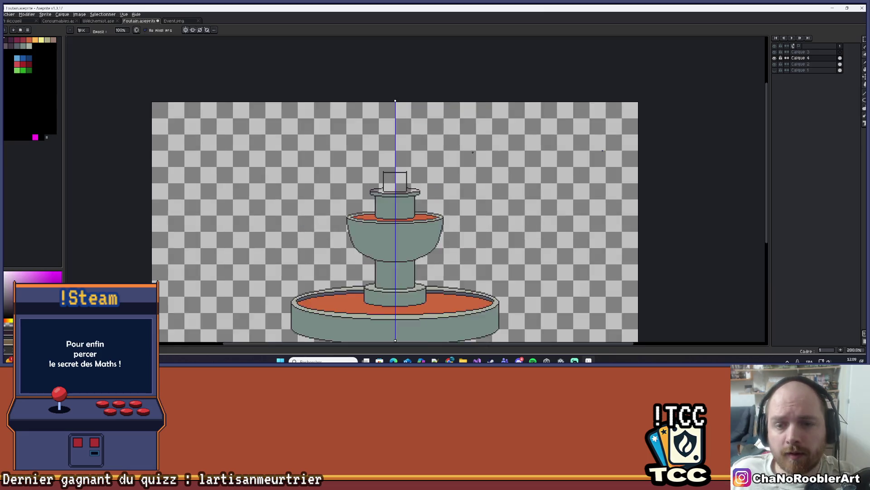
scroll(439, 195, "up", 1)
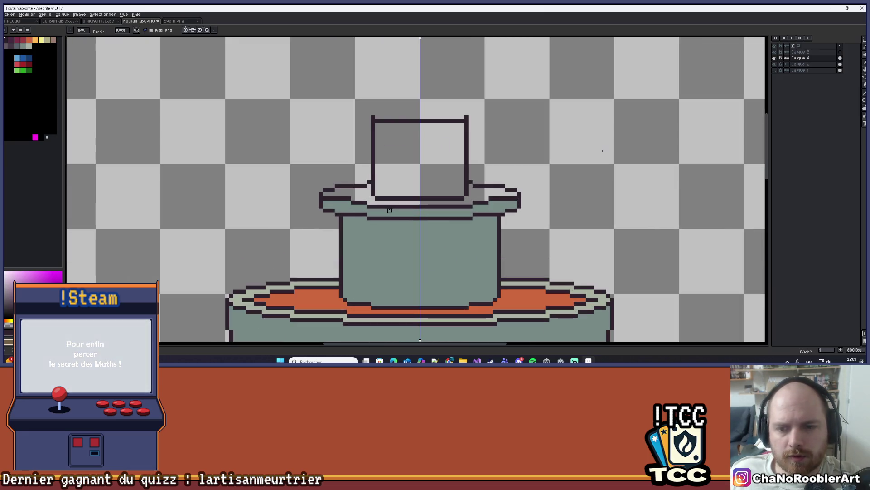
scroll(440, 195, "up", 1)
scroll(336, 259, "down", 1)
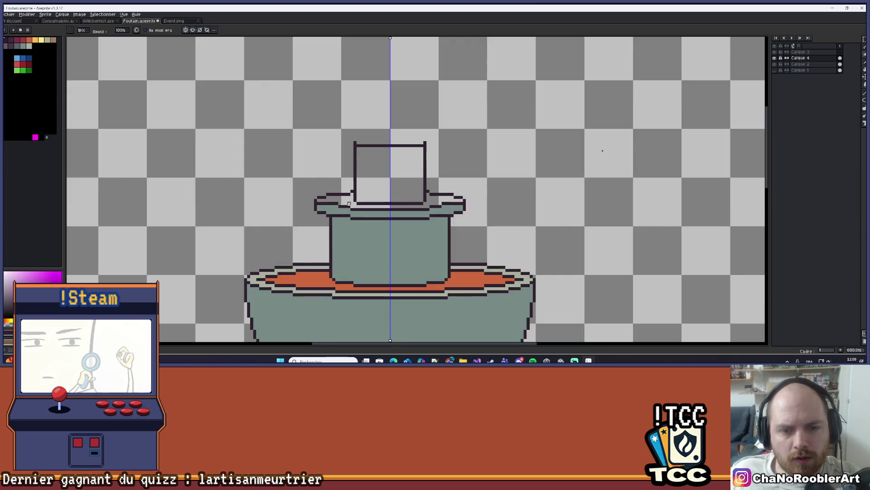
scroll(336, 258, "up", 1)
Pick green as the drawing colour and zoom in on the upper basin
left_click(356, 180, "alt")
key("g")
scroll(355, 180, "down", 5)
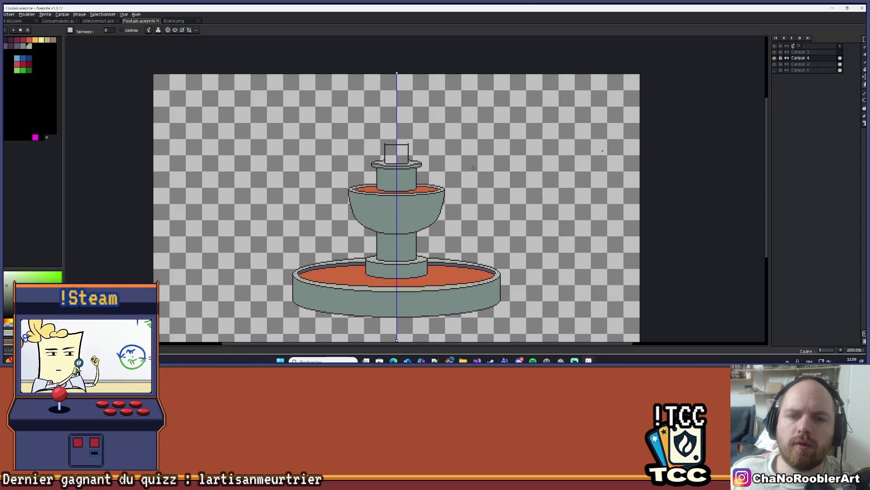
scroll(429, 186, "down", 2)
scroll(429, 187, "up", 4)
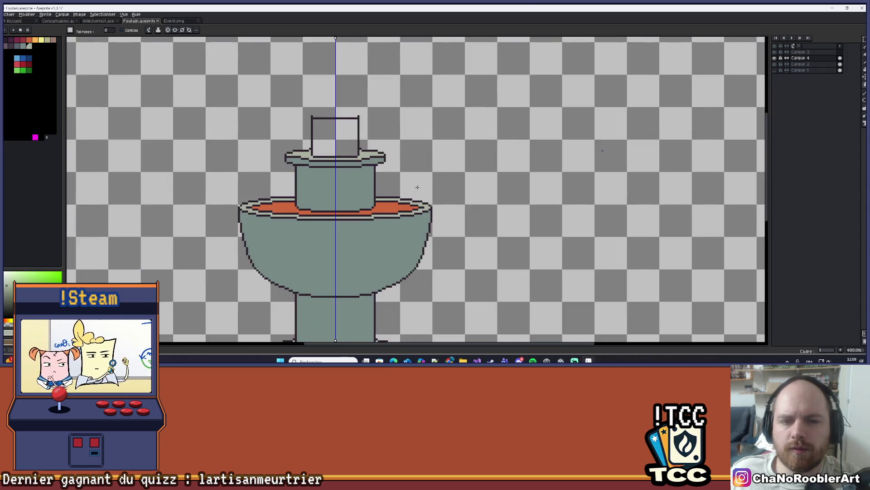
scroll(460, 181, "down", 1)
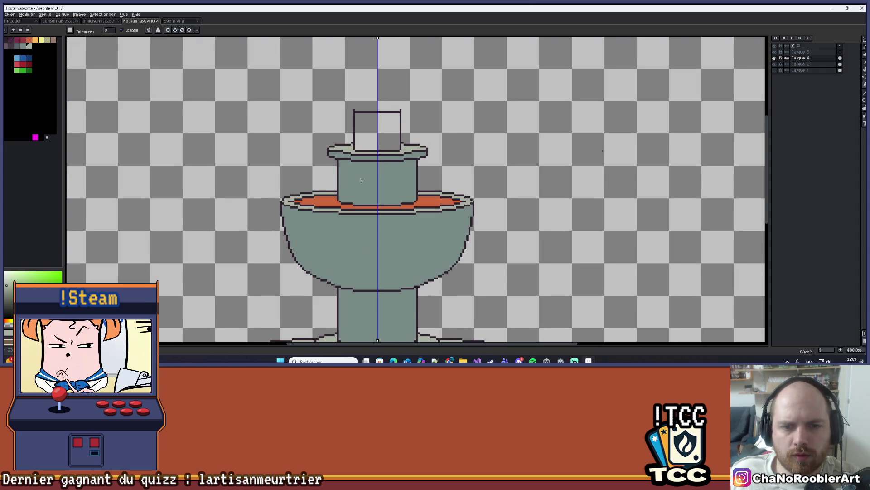
scroll(361, 181, "up", 5)
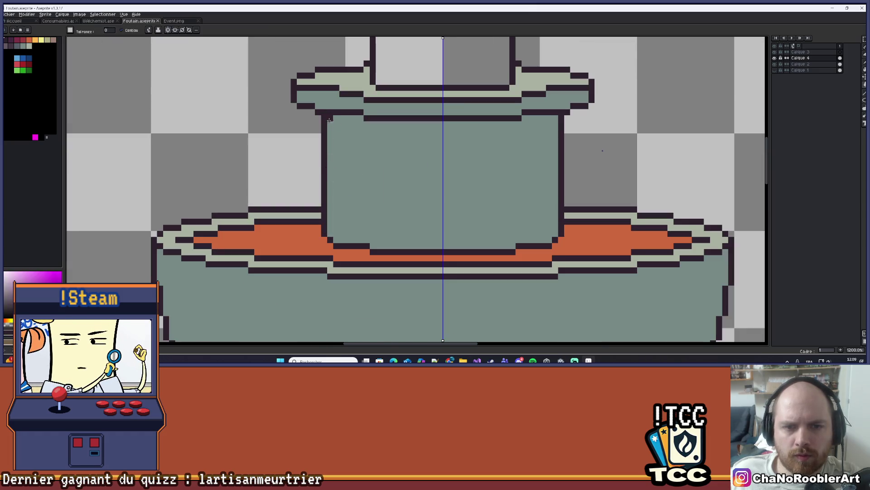
Undo the stray dark fill and thicken the spout column's side outlines by one pixel
left_click(328, 119)
key("ctrl+z")
key("b")
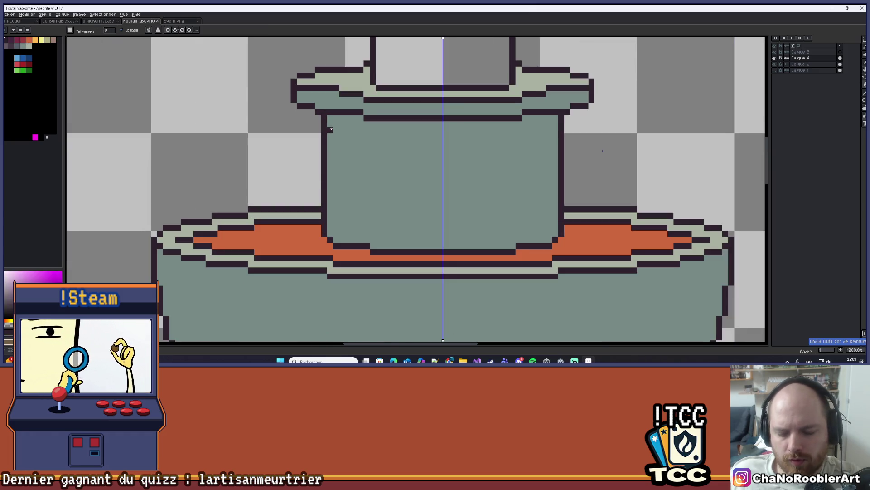
left_click_drag(331, 119, 332, 240)
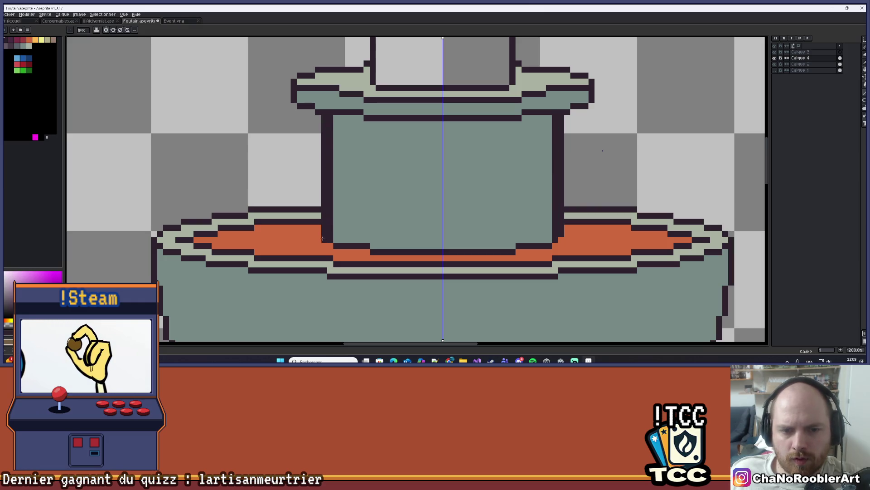
Eyedrop the light grey-green from the canvas and lighten the column's top corner pixel
left_click(320, 231, "alt")
left_click(319, 215, "alt")
left_click(324, 216)
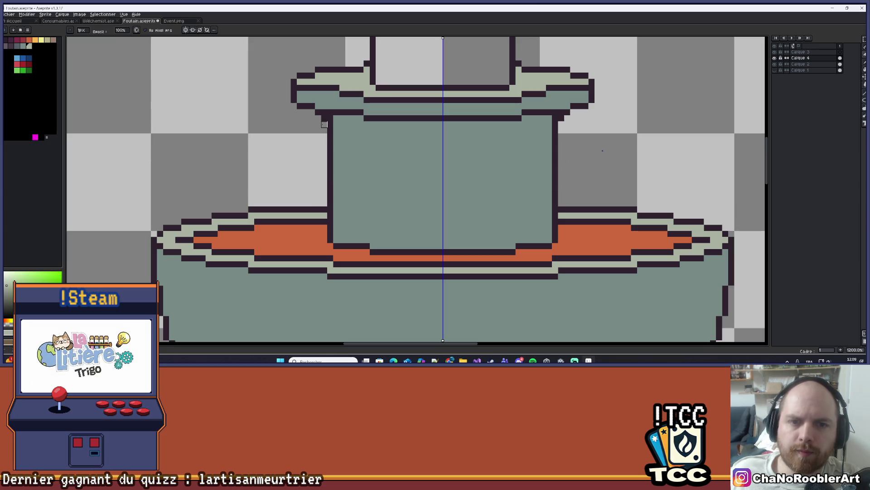
scroll(325, 124, "down", 1)
scroll(359, 177, "down", 6)
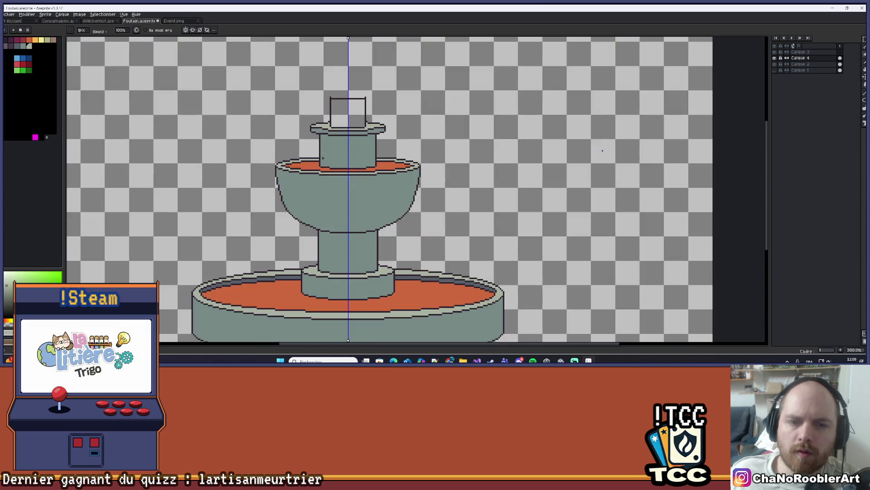
scroll(401, 190, "up", 1)
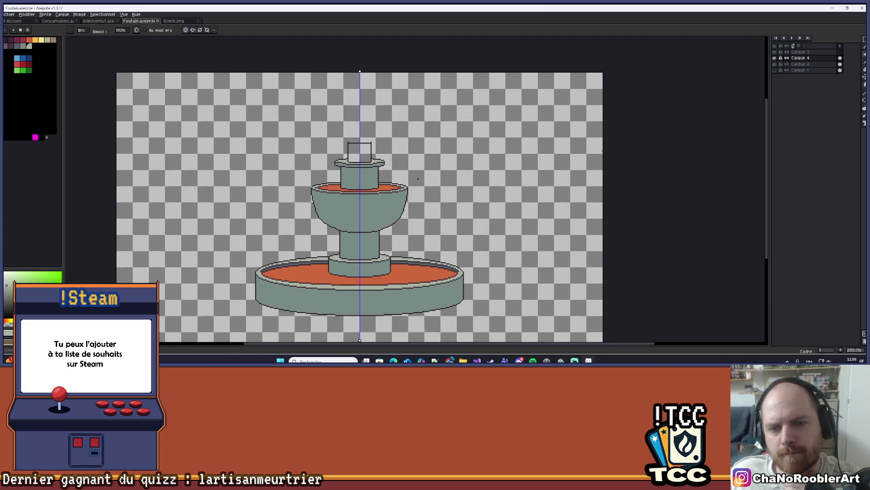
scroll(344, 167, "up", 4)
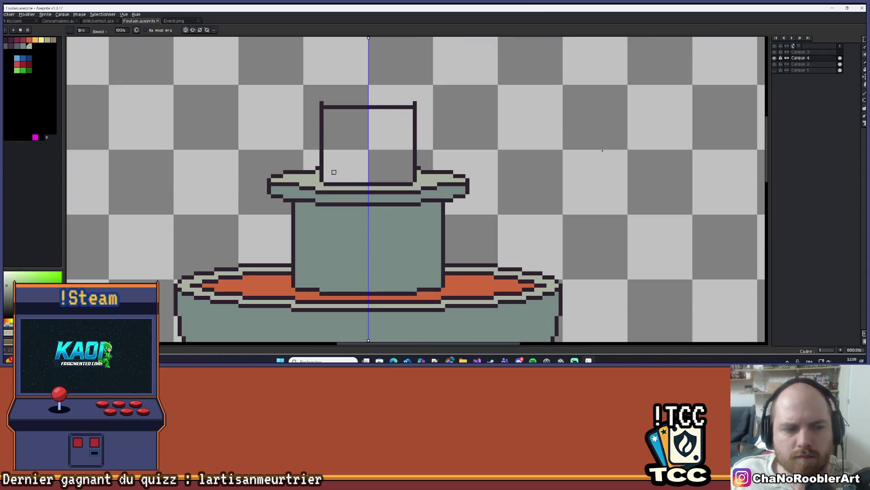
scroll(423, 176, "down", 8)
scroll(424, 195, "up", 3)
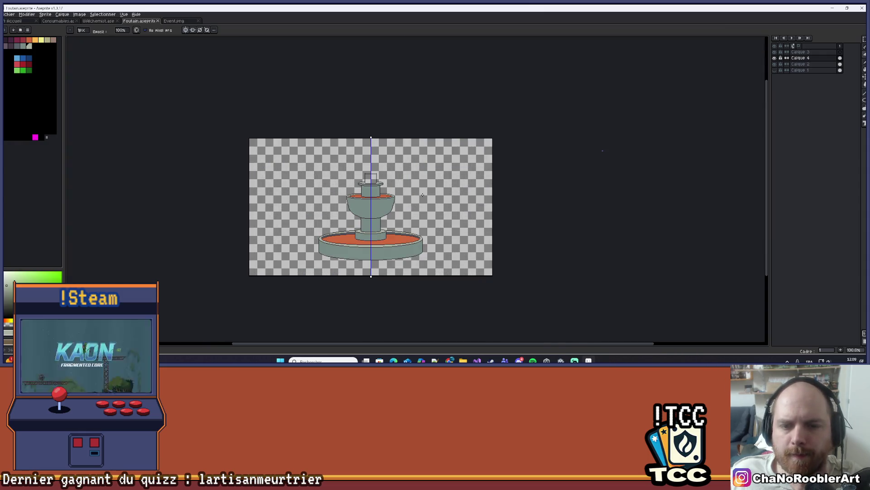
scroll(353, 154, "up", 1)
Bucket-fill the spout's small top box grey, then switch over to Unity
key("g")
left_click(353, 154)
scroll(353, 153, "down", 3)
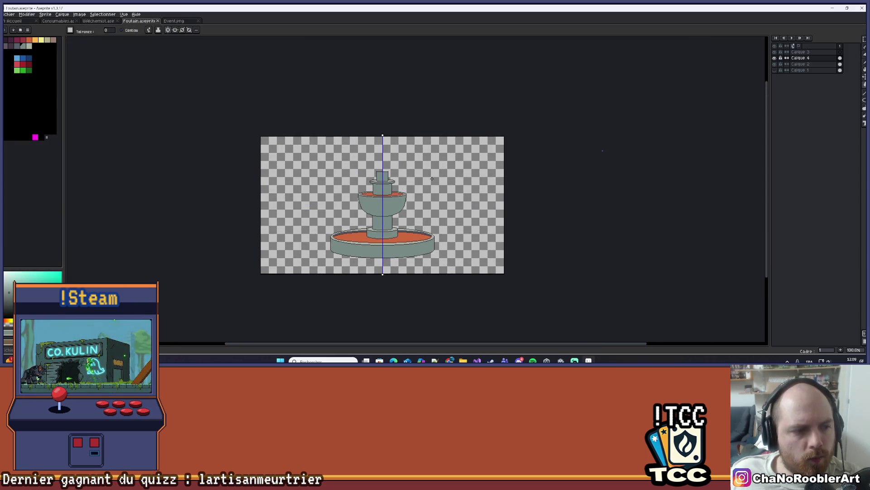
scroll(426, 181, "up", 3)
scroll(442, 147, "down", 1)
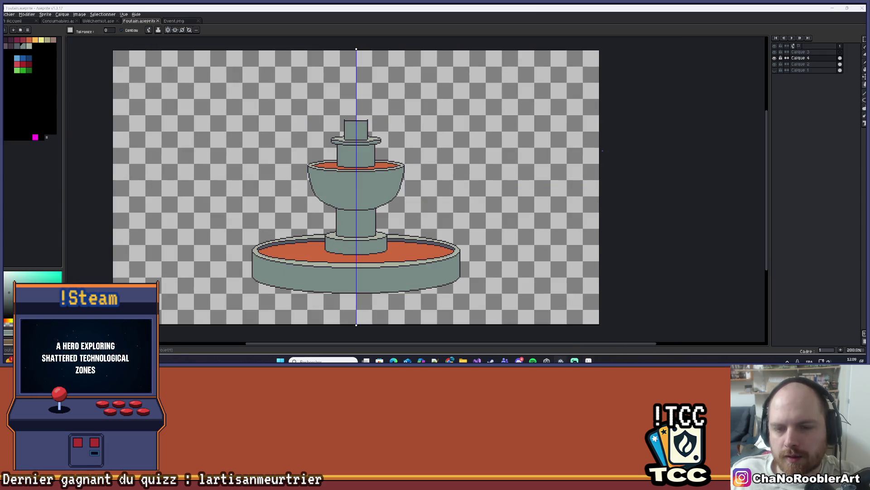
key("alt+Tab")
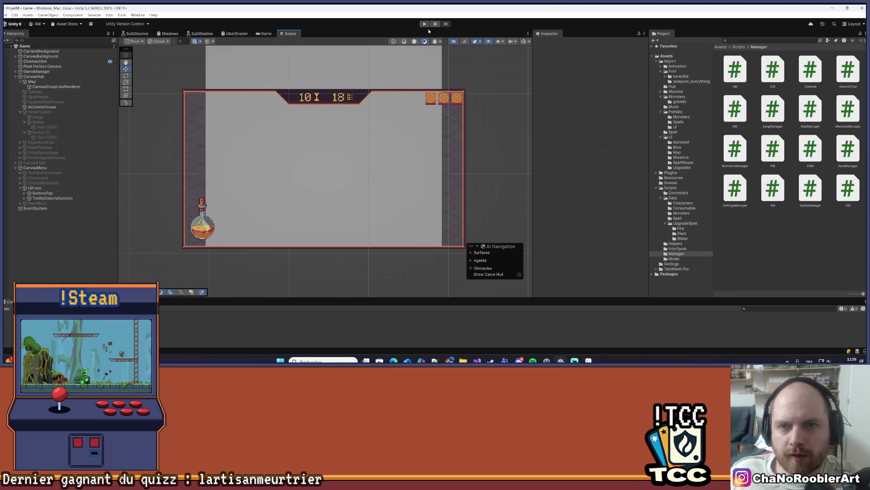
Run the game, start a New Game with the apprentice wizard and the first basic spell
key("ctrl+p")
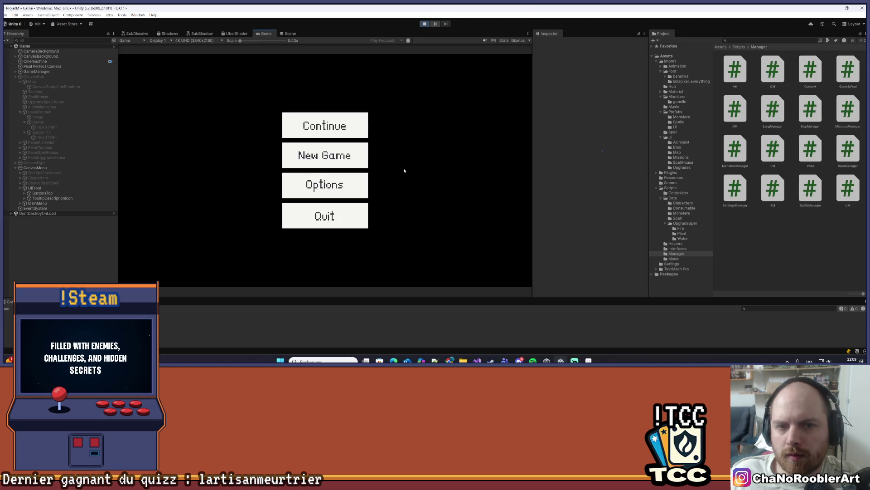
left_click(358, 160)
left_click(327, 177)
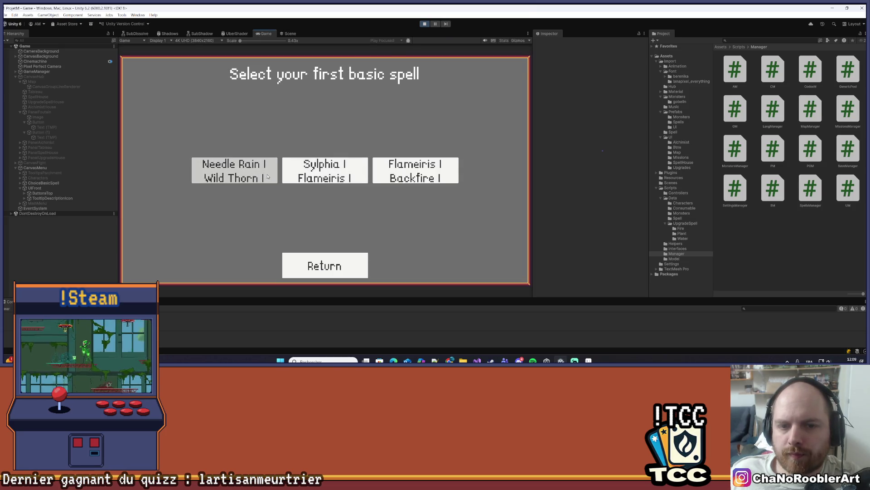
left_click(233, 171)
scroll(430, 166, "up", 5)
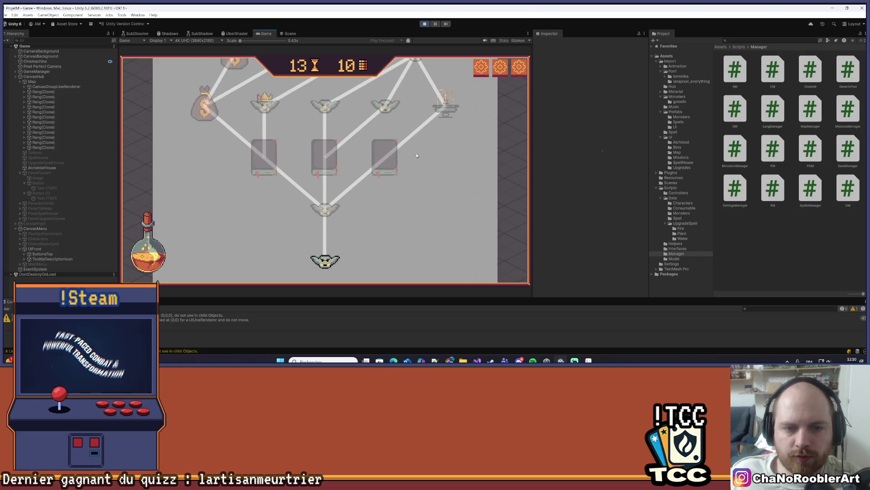
In the alchemist shop, try crafting the C_FireEclat recipe and the Potion recipe several times
scroll(413, 157, "up", 5)
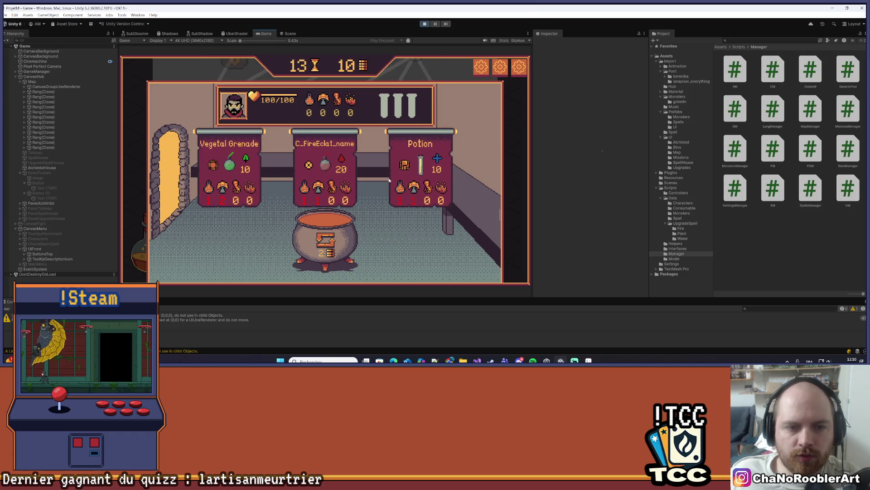
left_click(301, 204)
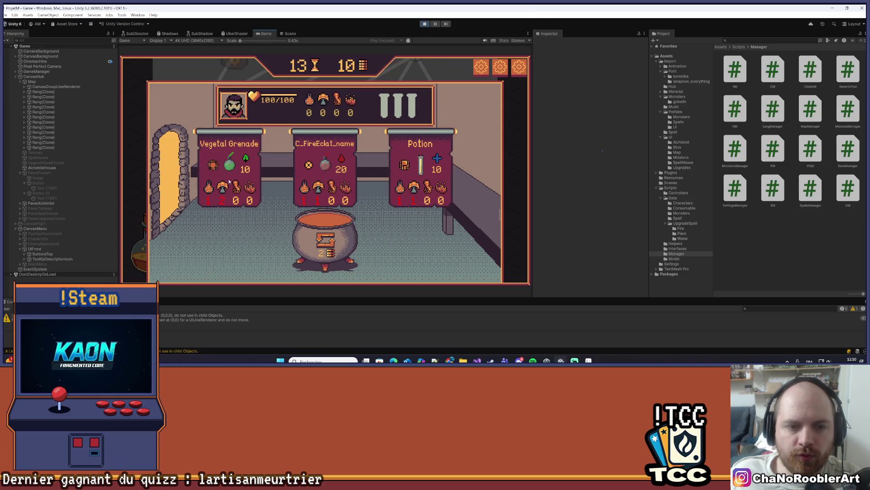
left_click(425, 180)
left_click(423, 181)
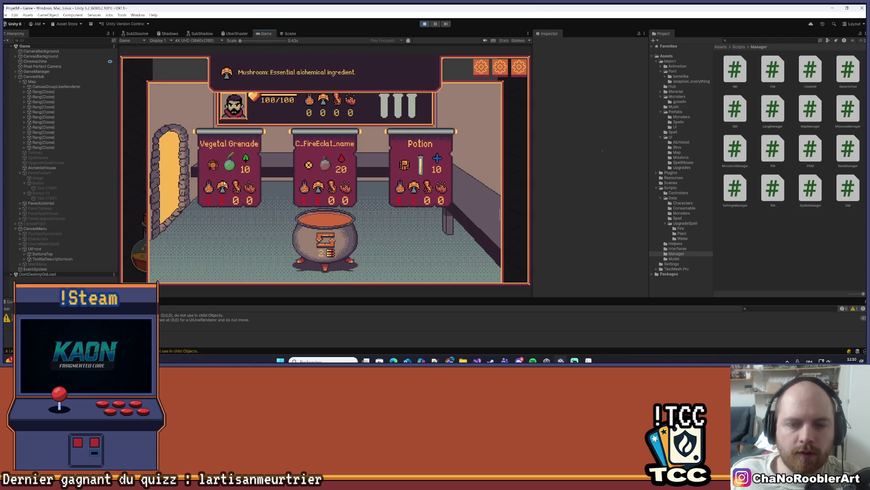
left_click(307, 195)
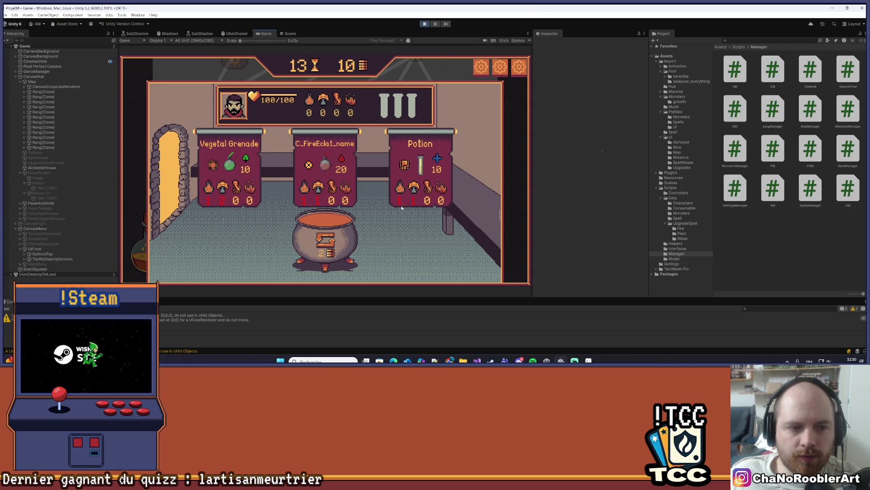
Leave for the encounter map, reopen and close the alchemist panel, then return to Aseprite
left_click(171, 148)
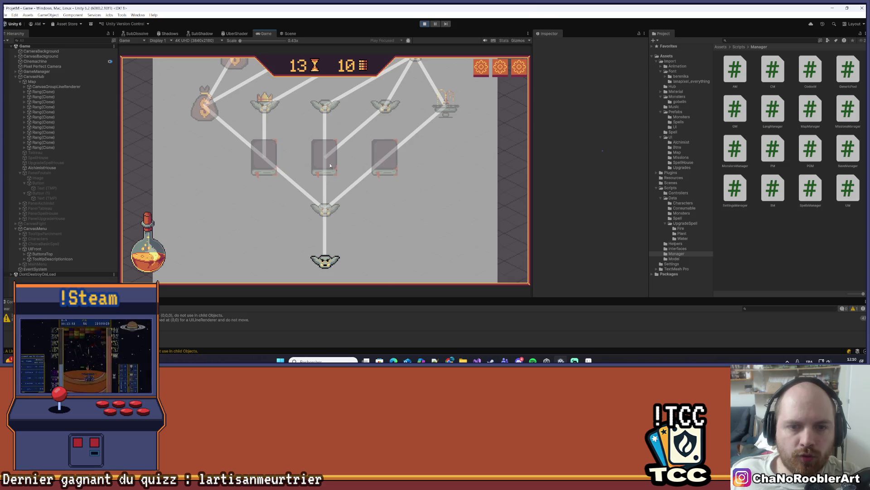
scroll(363, 154, "up", 3)
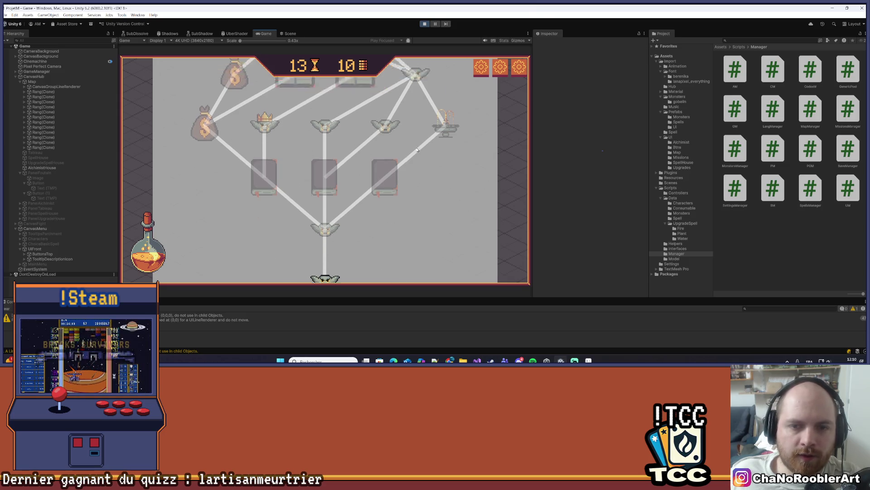
scroll(422, 136, "up", 8)
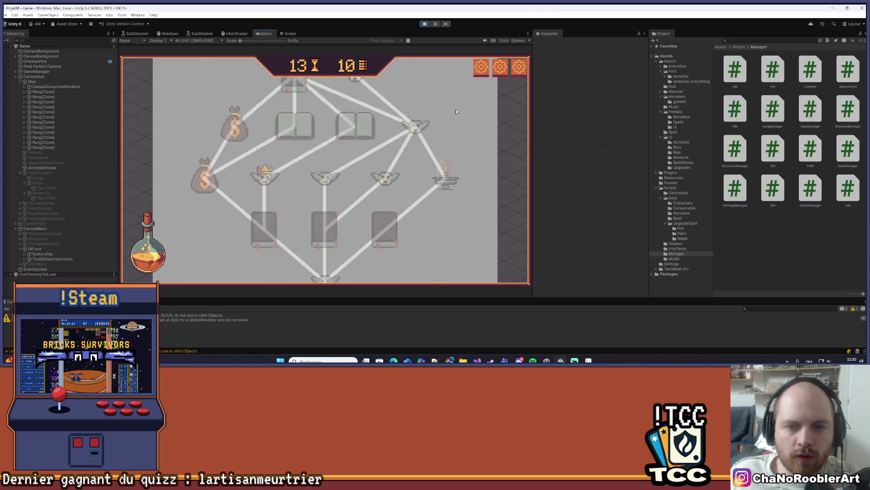
scroll(440, 192, "down", 8)
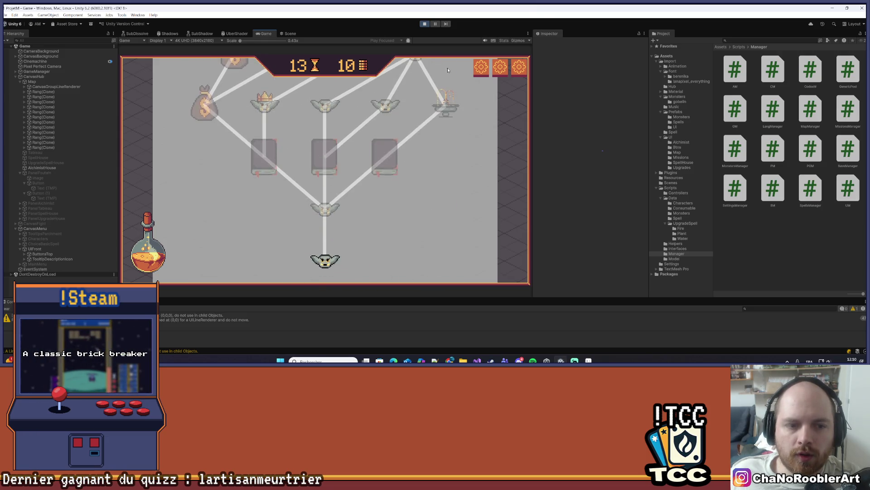
left_click(145, 264)
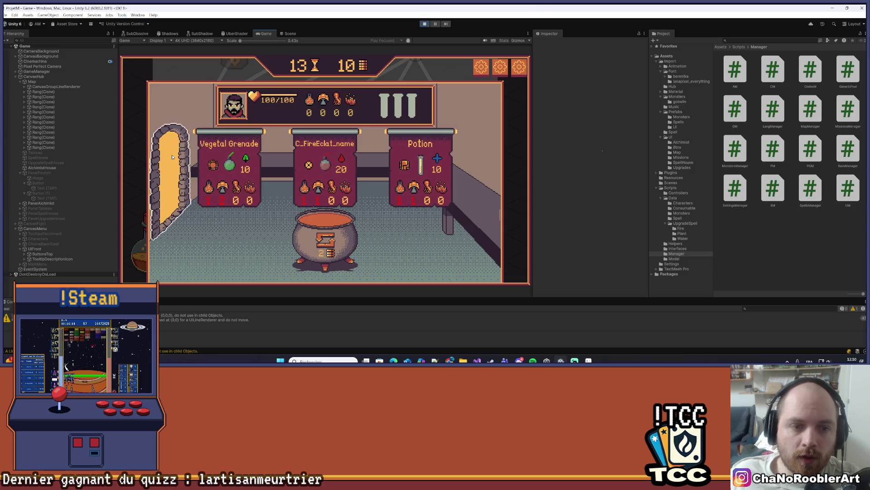
left_click(182, 197)
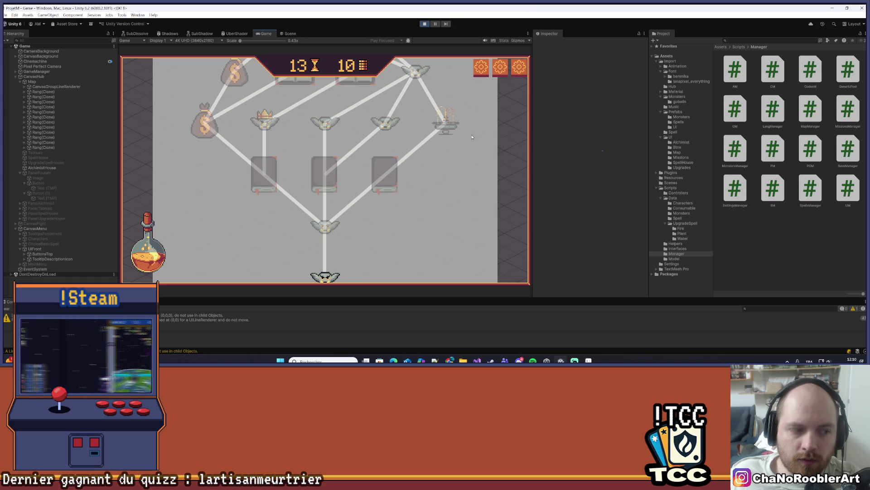
scroll(455, 142, "up", 2)
scroll(450, 189, "down", 3)
key("alt+Tab")
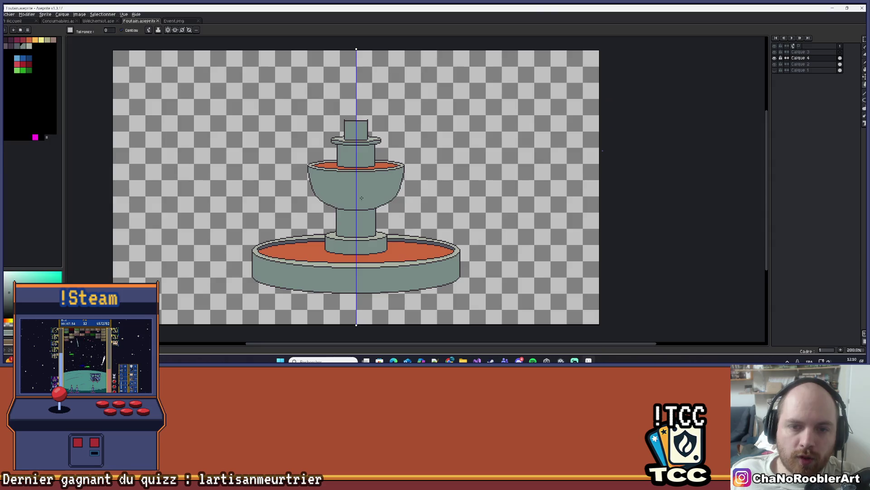
Zoom over the finished fountain sprite, then go back to the game's encounter map in Unity
scroll(300, 183, "down", 1)
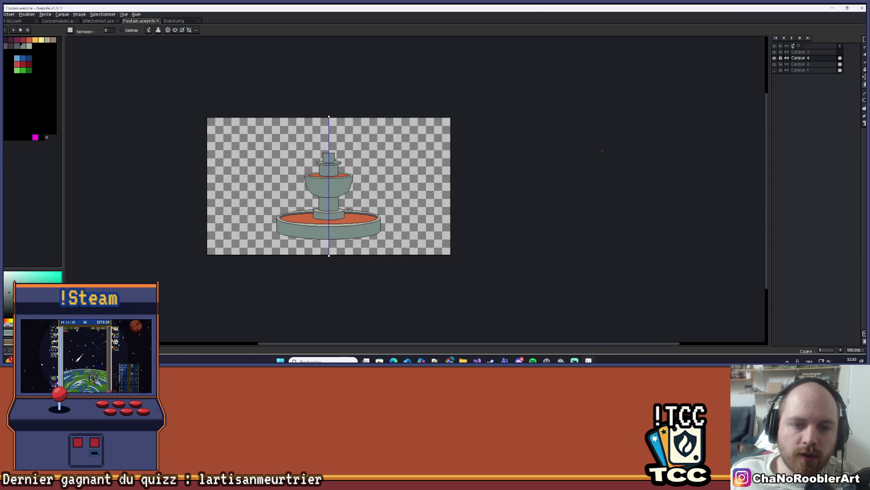
scroll(357, 183, "up", 1)
key("alt+Tab")
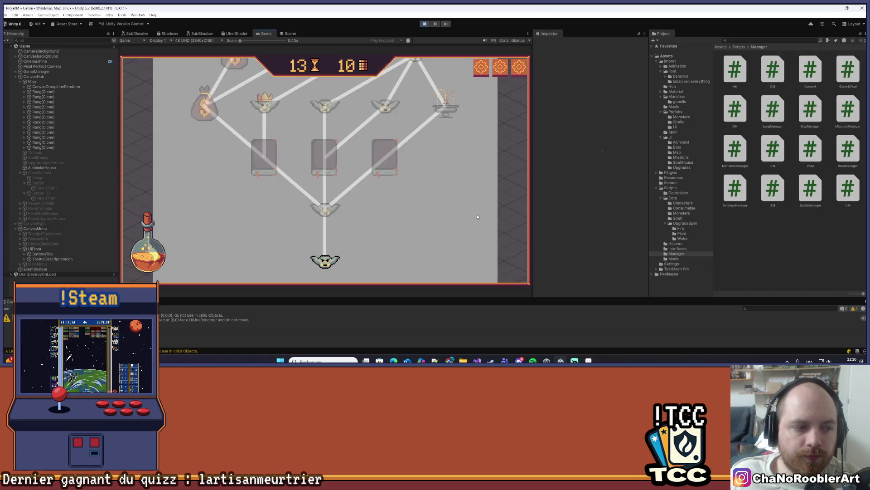
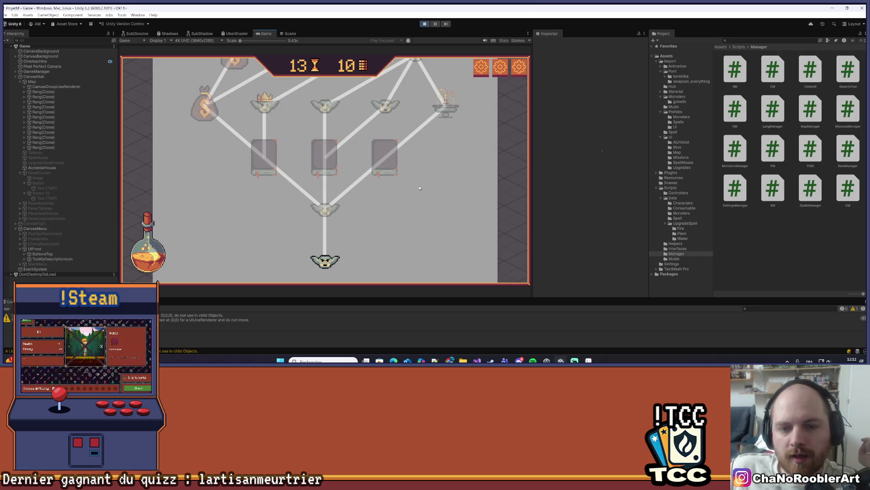
Win the bottom map node's goblin fight with Wild Thorn and Needle Rain
scroll(418, 152, "up", 3)
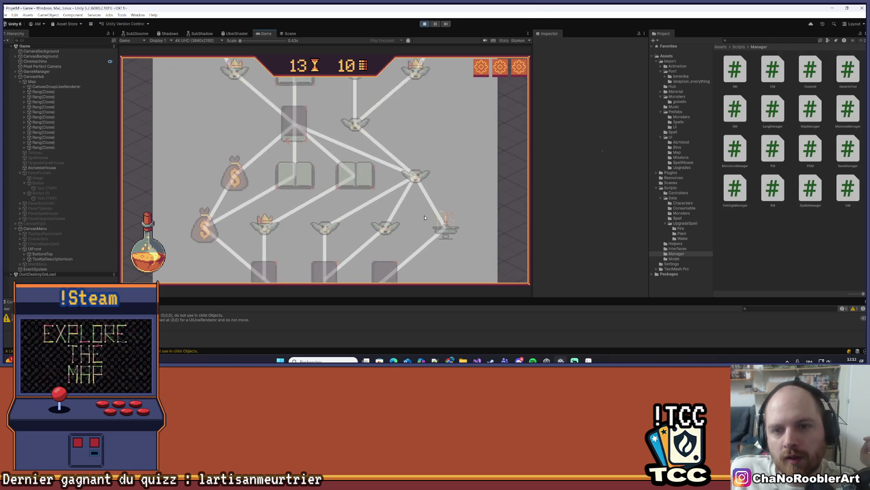
scroll(435, 151, "down", 3)
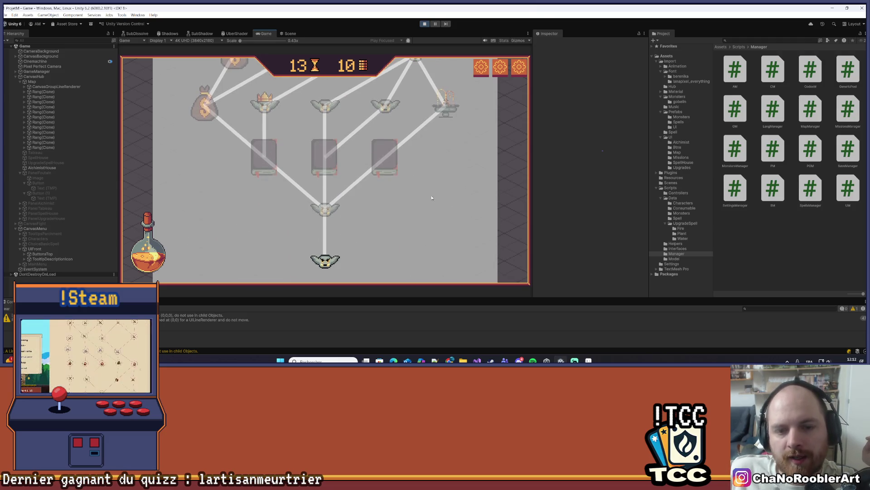
left_click(325, 261)
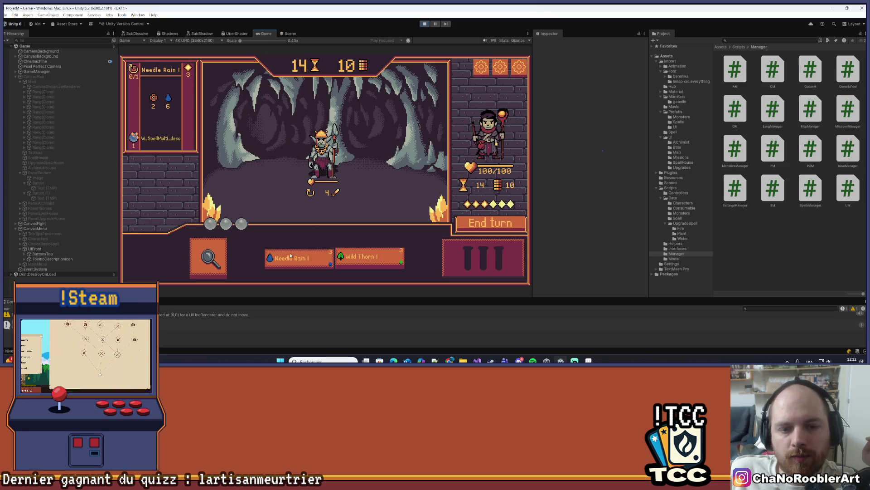
left_click(369, 256)
left_click(322, 152)
left_click(292, 257)
left_click(324, 156)
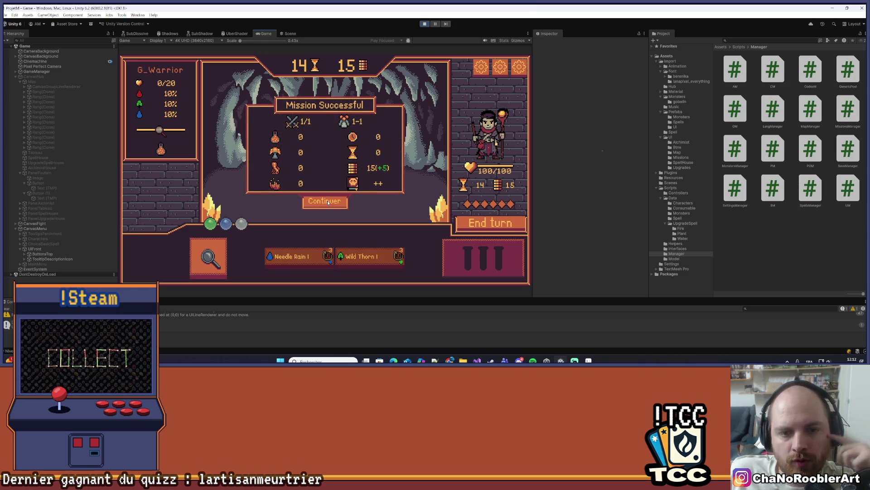
left_click(319, 203)
Win the next fight using Wild Thorn, analyze, and Needle Rain on the goblin thief
left_click(322, 228)
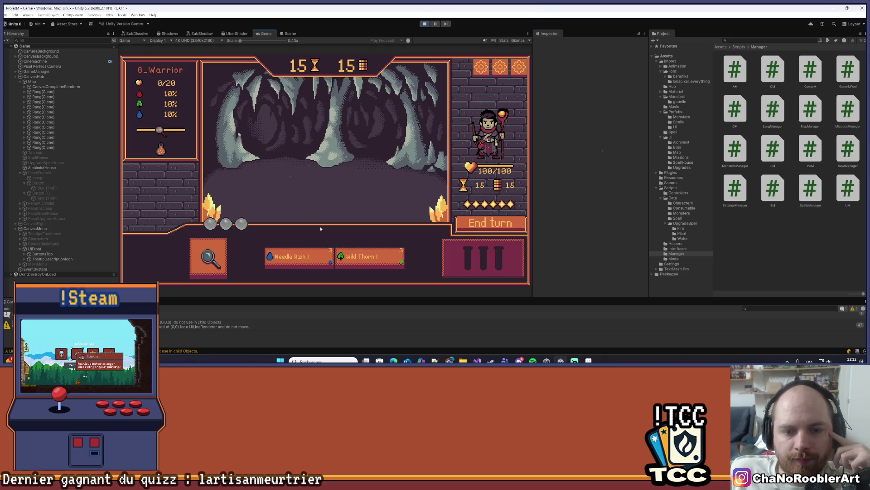
left_click(358, 261)
left_click(351, 163)
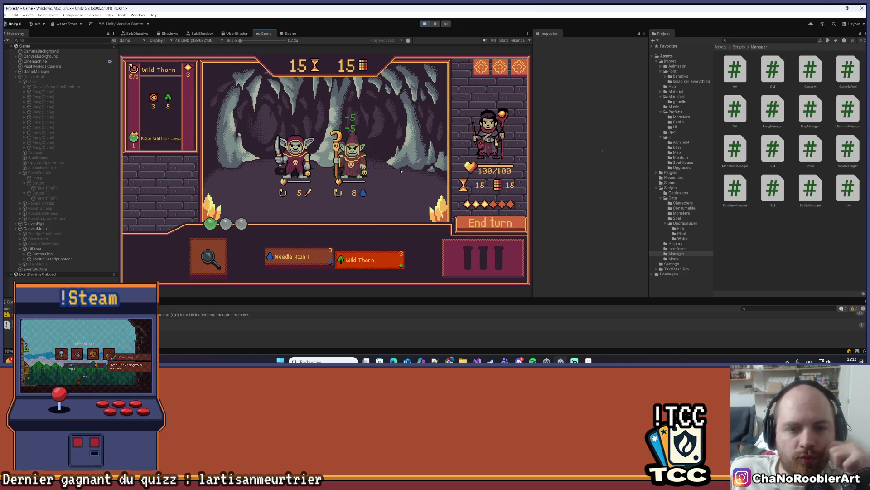
left_click(209, 257)
left_click(321, 154)
left_click(297, 256)
left_click(328, 155)
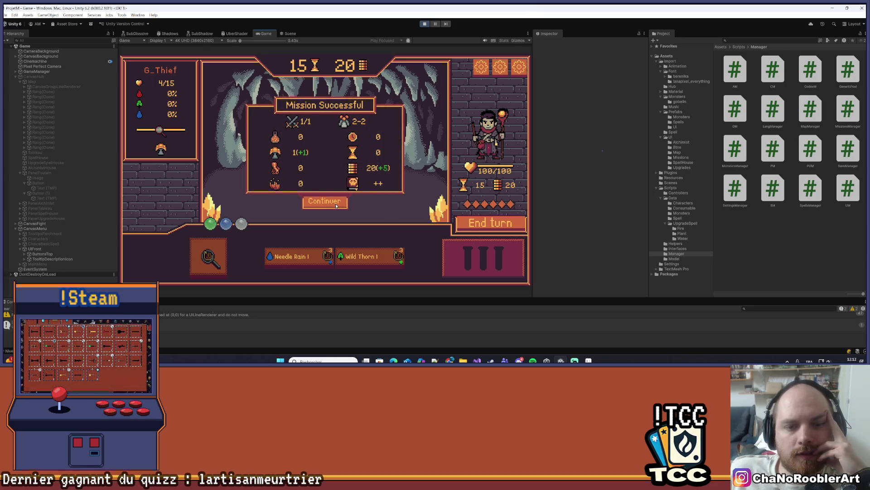
left_click(336, 205)
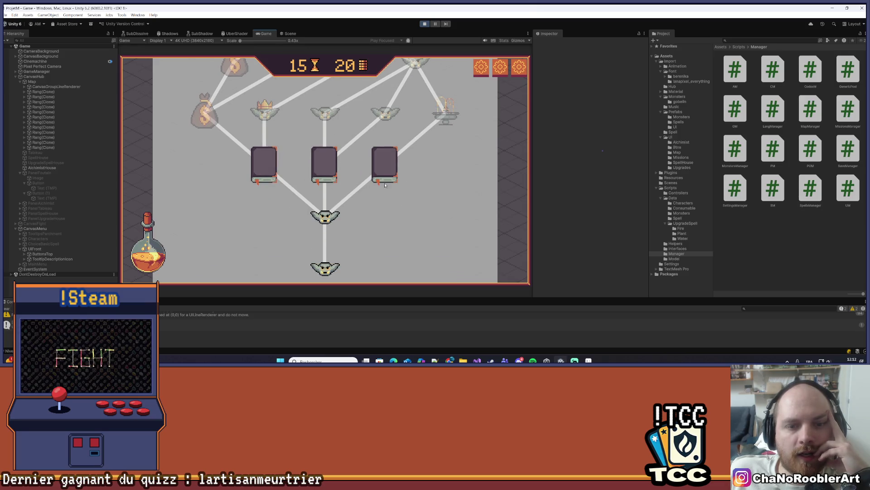
Learn the Eruption spell from the middle book in the spell room
left_click(396, 169)
left_click(286, 193)
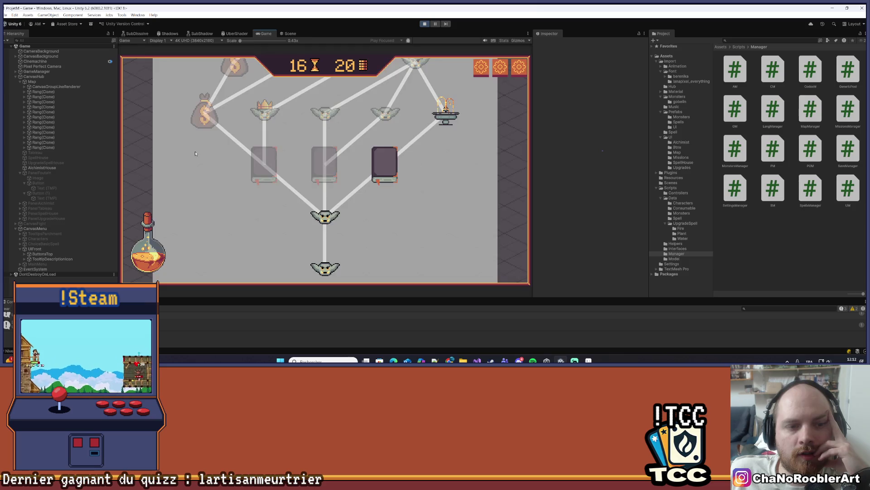
left_click(375, 164)
left_click(326, 190)
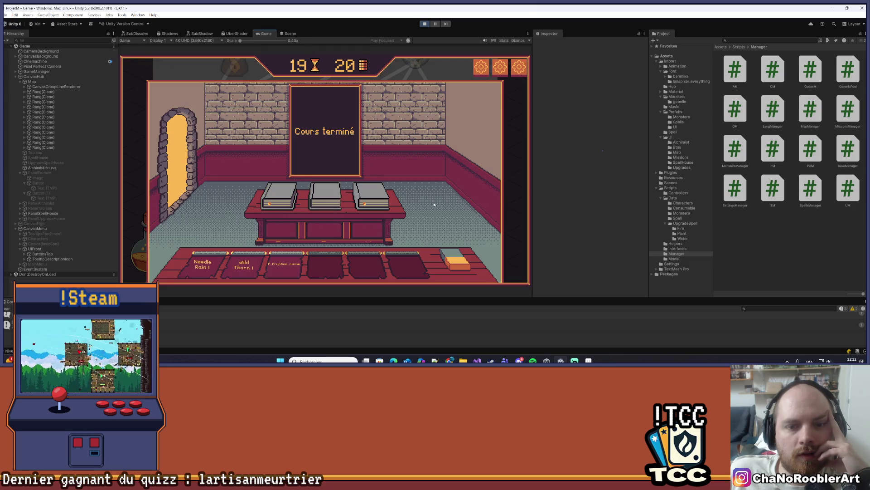
left_click(192, 168)
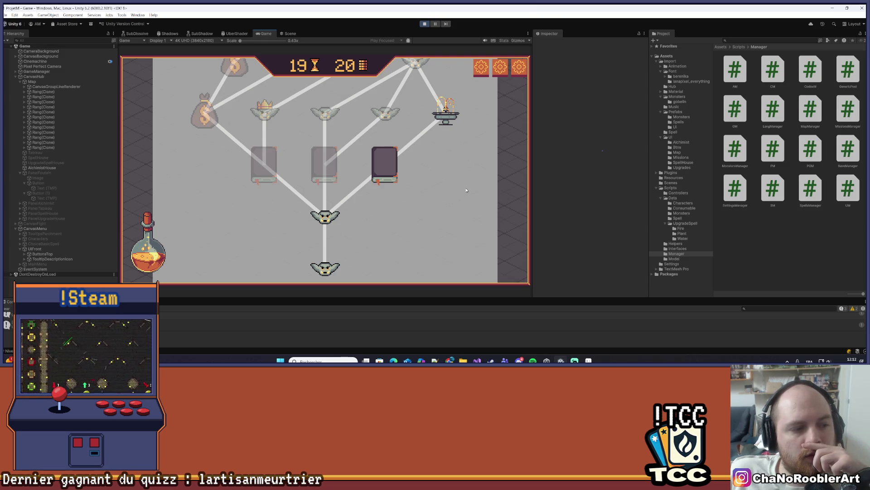
Advance to the altar node on the map
scroll(449, 159, "up", 2)
left_click(446, 155)
scroll(446, 167, "up", 1)
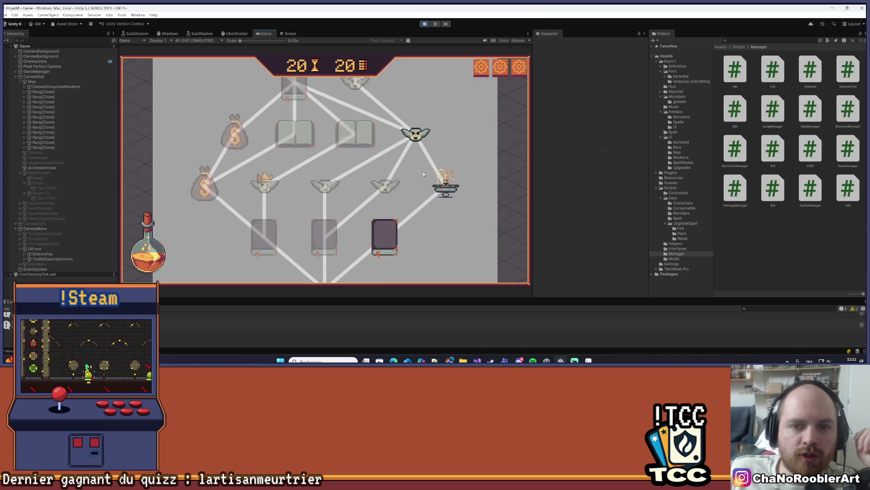
scroll(447, 163, "down", 2)
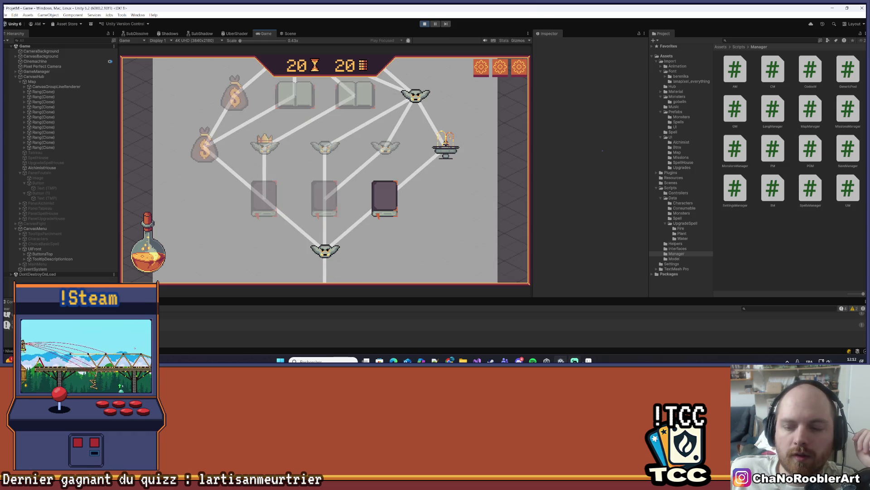
Check the fountain sprite in Aseprite, shrink its window, and return to the game
key("alt+Tab")
scroll(280, 135, "down", 1)
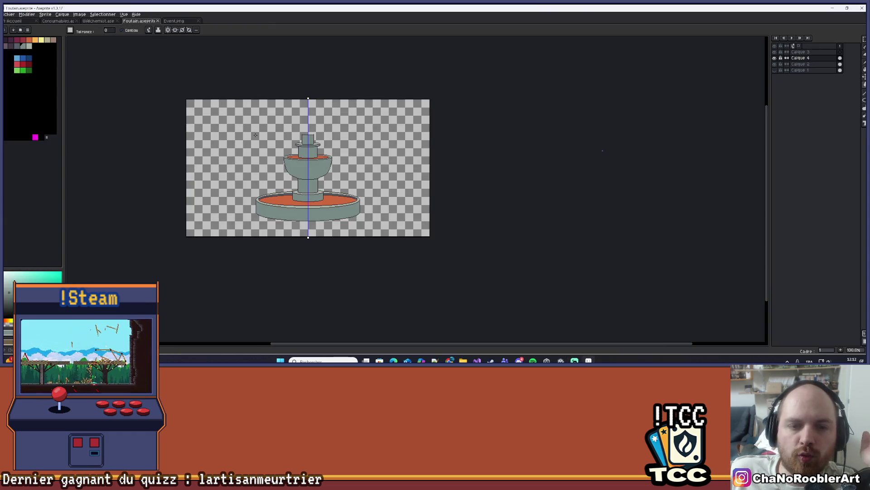
scroll(220, 152, "up", 1)
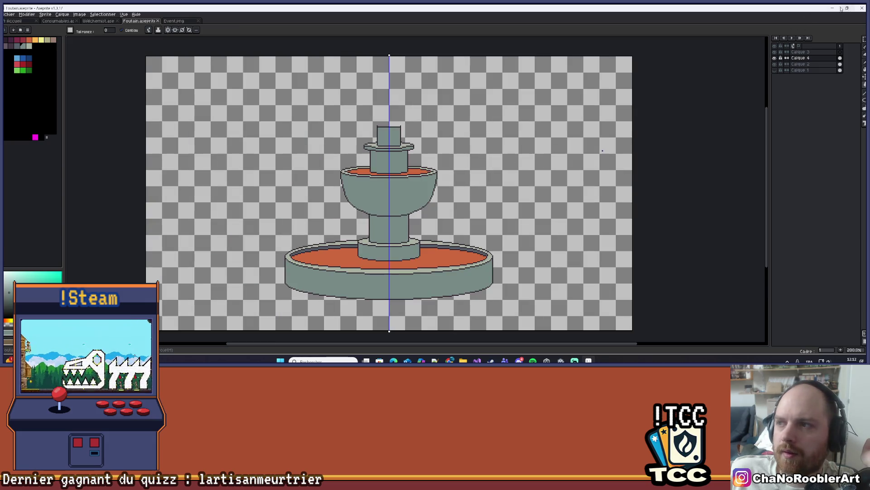
left_click(846, 8)
left_click(735, 58)
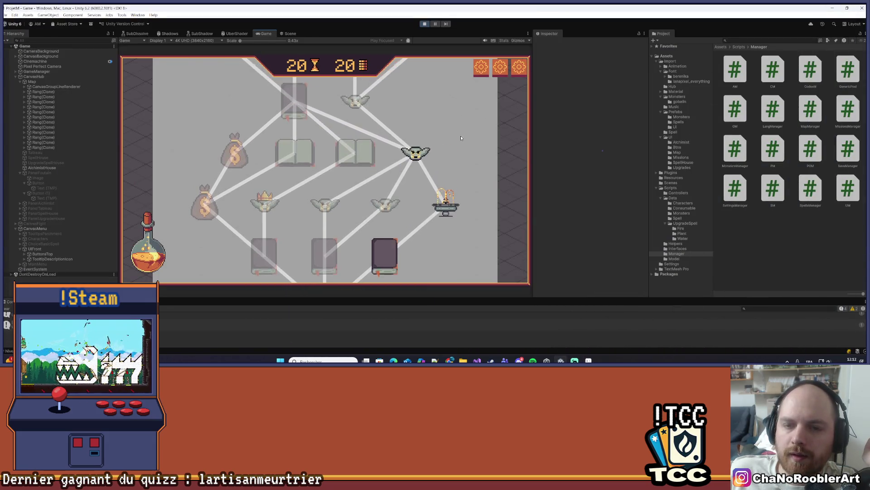
Enter the next cave fight, hit the left goblin with Needle Rain, and end the turn
scroll(448, 191, "up", 1)
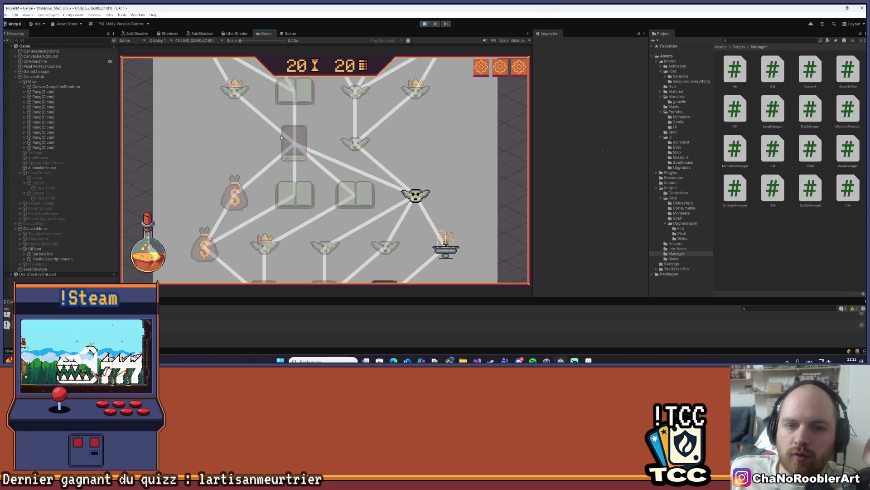
scroll(290, 193, "down", 5)
scroll(396, 130, "up", 3)
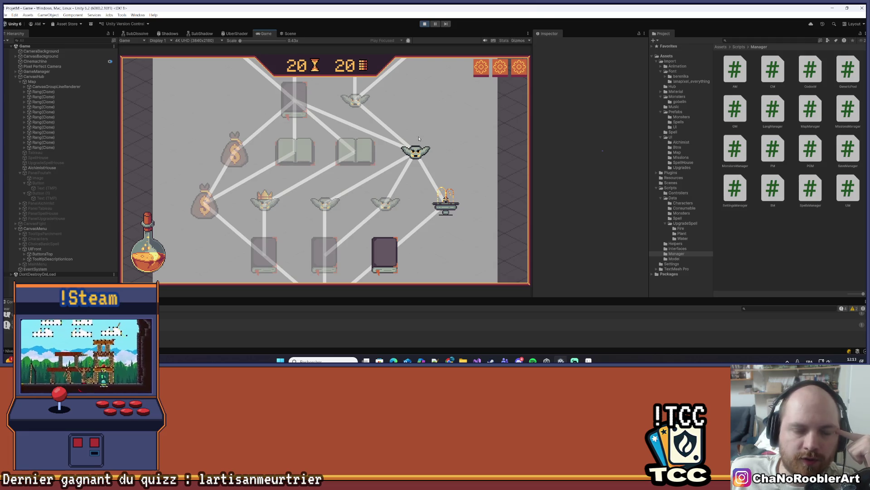
scroll(408, 90, "up", 2)
left_click(290, 73)
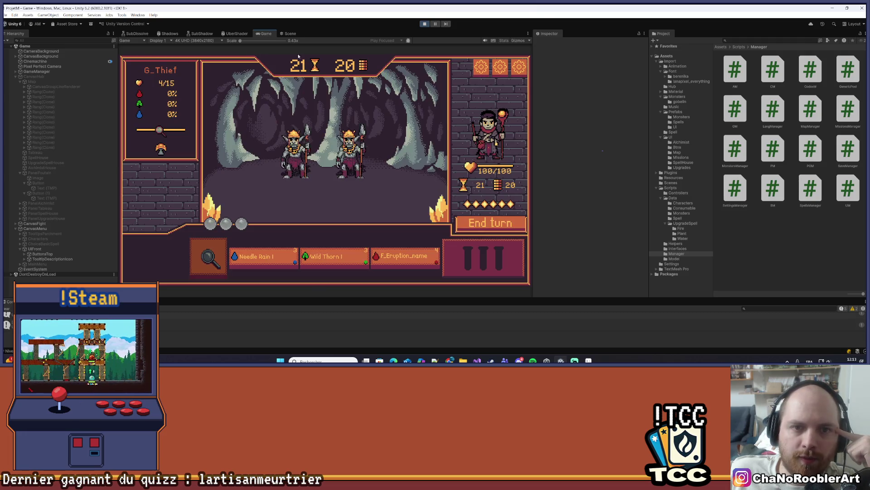
left_click(263, 257)
left_click(295, 150)
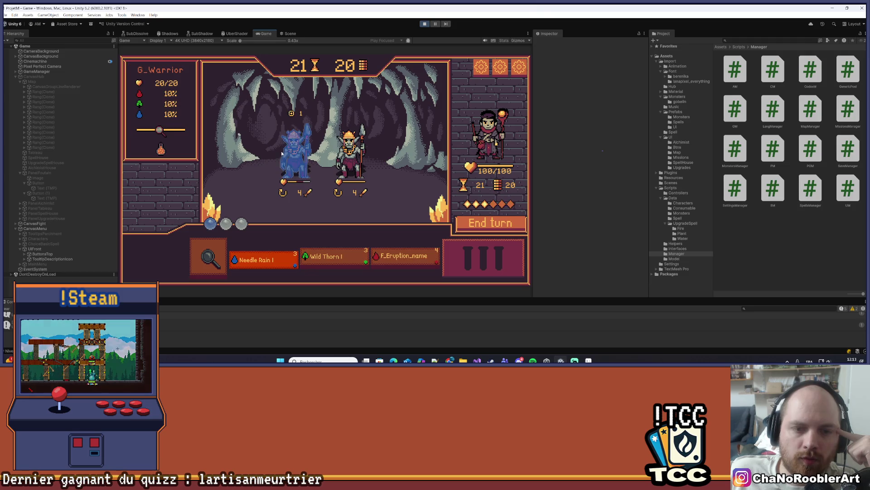
left_click(327, 259)
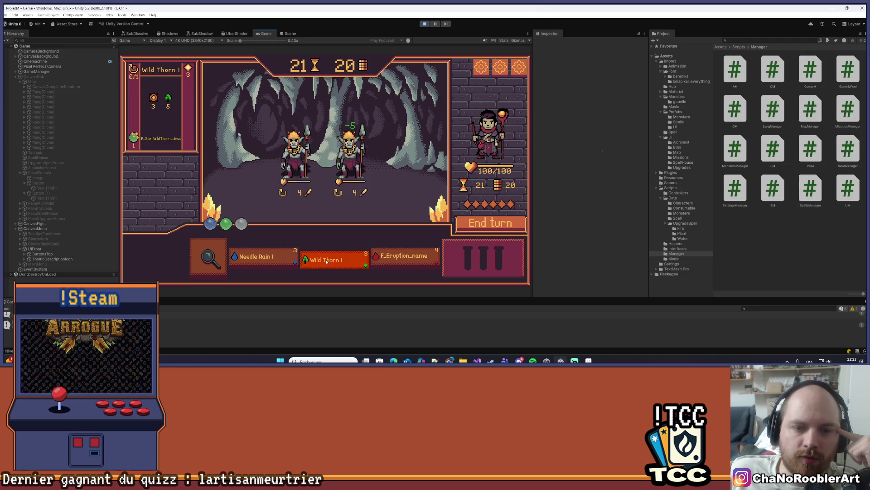
left_click(463, 224)
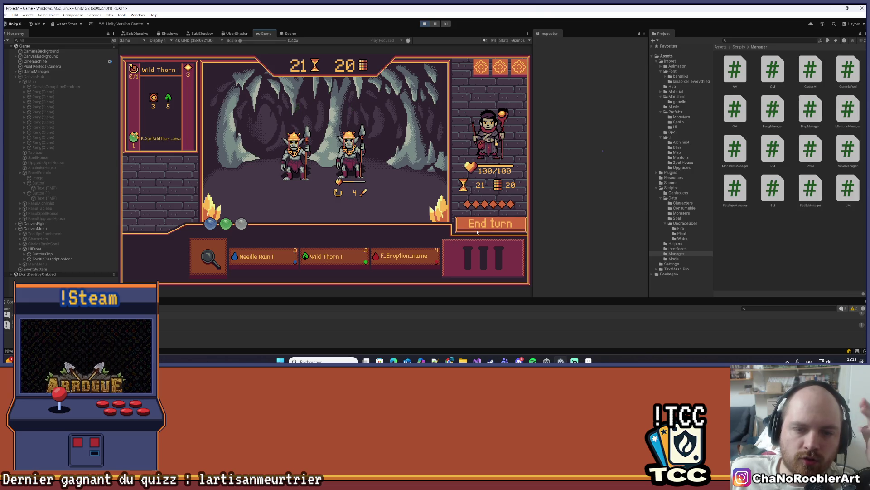
Finish both goblins with F_Eruption and Needle Rain, then close the results
left_click(386, 260)
left_click(396, 226)
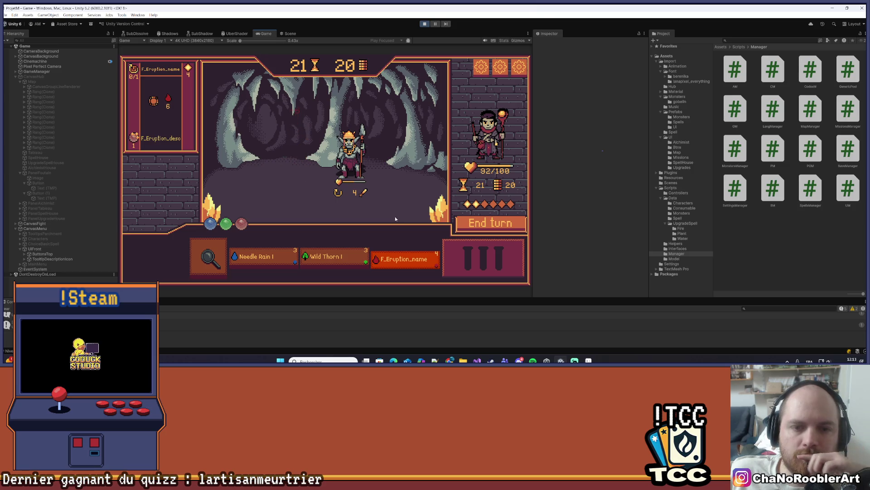
left_click(496, 232)
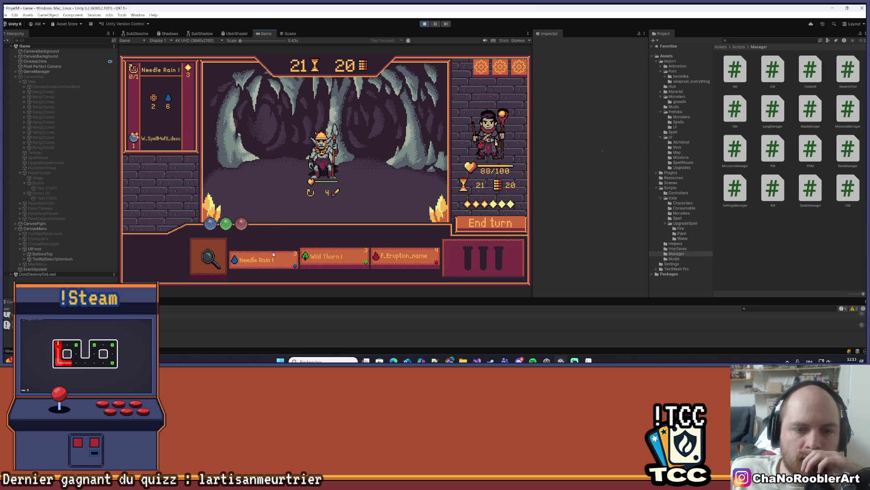
left_click(339, 160)
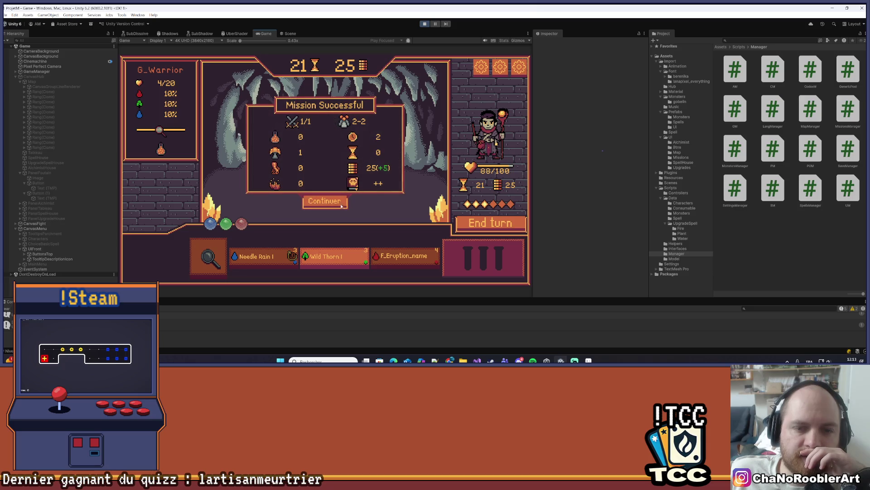
left_click(339, 202)
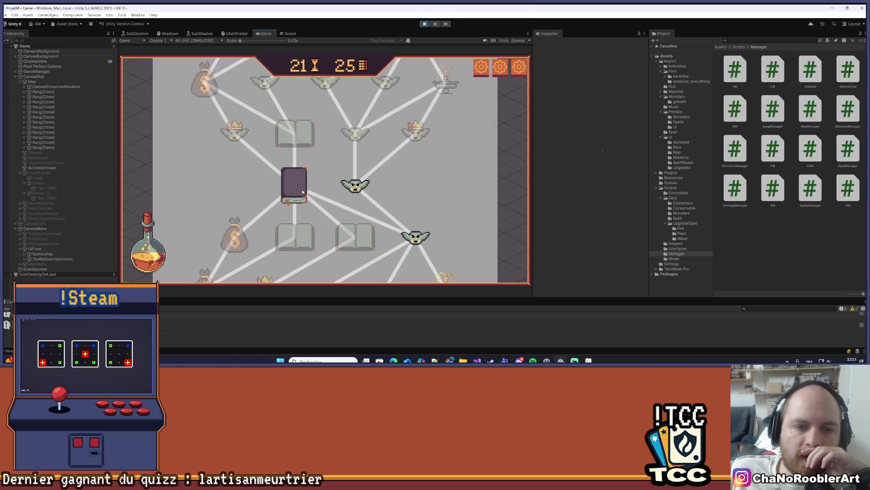
Learn the red Flameiris book, then take the +3/+1 F_Eruption upgrade in Today's Lesson
left_click(300, 186)
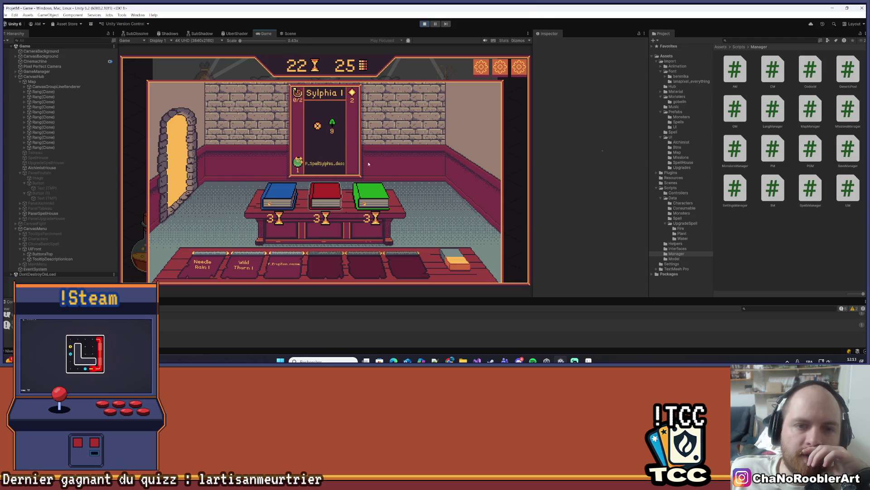
left_click(329, 192)
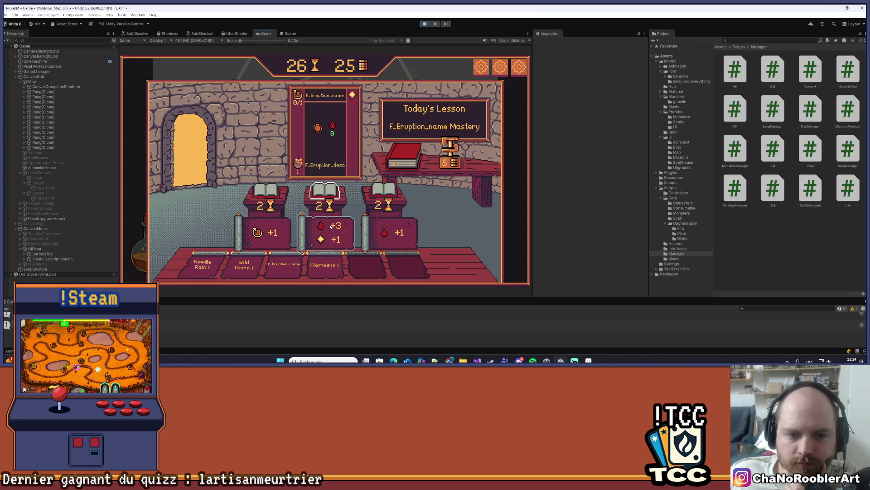
left_click(379, 197)
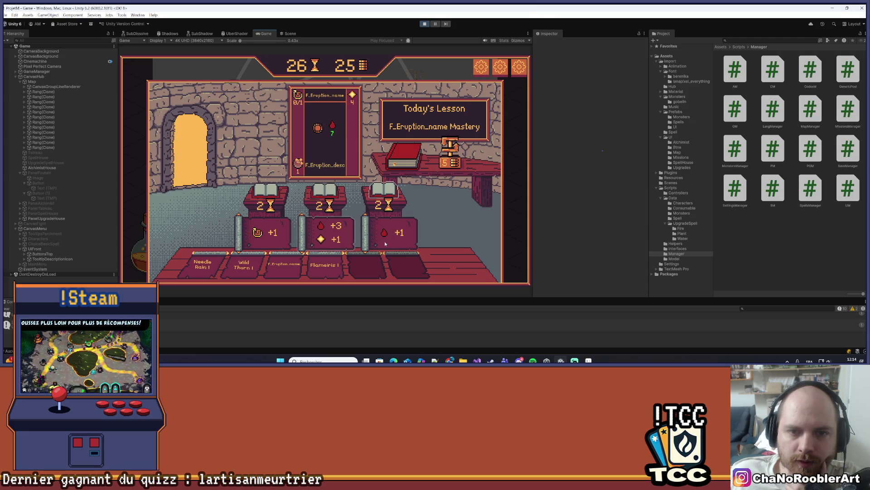
left_click(328, 237)
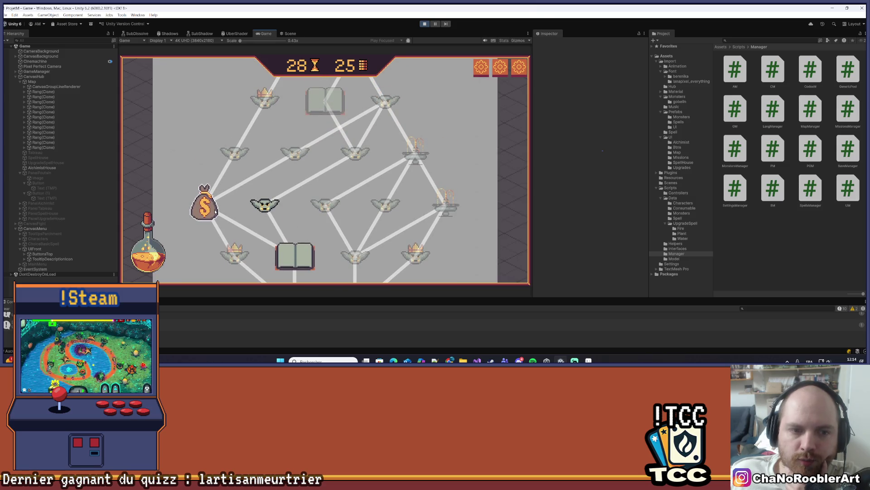
Review the recipes in the Alchimist crafting panel, then leave it
scroll(294, 179, "down", 3)
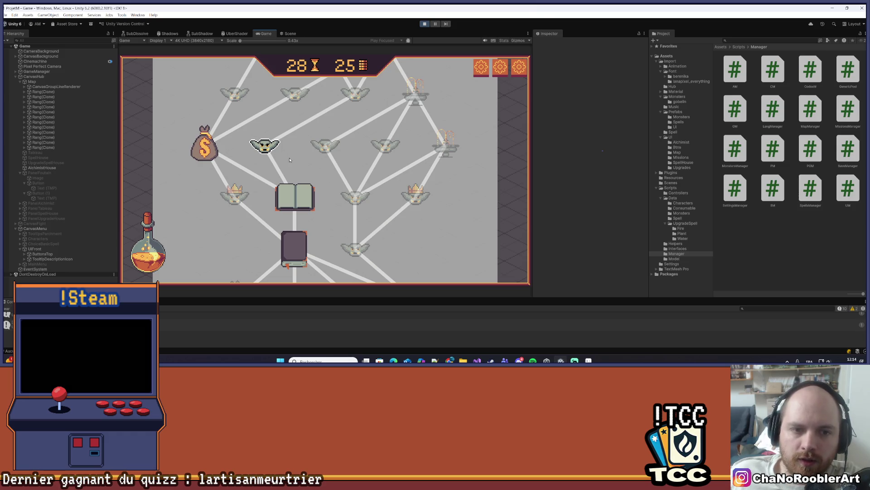
left_click(151, 236)
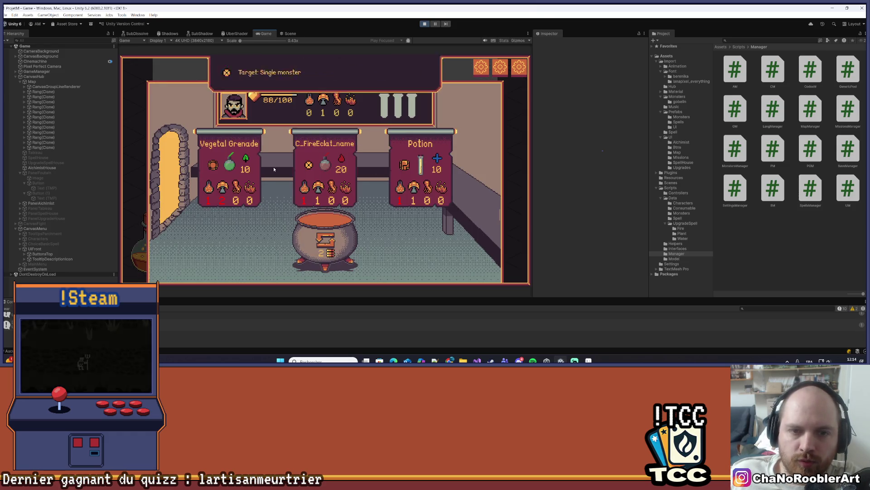
left_click(175, 164)
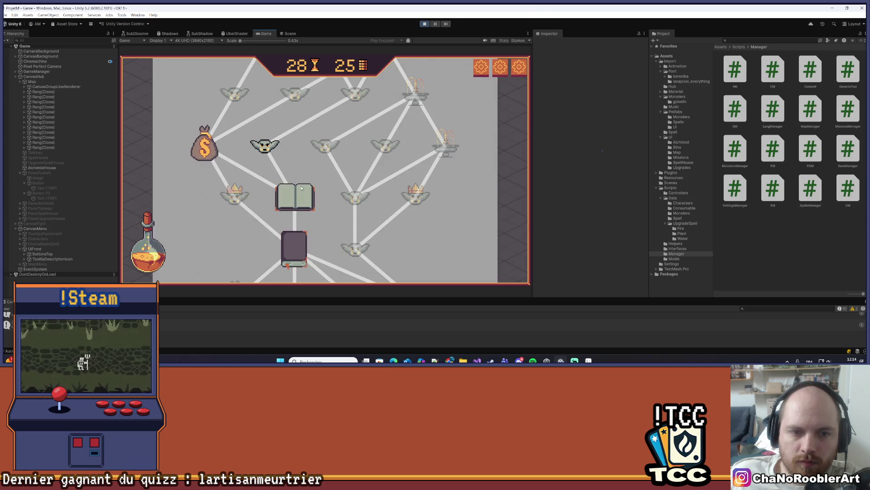
Start the three-goblin cave battle from the goblin node on the map
scroll(293, 156, "up", 2)
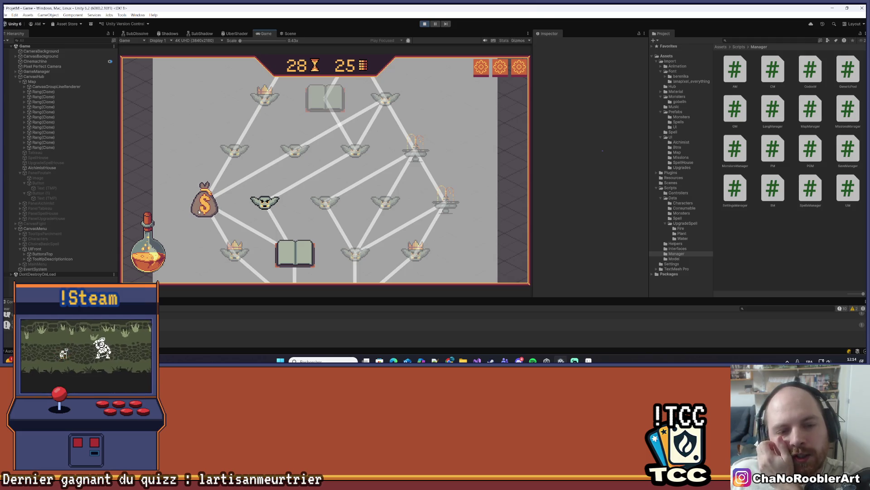
scroll(336, 193, "up", 1)
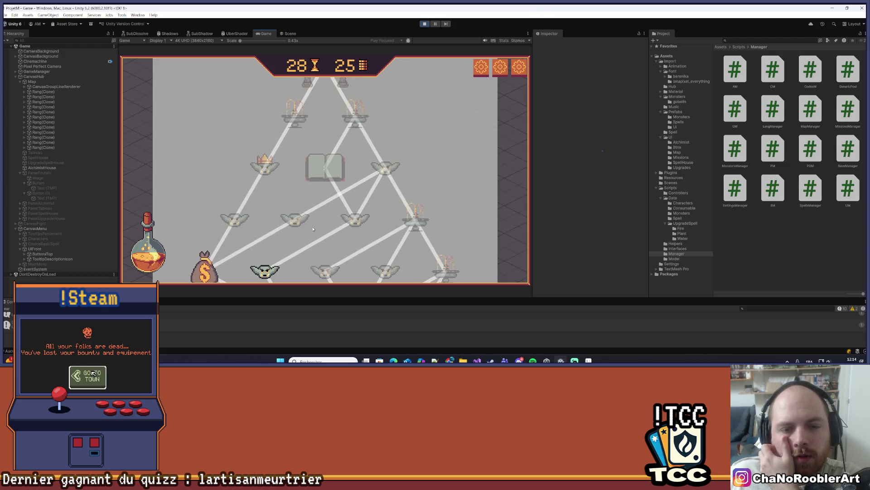
scroll(317, 194, "down", 1)
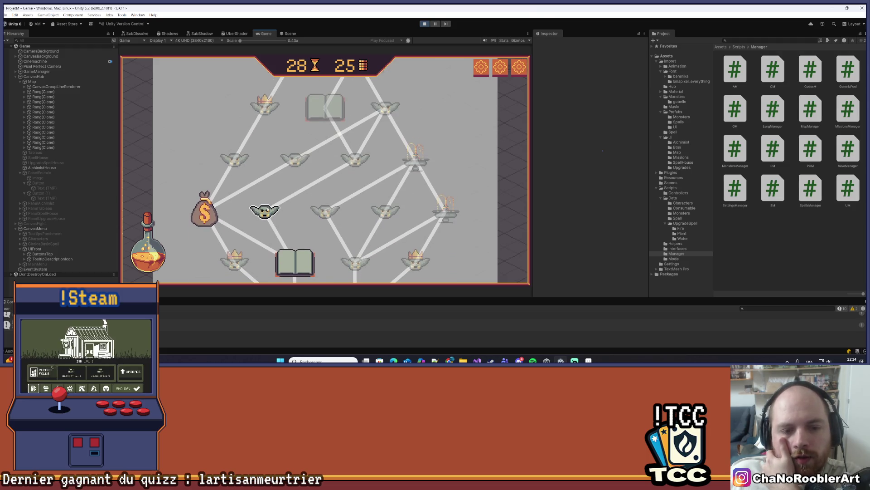
left_click(265, 211)
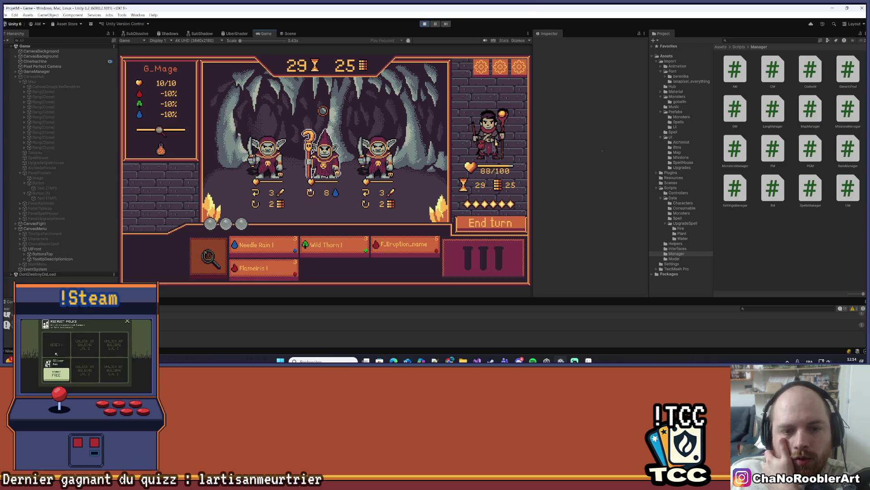
Cast Flameiris on the goblin mage and Wild Thorn on the right goblin
left_click(263, 269)
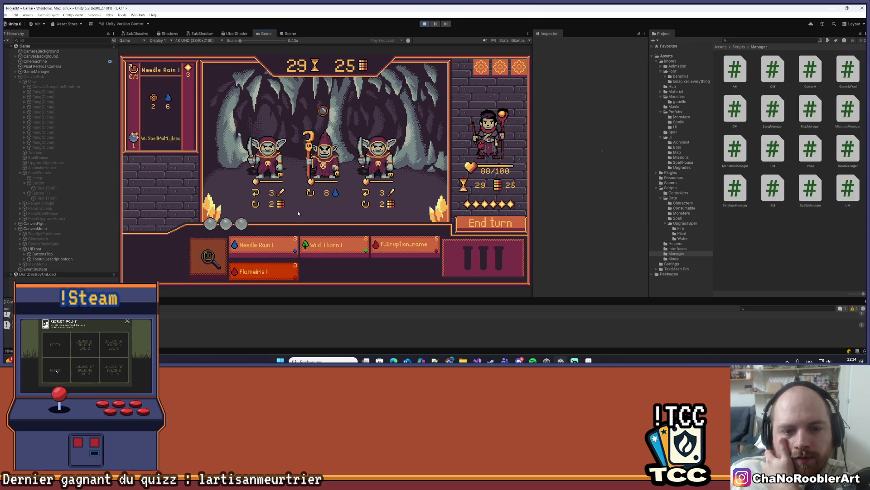
left_click(360, 154)
left_click(267, 247)
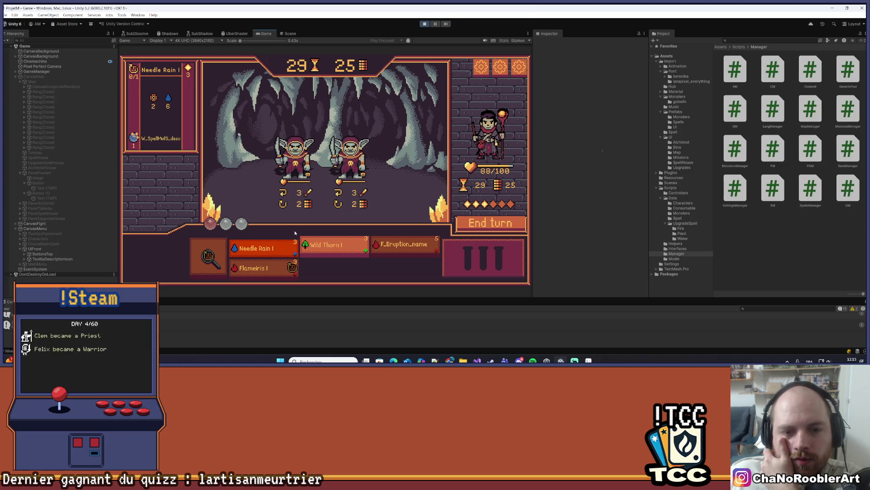
left_click(334, 245)
left_click(295, 158)
left_click(350, 161)
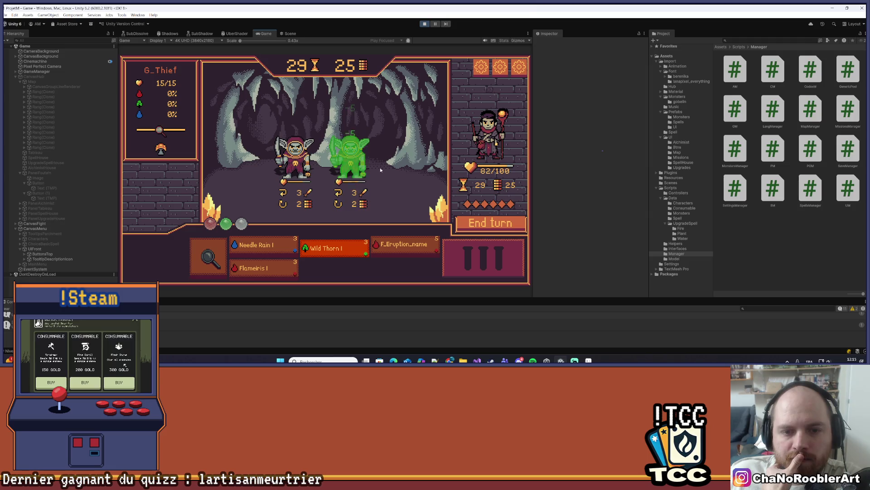
Finish the remaining goblins with Flameiris and Needle Rain, then continue past the results
left_click(261, 268)
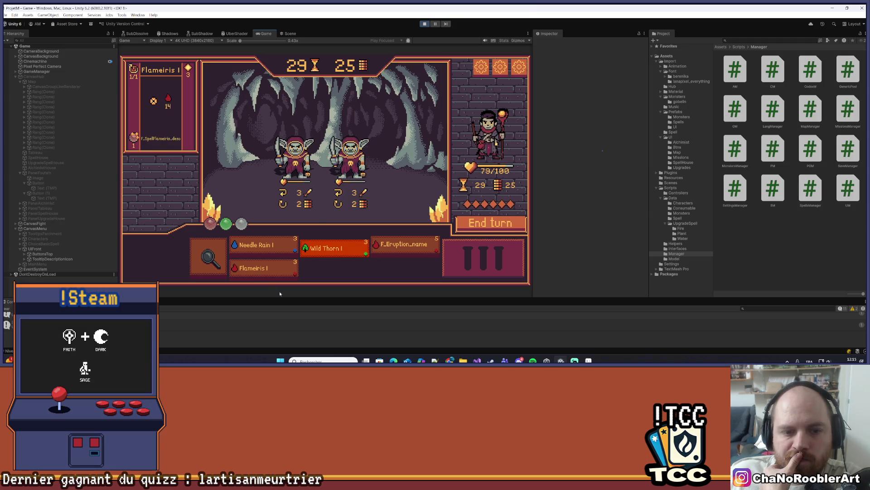
left_click(370, 151)
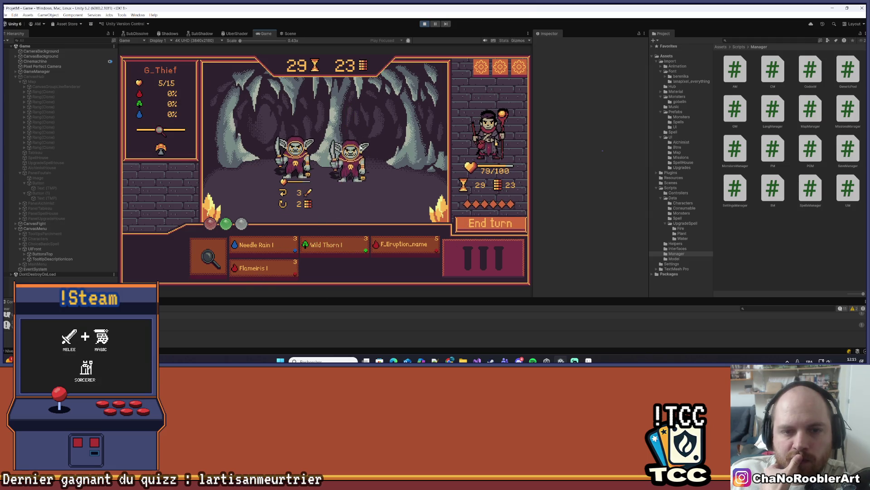
left_click(209, 248)
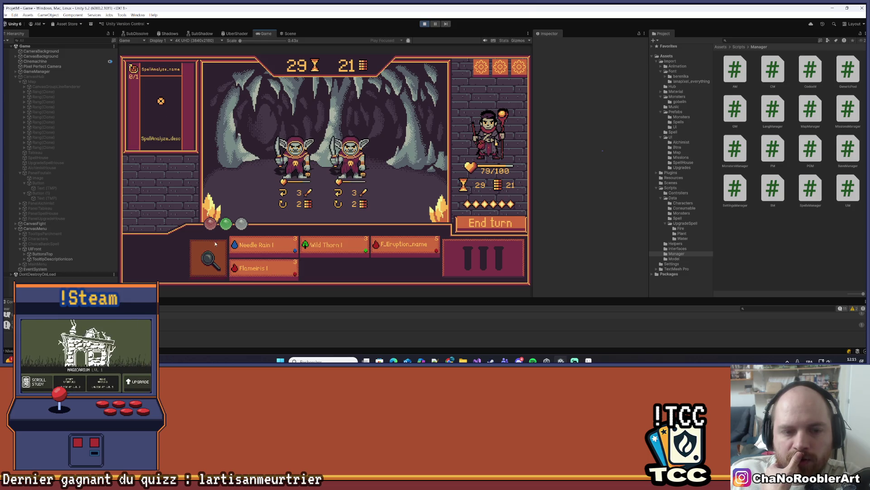
left_click(256, 246)
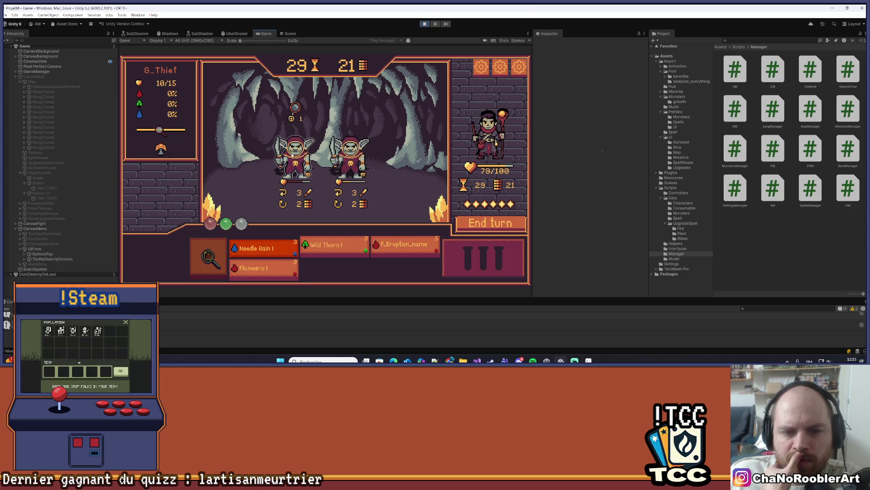
left_click(293, 154)
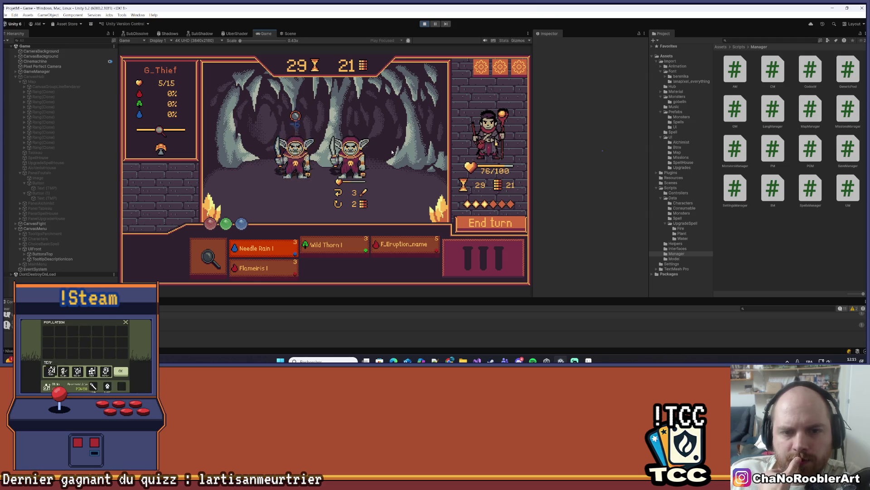
left_click(266, 270)
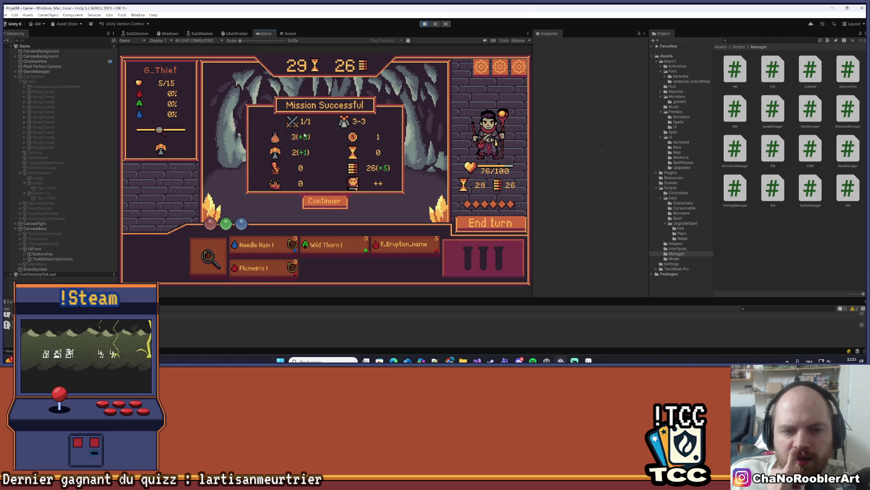
left_click(324, 201)
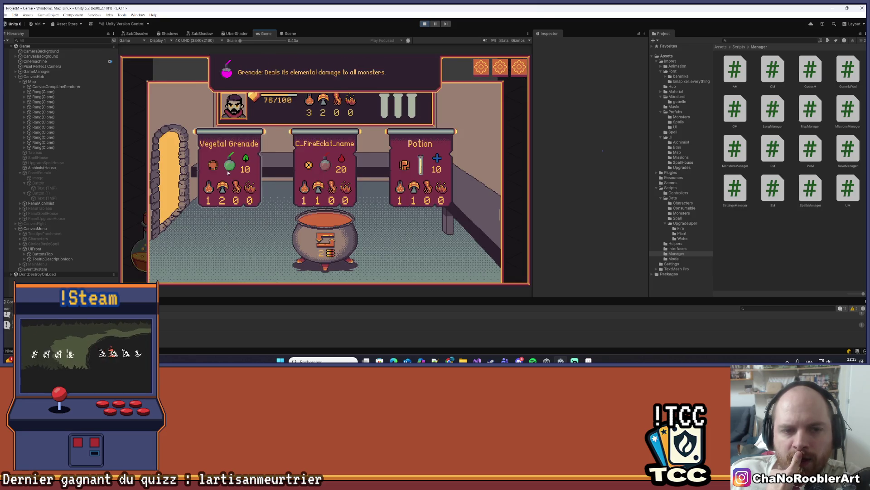
Buy the Potion recipe and an Aqueous Grenade at the alchemist, then leave
left_click(421, 172)
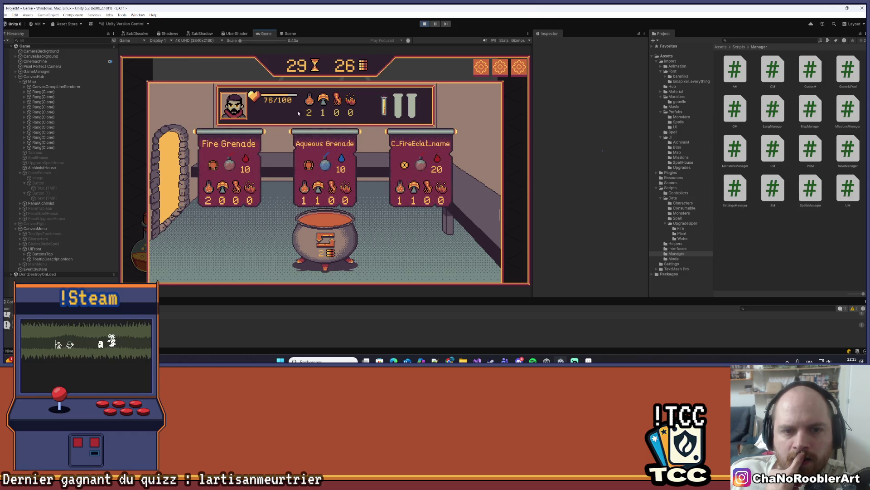
left_click(327, 194)
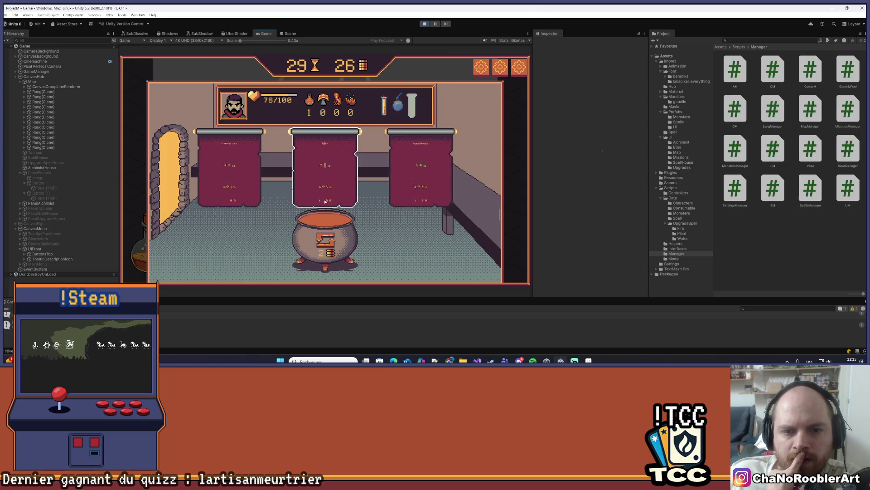
left_click(186, 179)
Start the next goblin encounter on the map
scroll(362, 136, "up", 2)
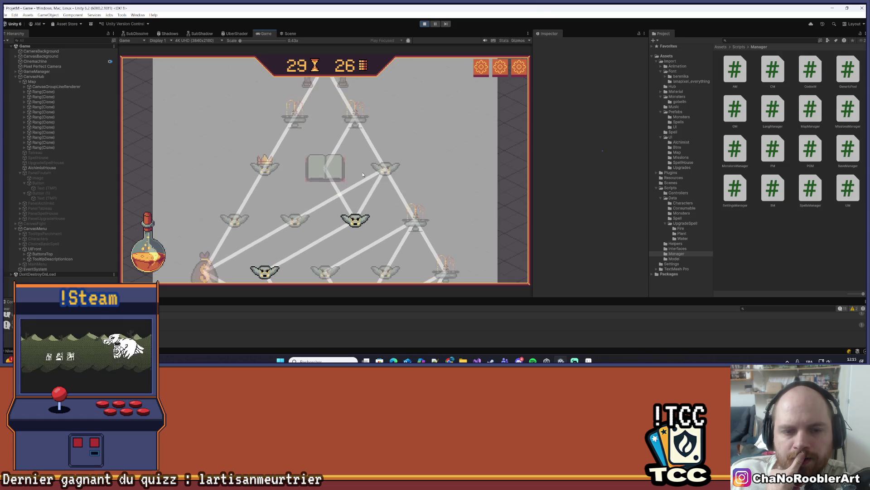
scroll(358, 141, "down", 3)
left_click(356, 147)
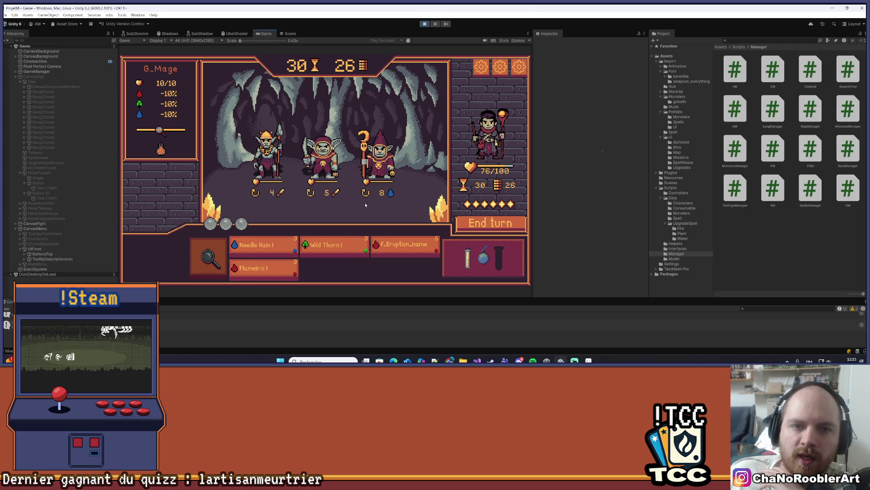
Throw the Aqueous Grenade at the third goblin, cast F_Eruption_name, and end the turn
mouse_move(468, 262)
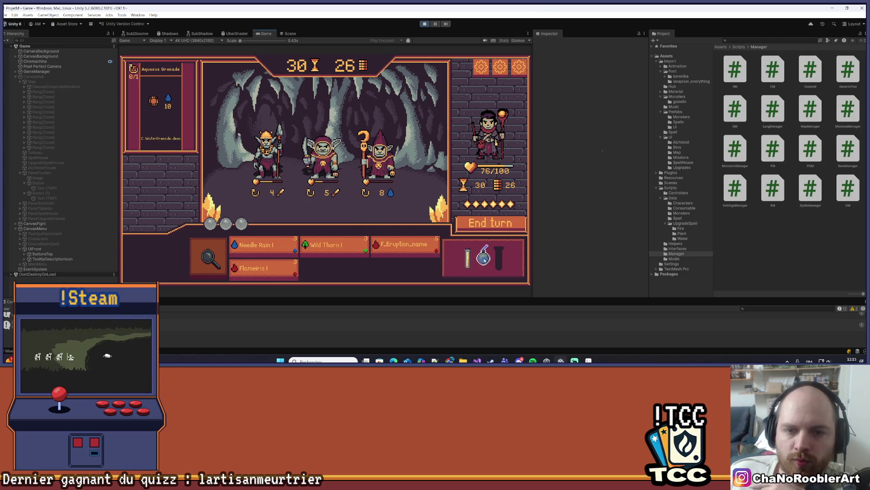
mouse_move(262, 179)
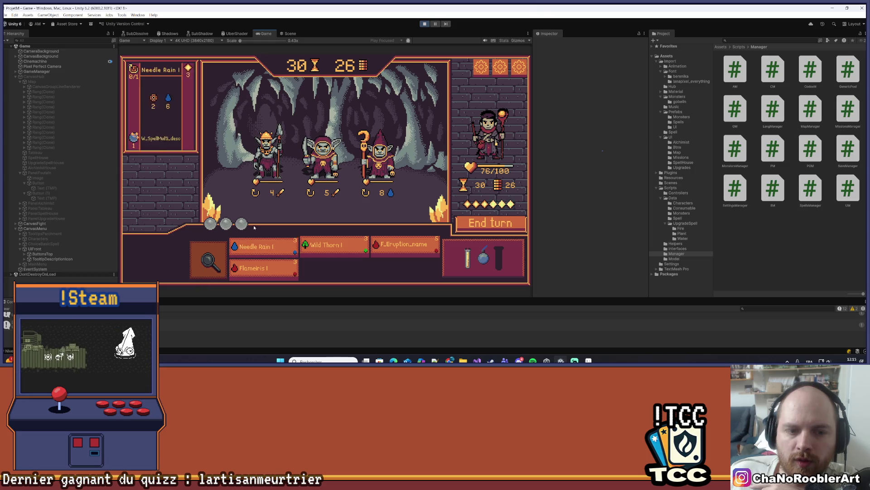
mouse_move(261, 247)
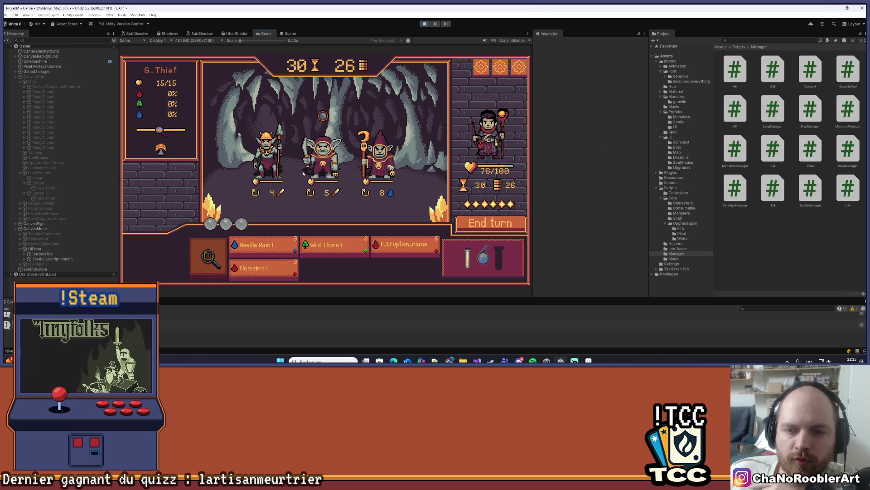
mouse_move(485, 252)
mouse_move(485, 252)
left_mouse_down()
mouse_move(453, 208)
mouse_move(323, 156)
mouse_move(385, 159)
left_mouse_up()
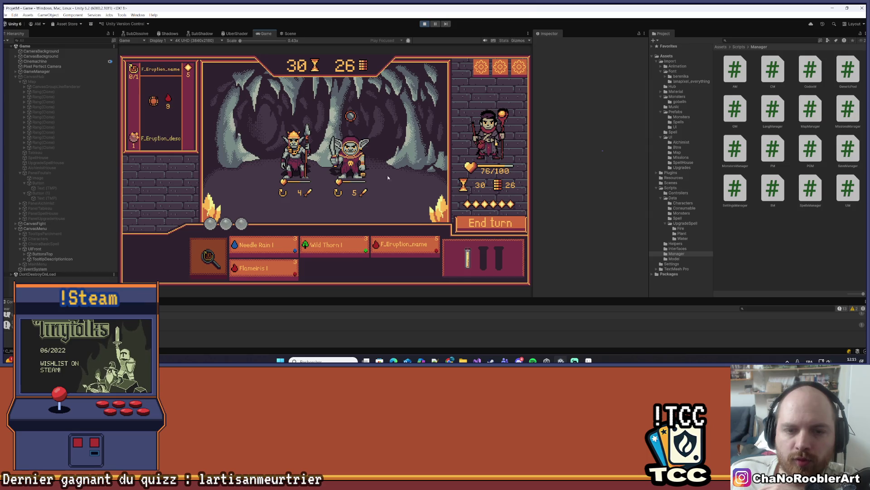
left_click(405, 248)
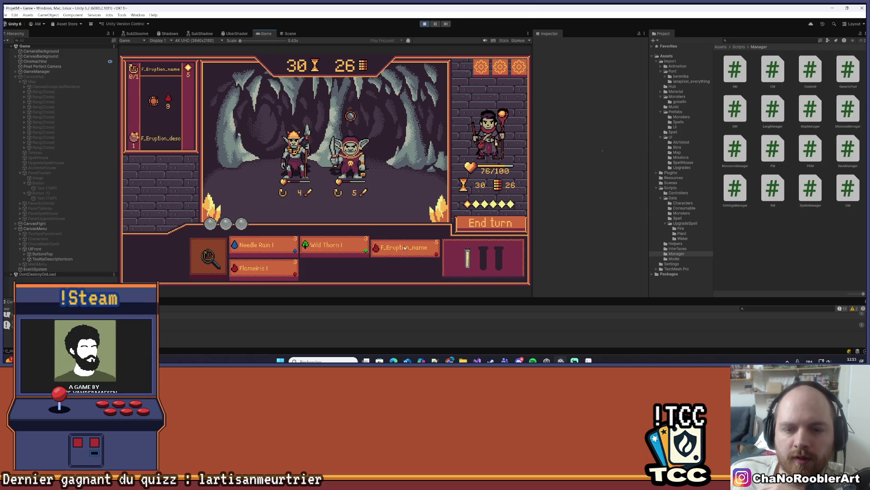
left_click(422, 193)
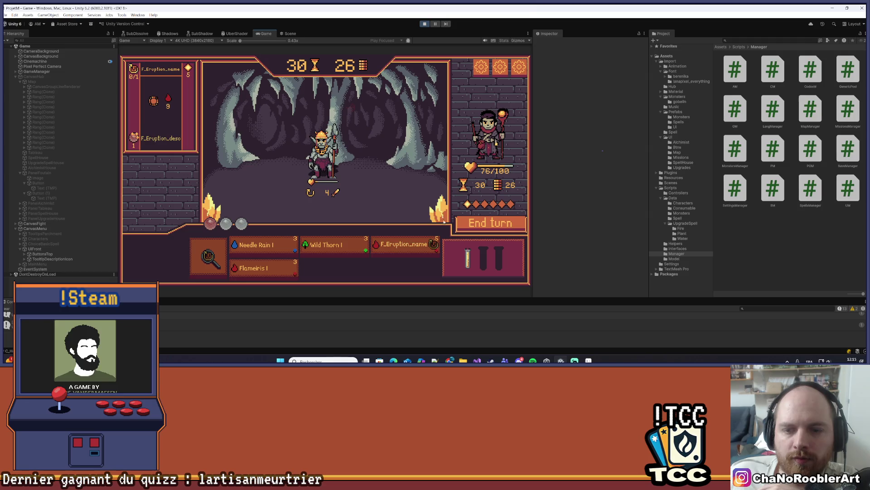
mouse_move(472, 265)
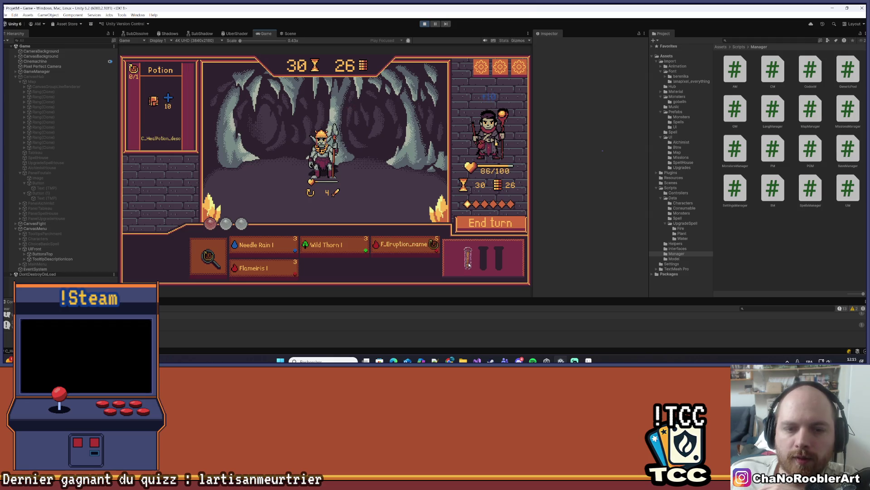
left_click(471, 231)
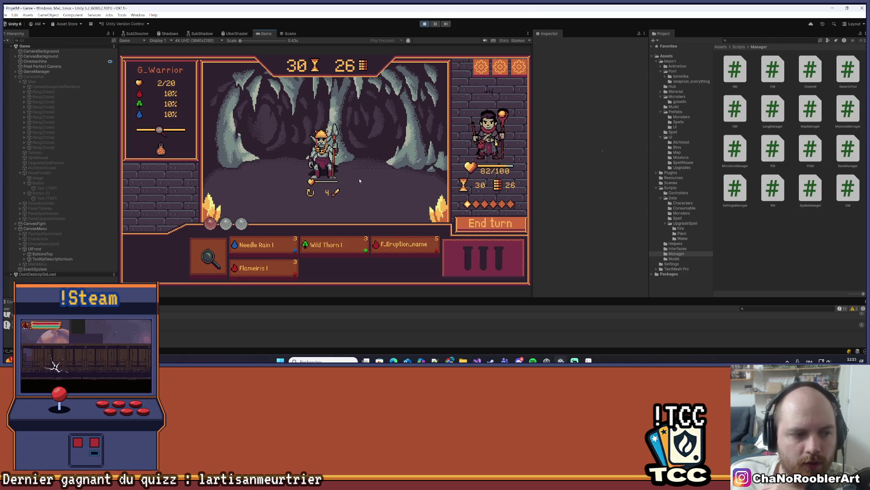
Defeat the warrior goblin with Wild Thorn, close the results, and enter the alchemist shop
left_click(316, 244)
left_click(358, 153)
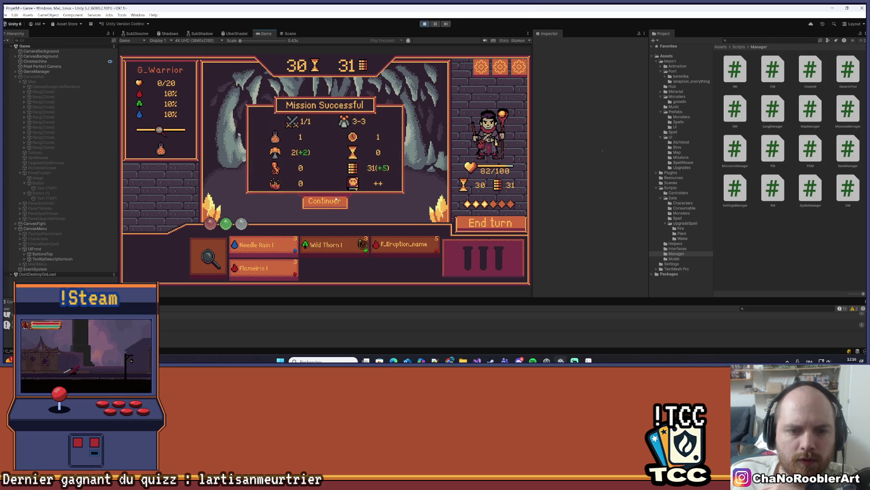
left_click(338, 203)
left_click(235, 181)
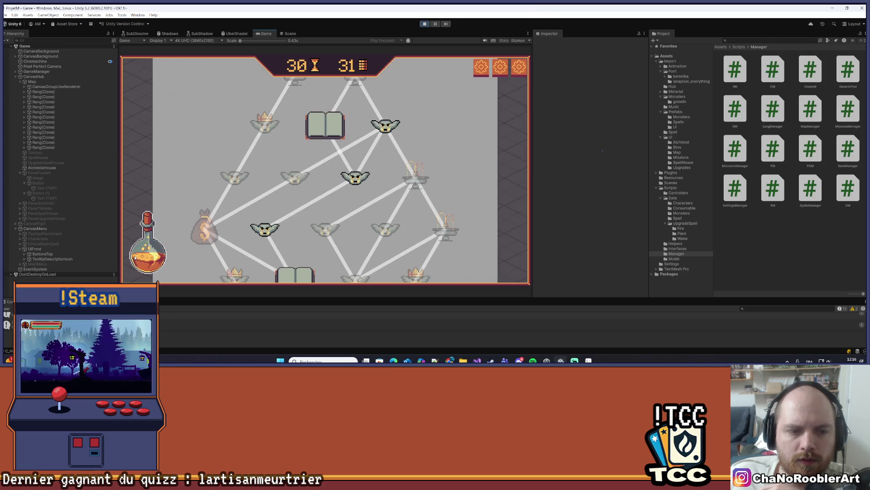
Brew a Potion at the alchemist, leave the shop, and travel to the book node
left_click(234, 181)
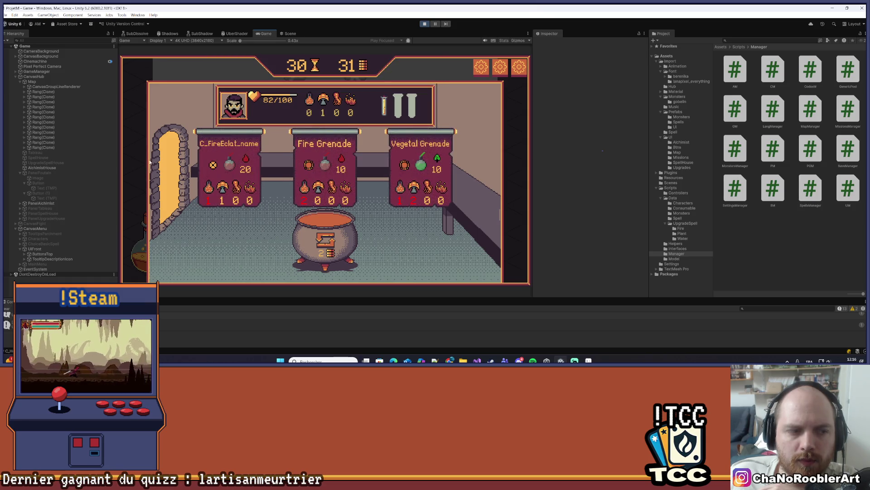
left_click(158, 153)
left_click(325, 125)
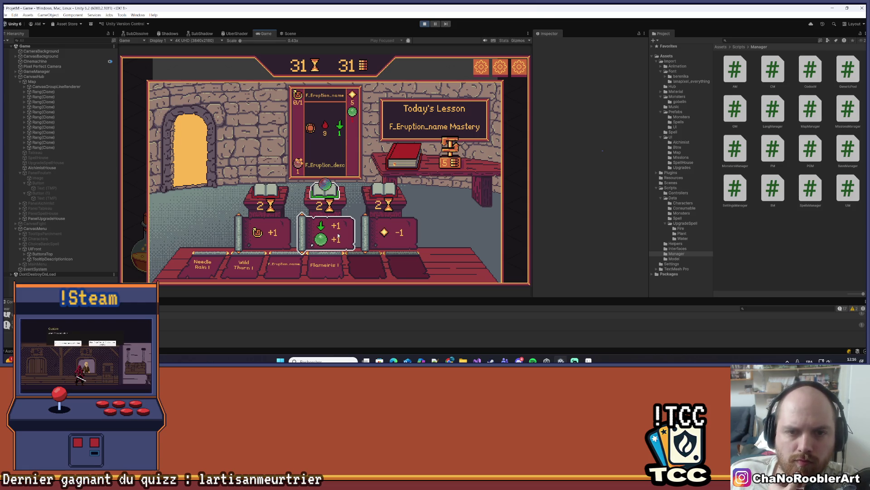
Apply the green weakness bonus to F_Eruption_name, finish the lesson, and close the mission choices
key("Return")
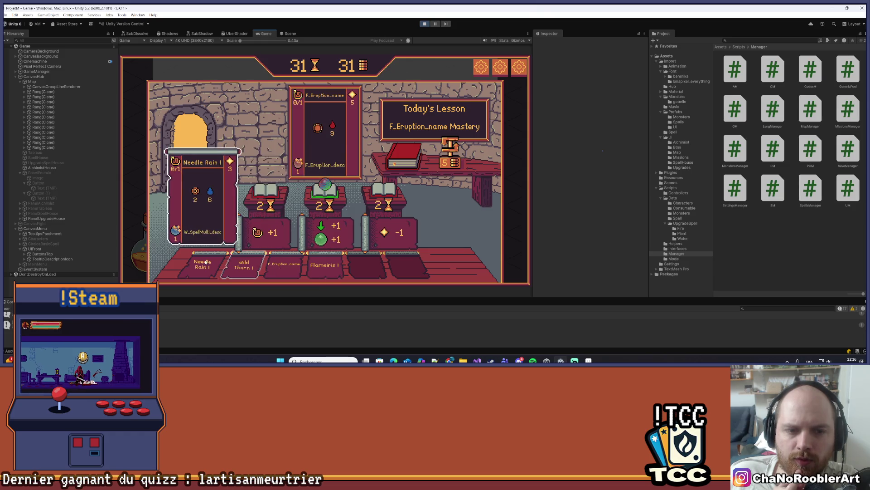
left_click(333, 235)
mouse_move(340, 129)
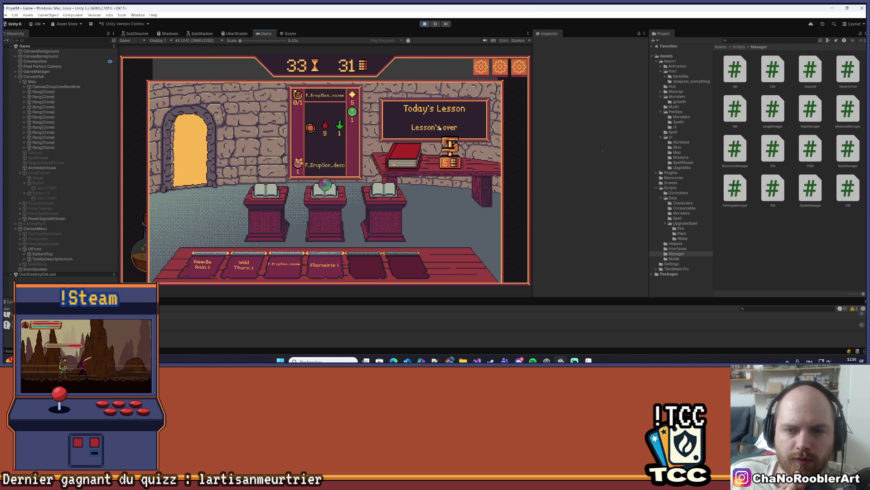
left_click(194, 146)
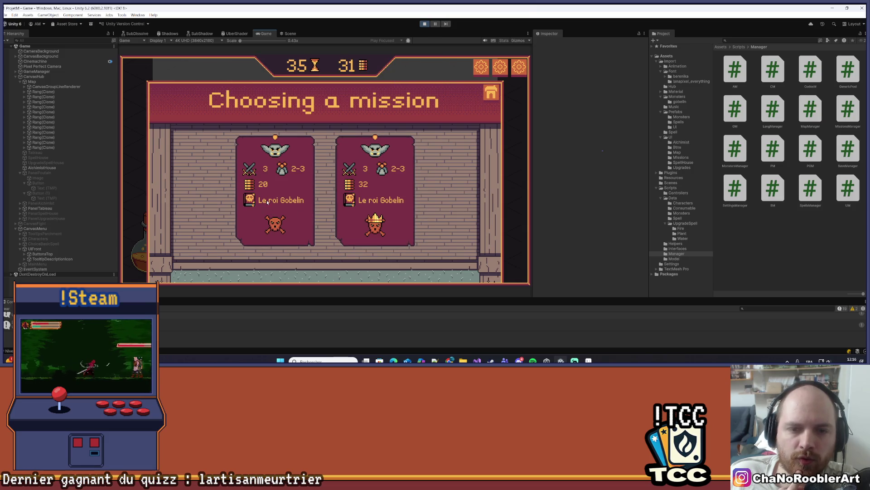
left_click(492, 94)
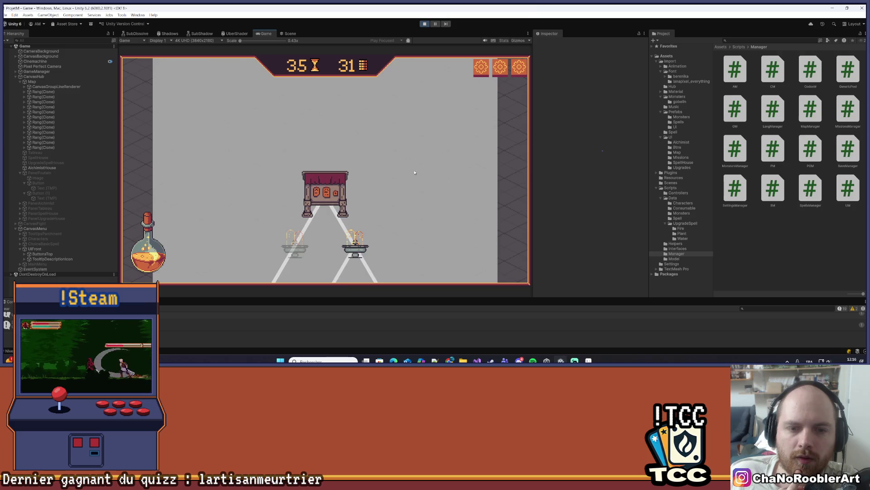
Take the left Le roi Gobelin mission and win its first fight with Flameiris and Wild Thorn
left_click(300, 181)
left_click(314, 145)
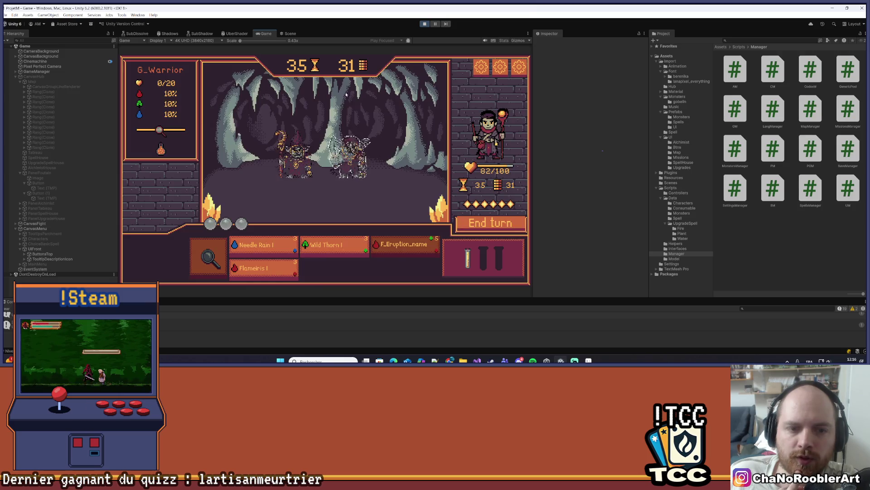
left_click(296, 164)
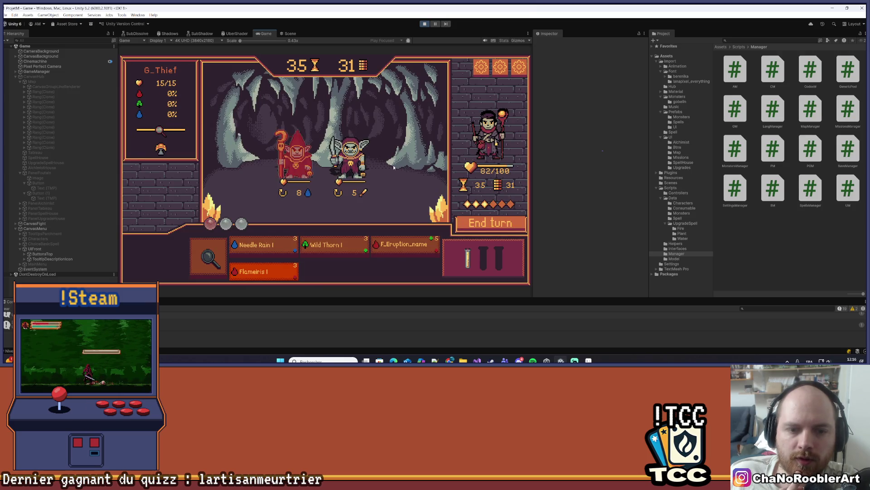
left_click(326, 245)
left_click(322, 156)
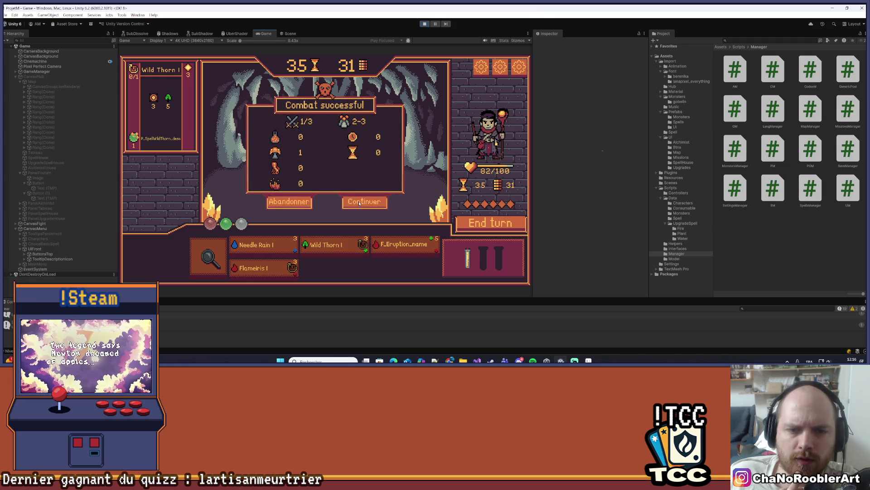
left_click(359, 202)
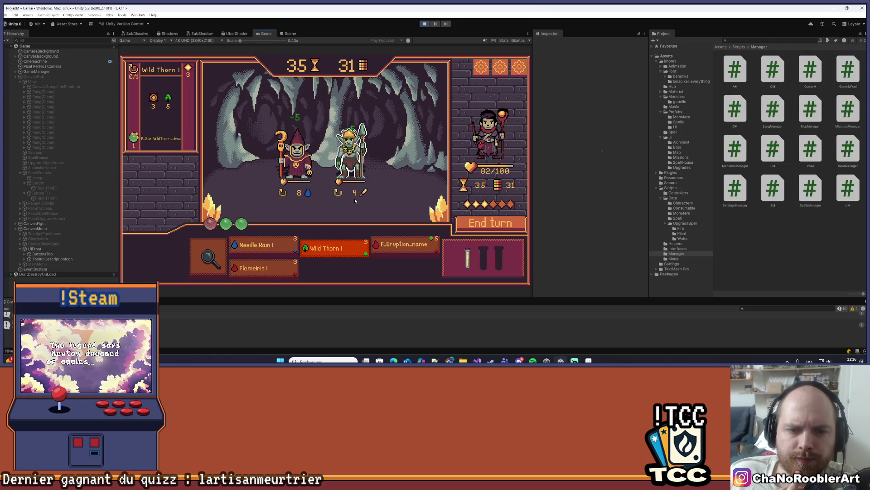
Win the second fight with Needle Rain on the mage and Wild Thorn on the last goblin
left_click(334, 248)
left_click(263, 246)
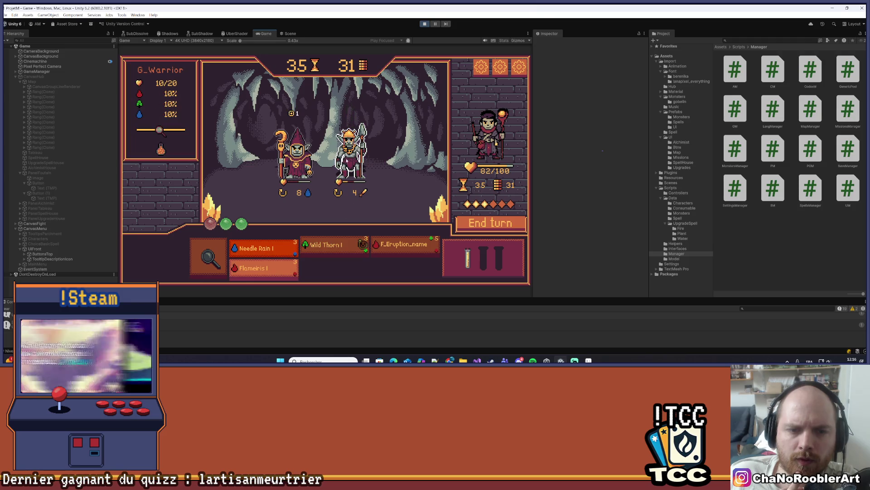
left_click(295, 156)
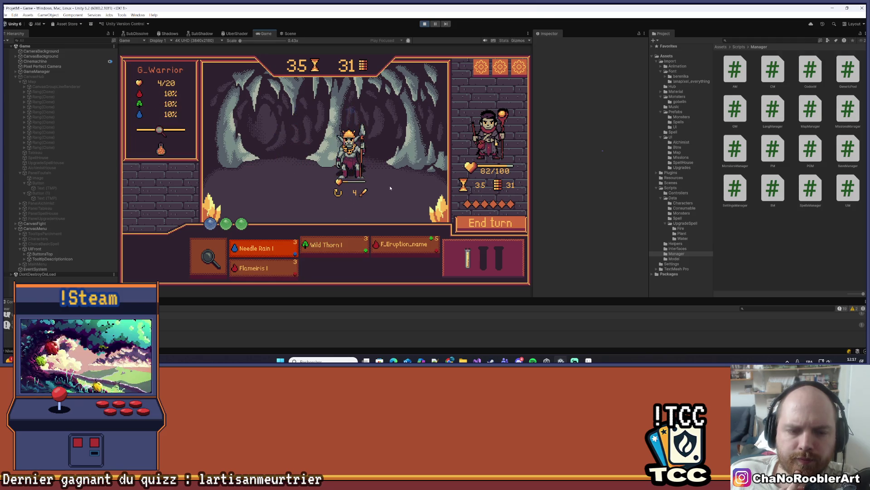
left_click(472, 224)
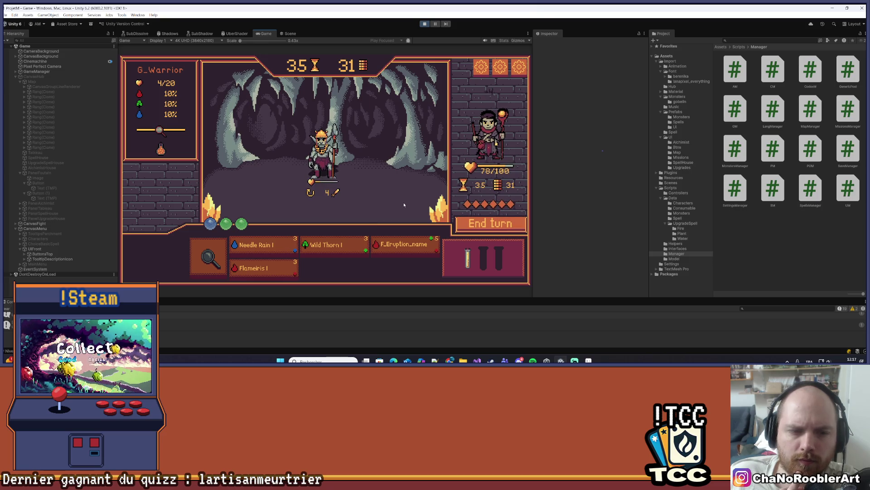
left_click(334, 248)
left_click(352, 200)
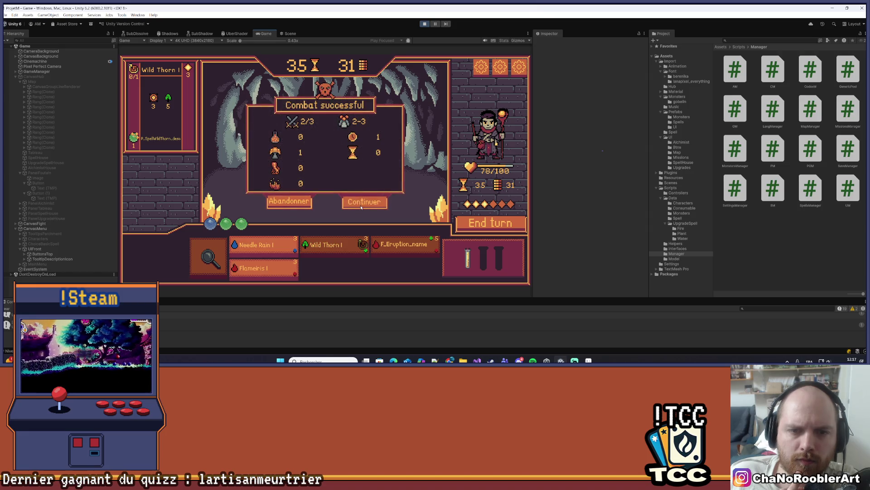
left_click(353, 199)
In the third fight, hit the middle goblin with Flameiris and Wild Thorn, and the warrior with Needle Rain
left_click(334, 247)
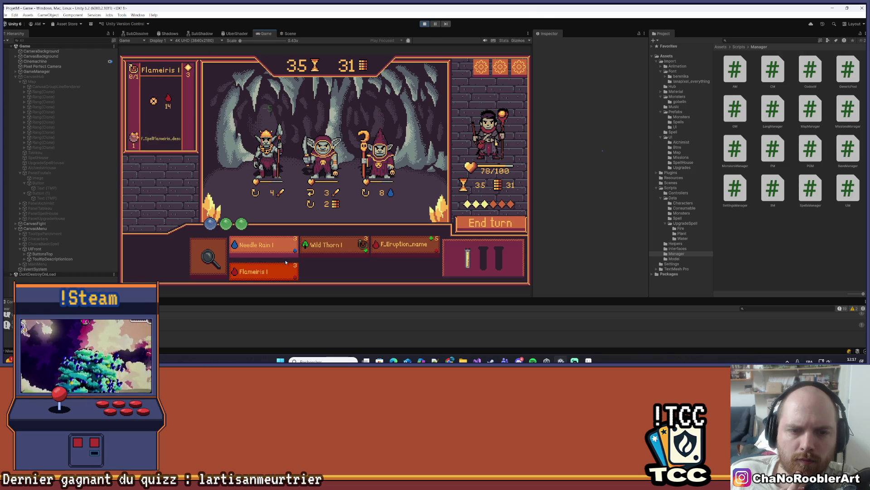
left_click(268, 270)
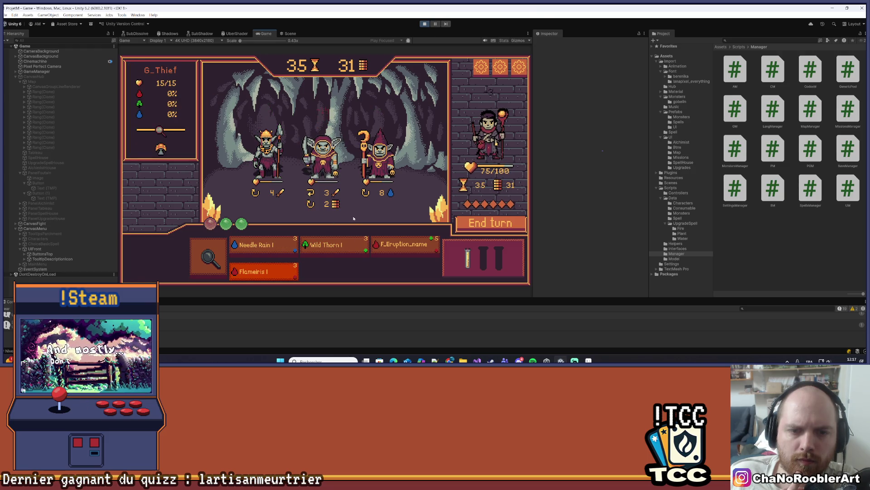
left_click(331, 184)
left_click(457, 222)
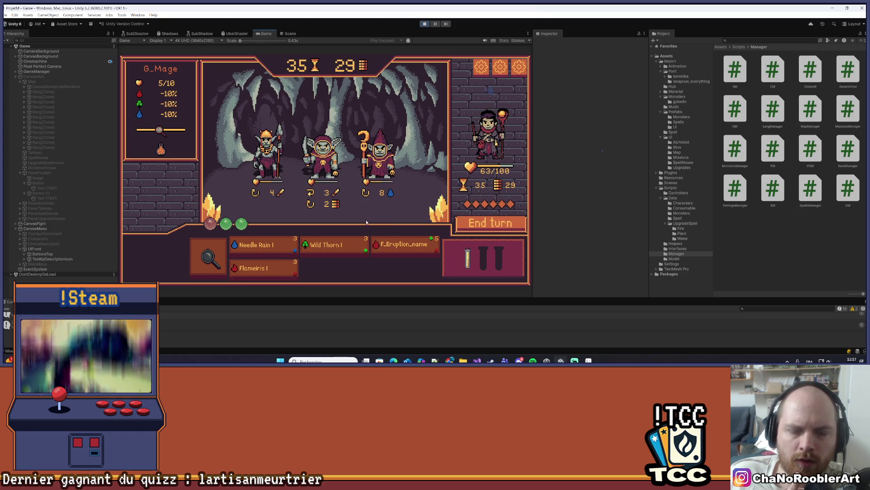
left_click(334, 247)
left_click(346, 208)
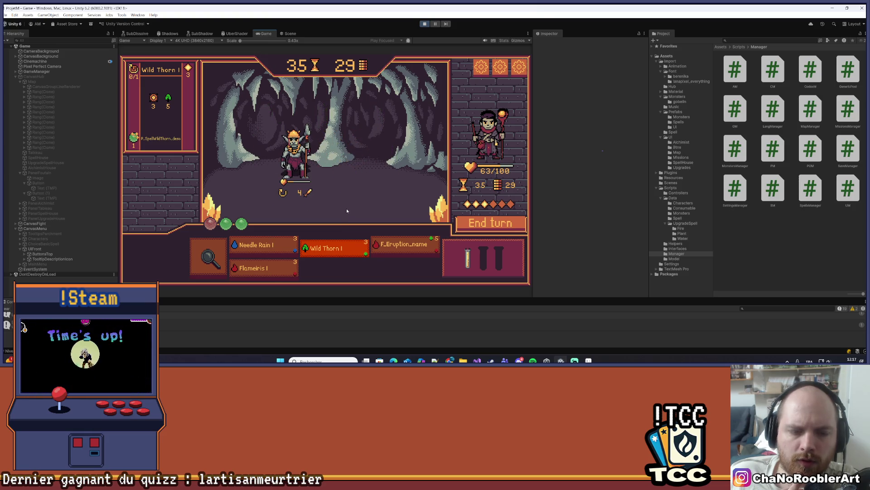
left_click(262, 250)
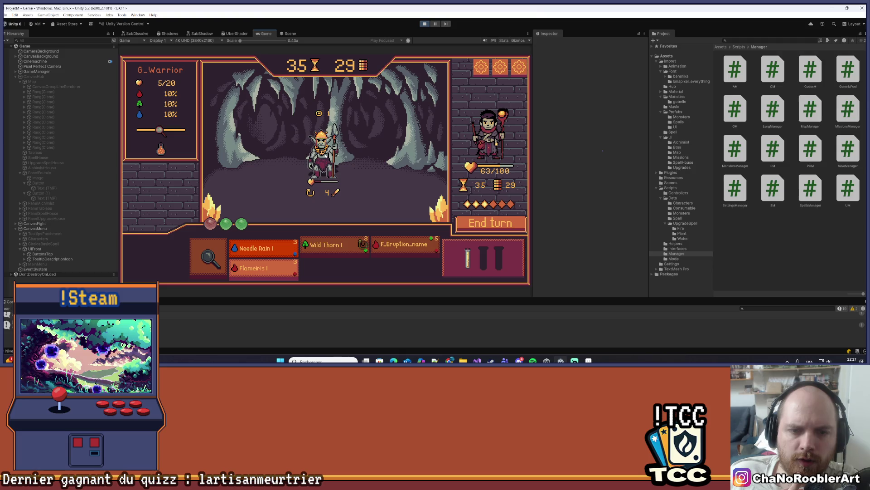
left_click(352, 166)
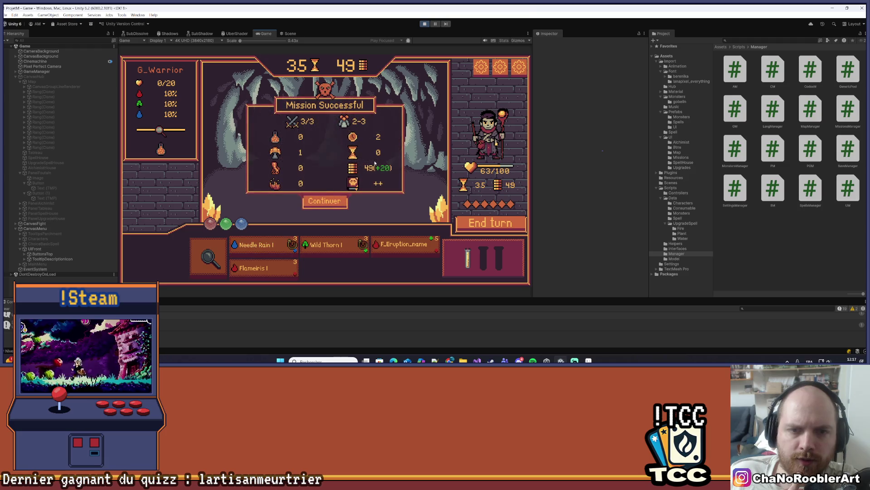
Dismiss the Mission Successful results with Continuer to return to the node map
left_click(329, 207)
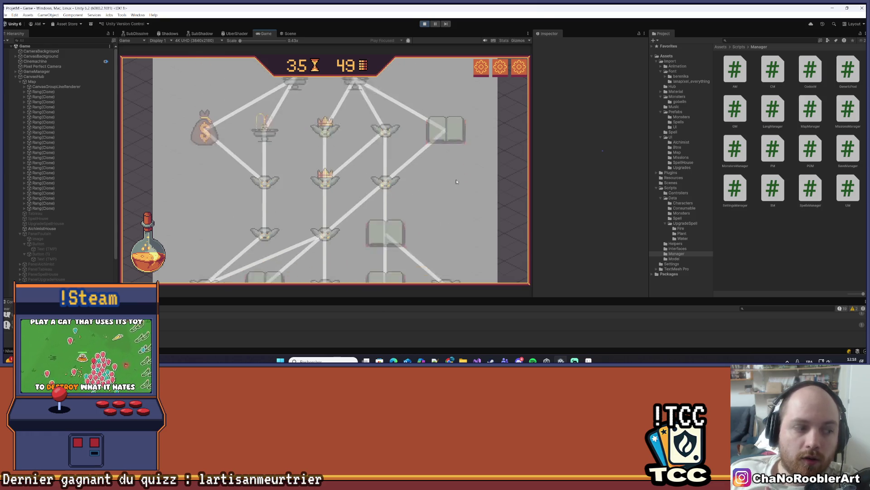
Scroll up and down the branching map in the Game view to survey the mission nodes
scroll(450, 201, "up", 3)
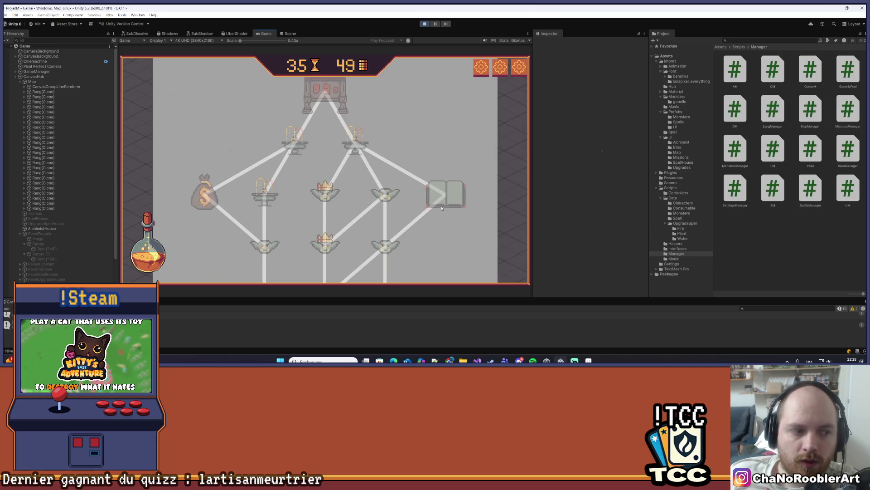
scroll(442, 208, "up", 2)
scroll(378, 177, "down", 6)
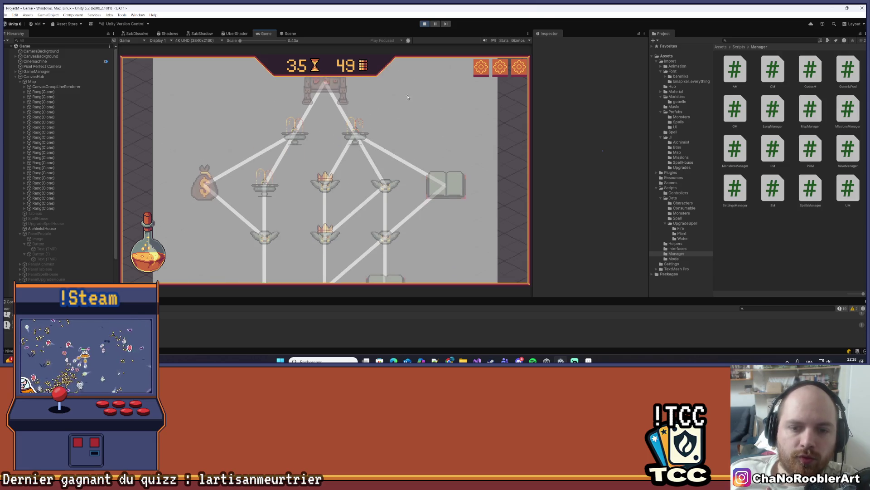
scroll(449, 145, "up", 5)
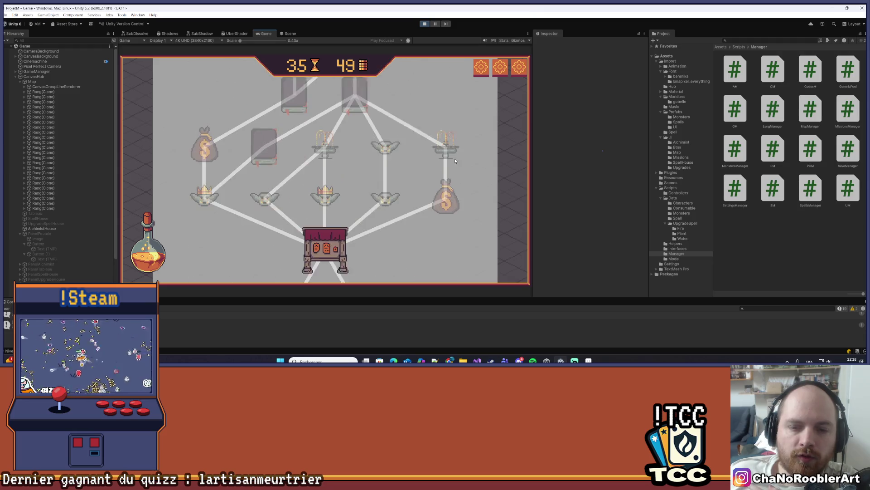
scroll(458, 191, "down", 2)
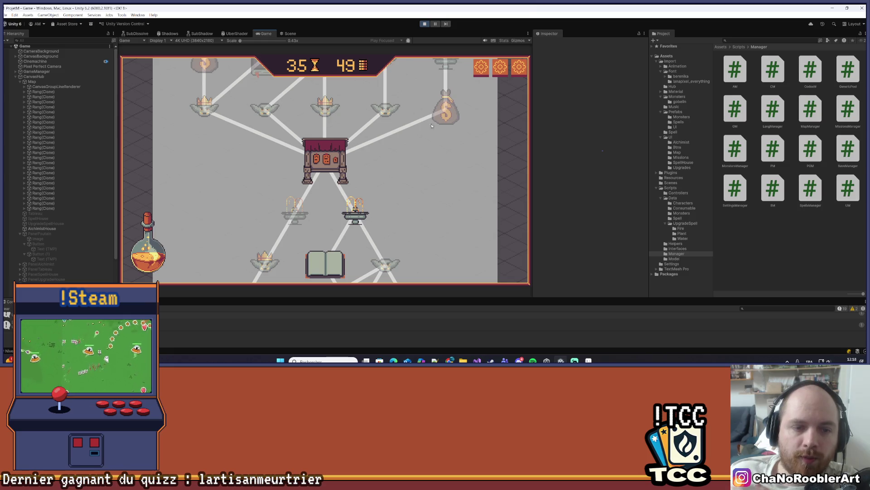
scroll(429, 122, "down", 3)
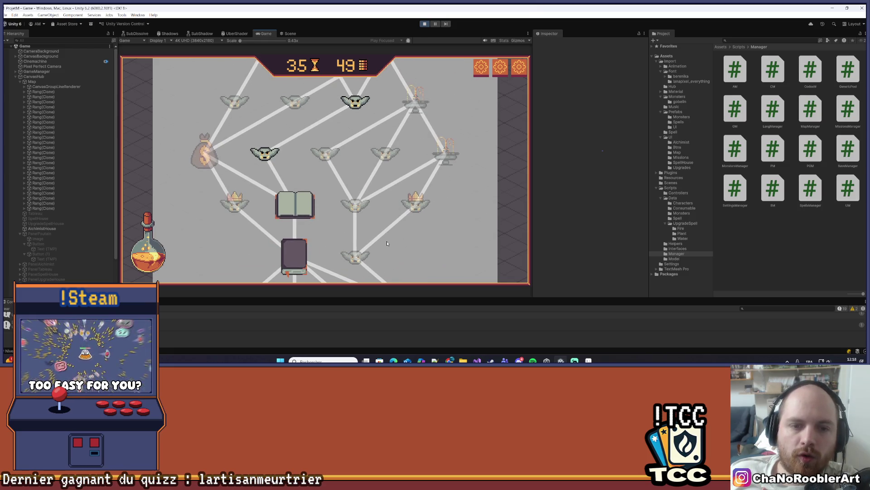
scroll(403, 243, "down", 3)
scroll(241, 198, "down", 3)
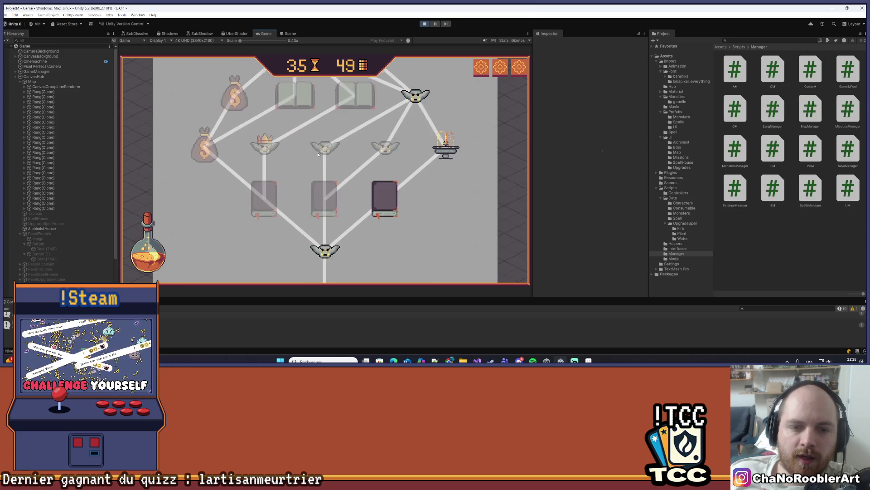
scroll(312, 252, "down", 3)
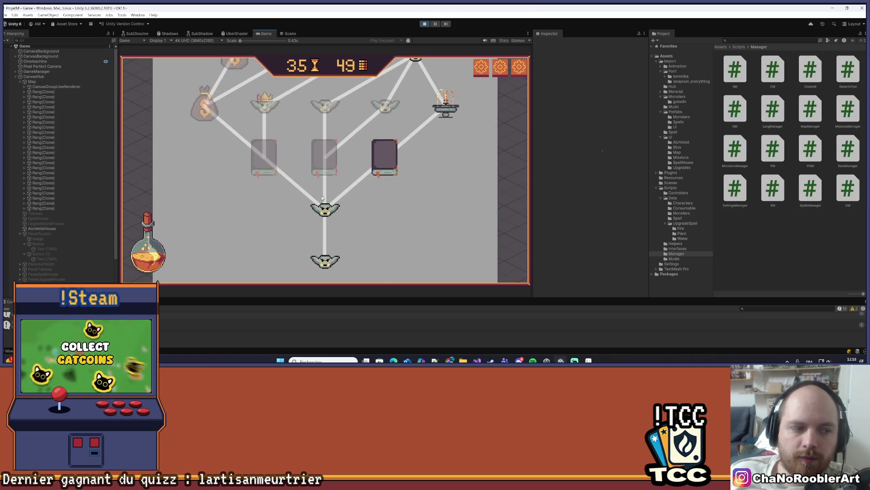
scroll(311, 193, "up", 2)
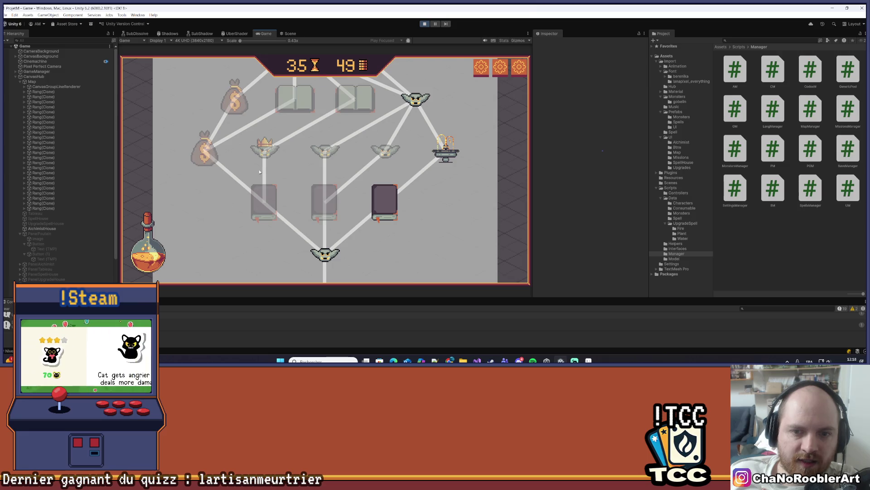
scroll(408, 218, "down", 3)
scroll(359, 163, "up", 2)
scroll(356, 172, "up", 1)
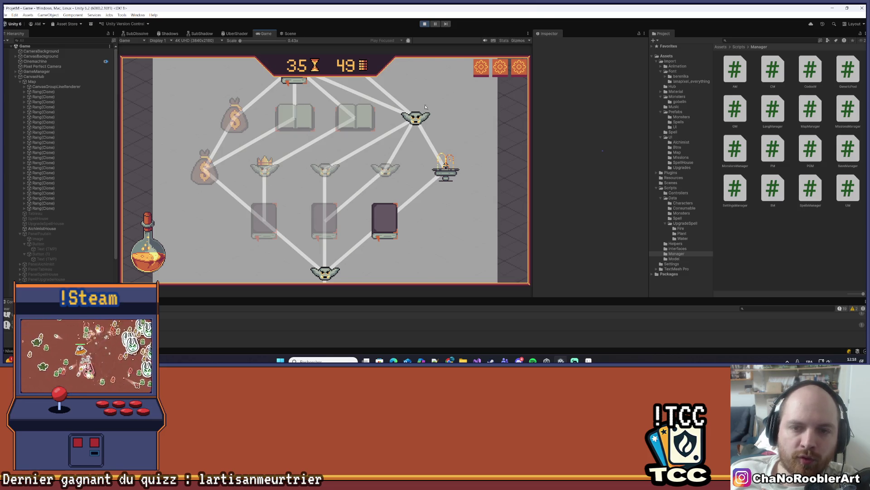
scroll(411, 166, "down", 1)
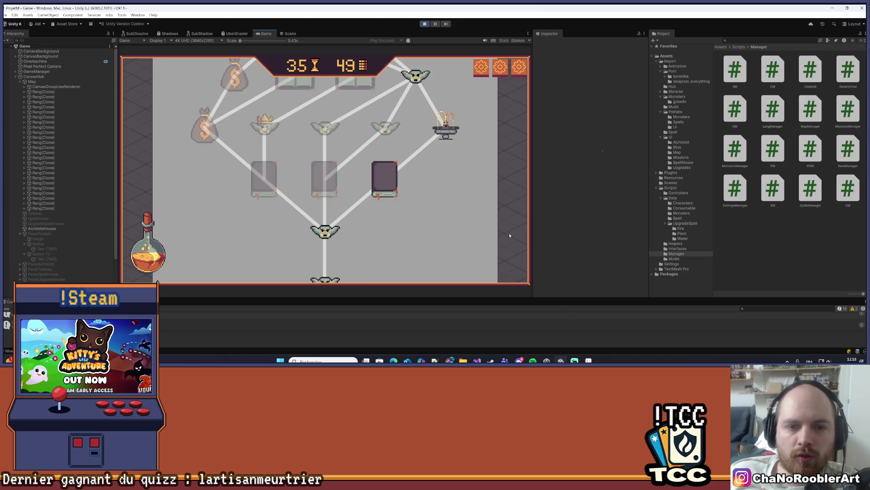
scroll(432, 211, "up", 1)
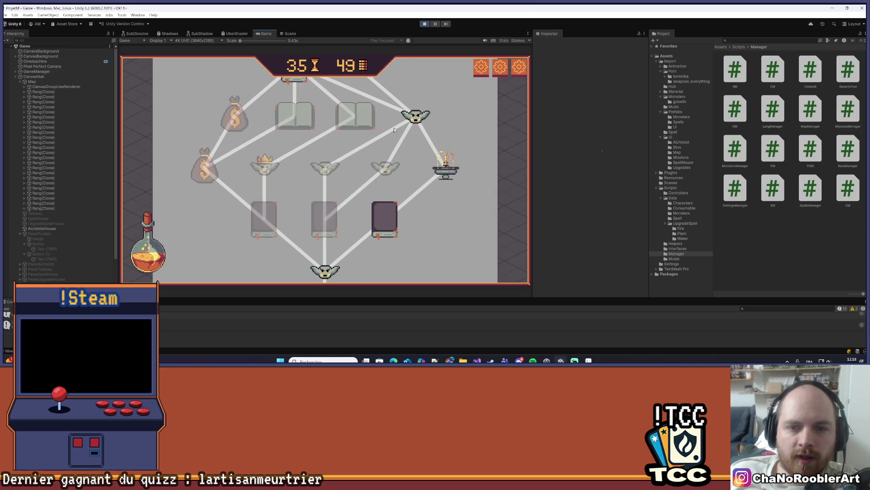
scroll(409, 185, "down", 1)
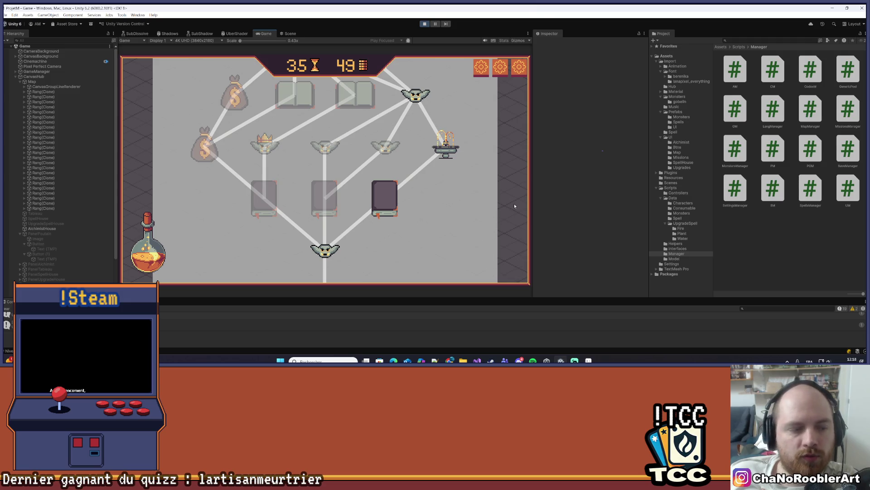
scroll(488, 164, "up", 3)
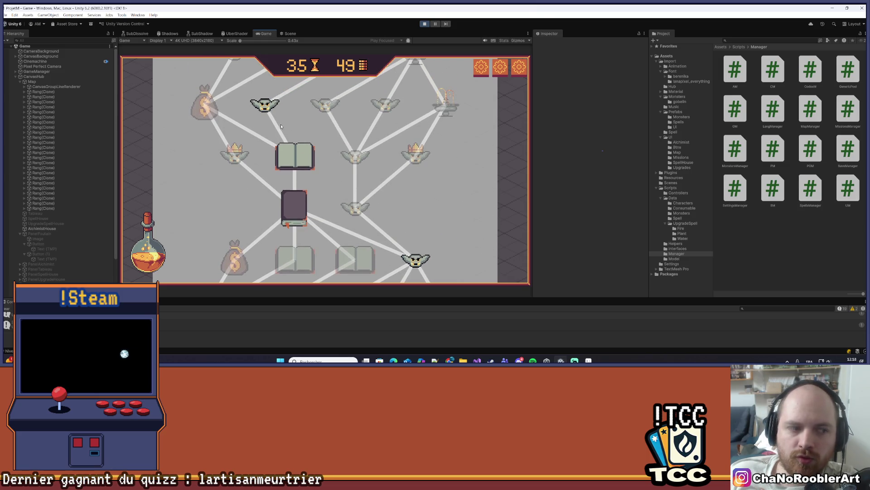
scroll(272, 172, "up", 2)
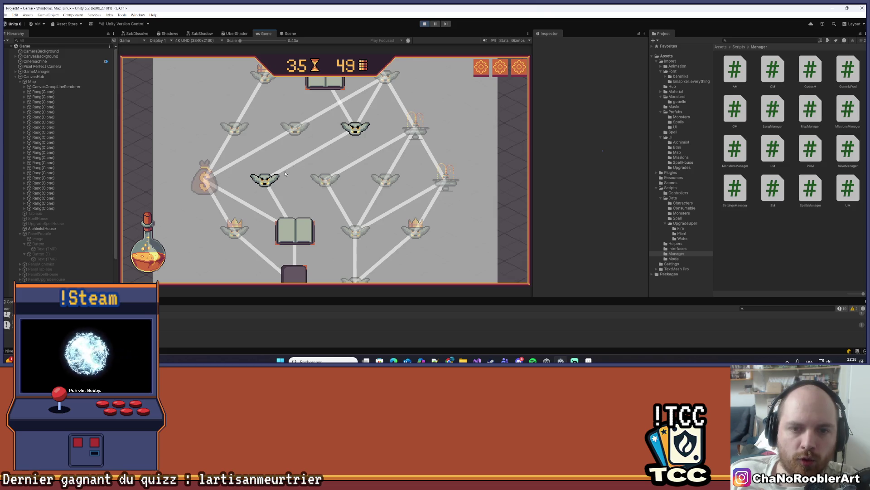
scroll(272, 171, "up", 5)
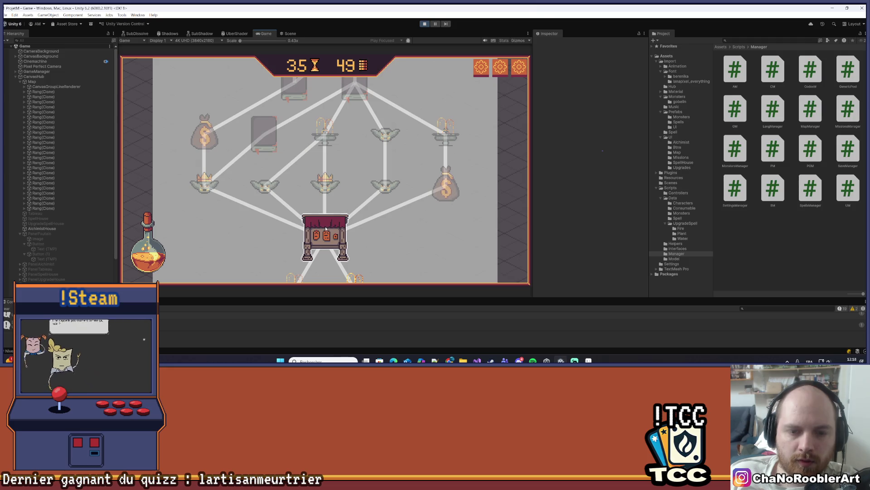
Preview the mission node's choices, close them, then stop play mode and switch to Visual Studio
left_click(326, 185)
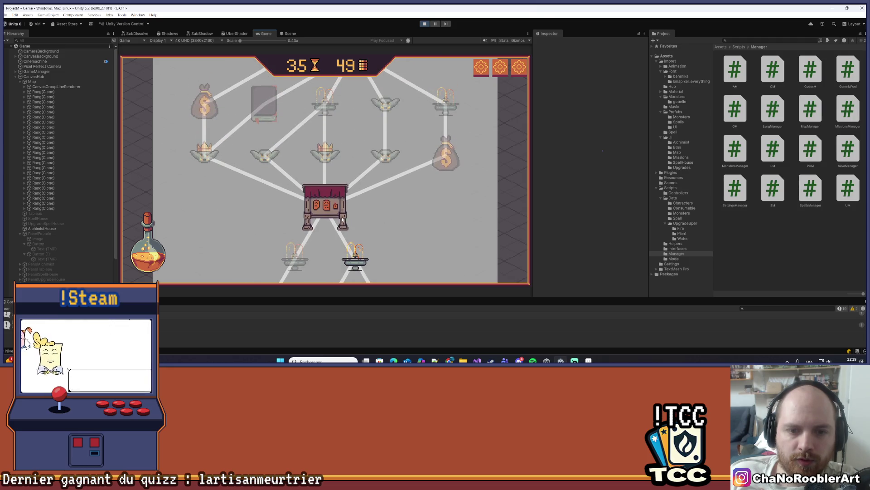
left_click(491, 93)
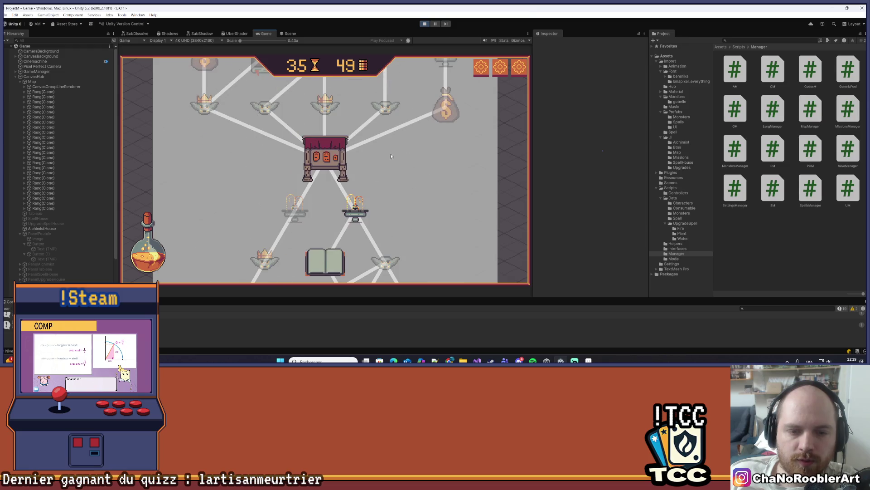
scroll(333, 145, "up", 2)
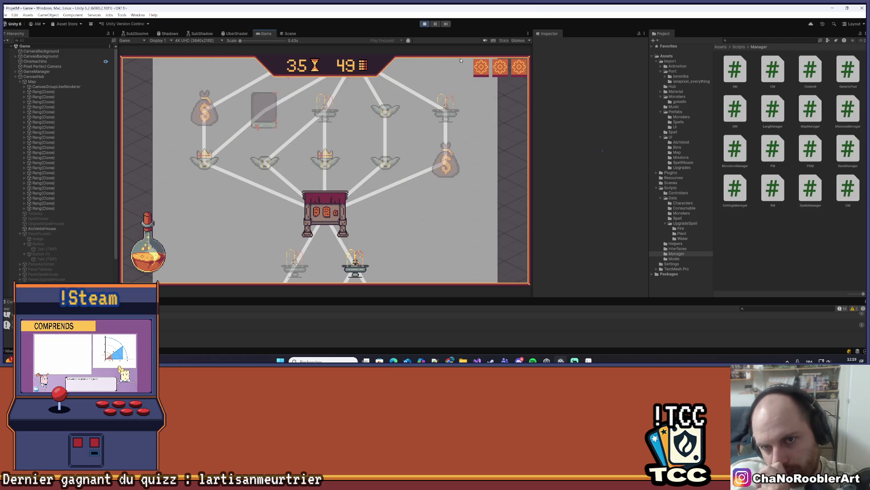
left_click(424, 24)
left_click(477, 361)
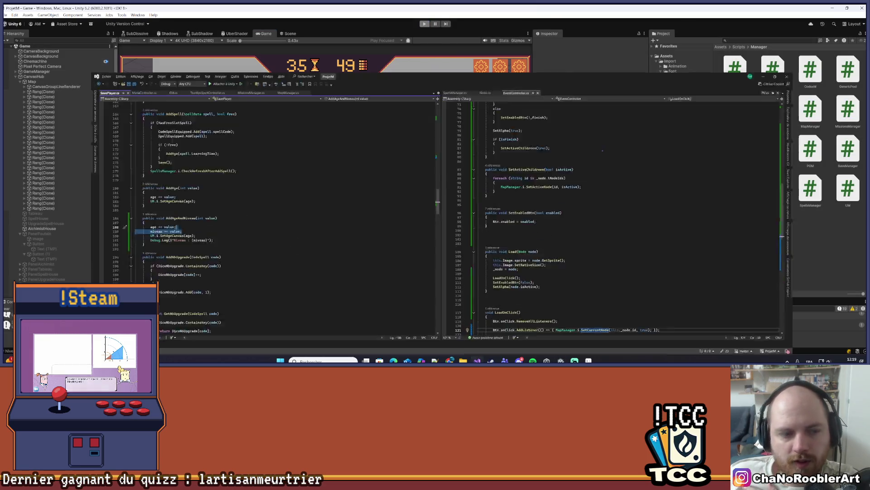
Review the level and upgrade code in SavePlayer.cs around line 190
left_click(136, 207)
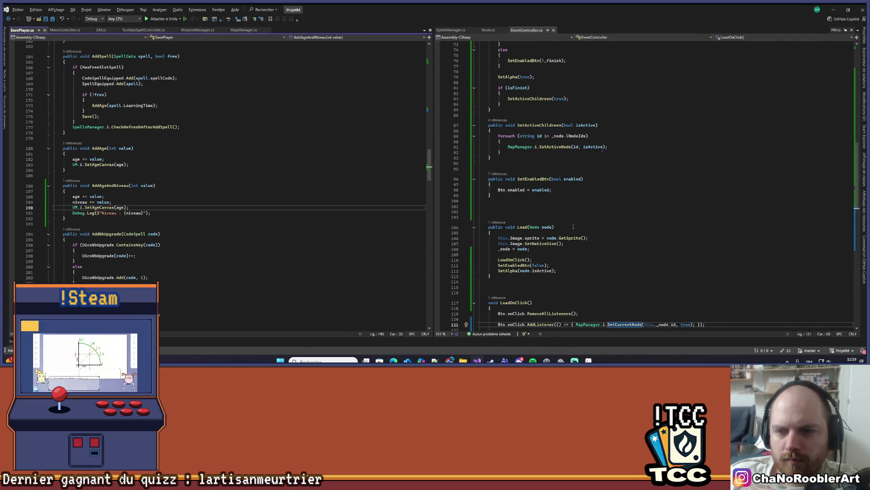
scroll(574, 226, "down", 11)
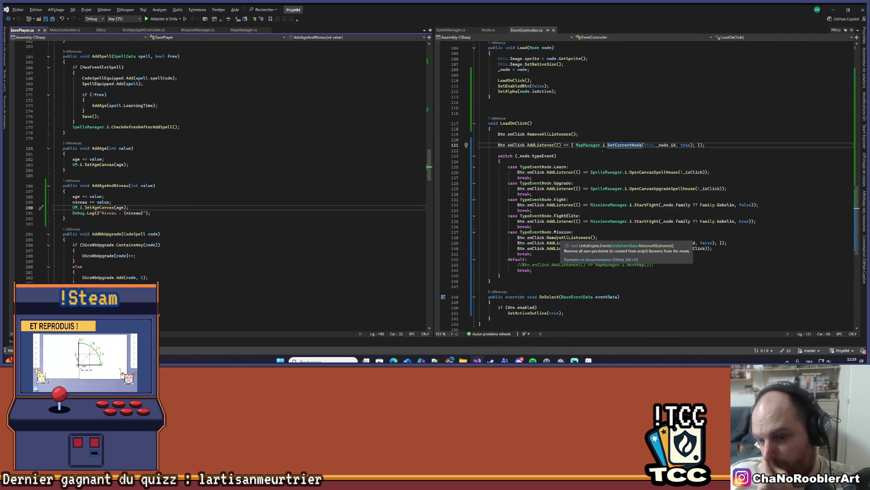
scroll(216, 239, "down", 10)
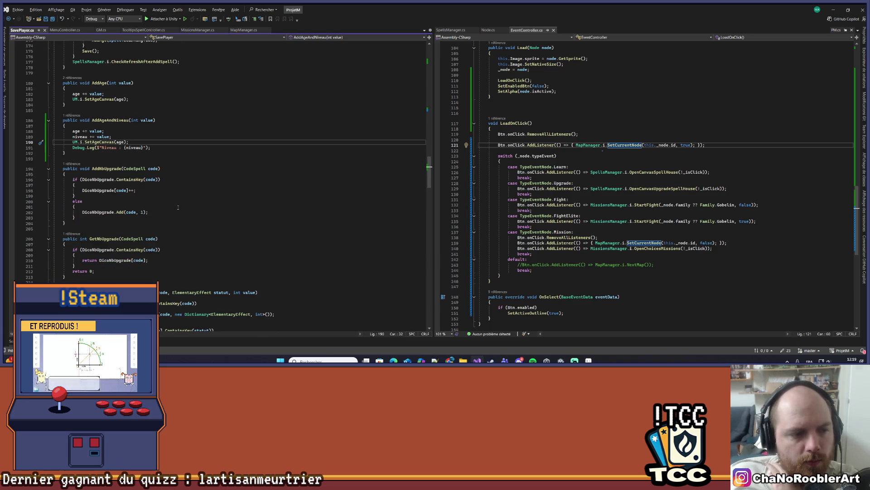
scroll(179, 206, "down", 4)
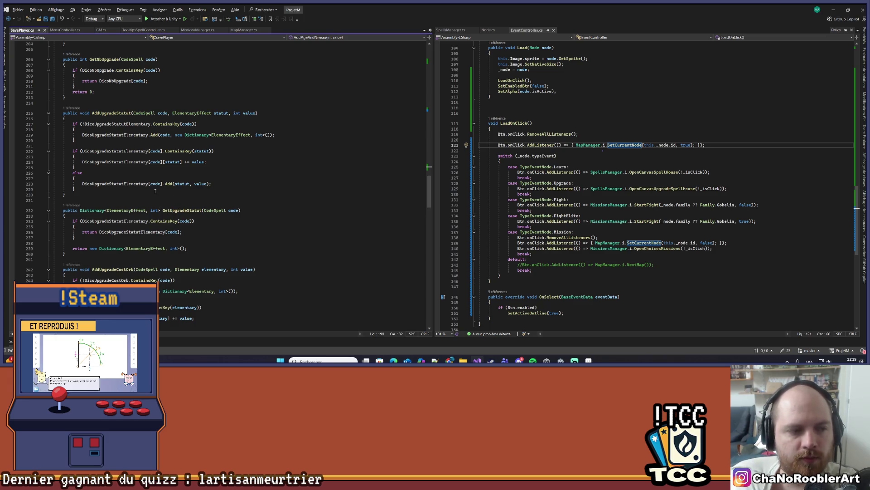
scroll(155, 191, "up", 12)
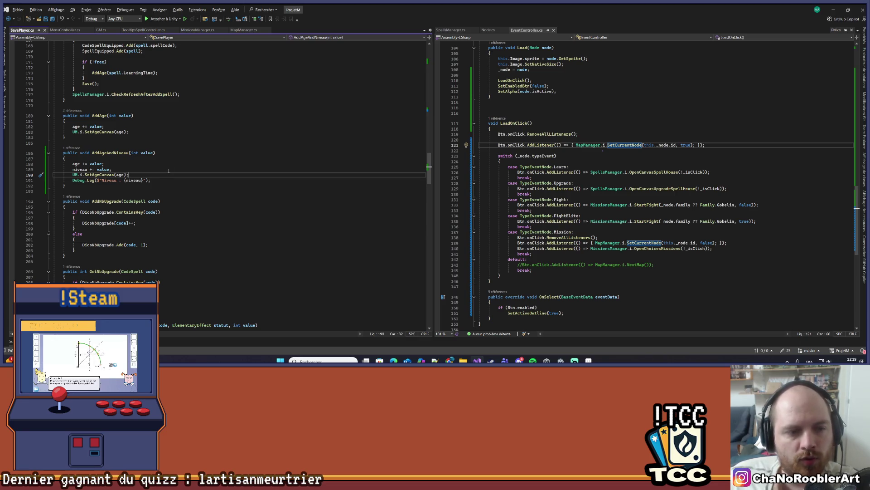
scroll(170, 172, "up", 3)
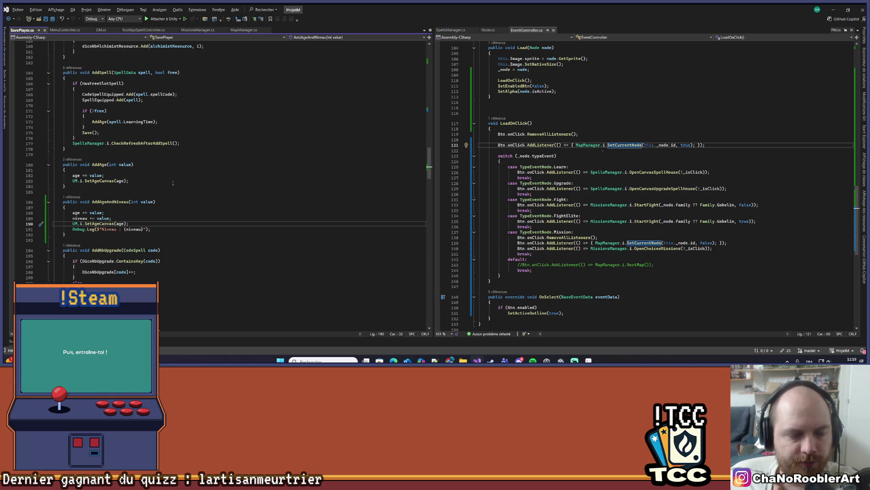
scroll(171, 180, "up", 4)
scroll(175, 186, "up", 15)
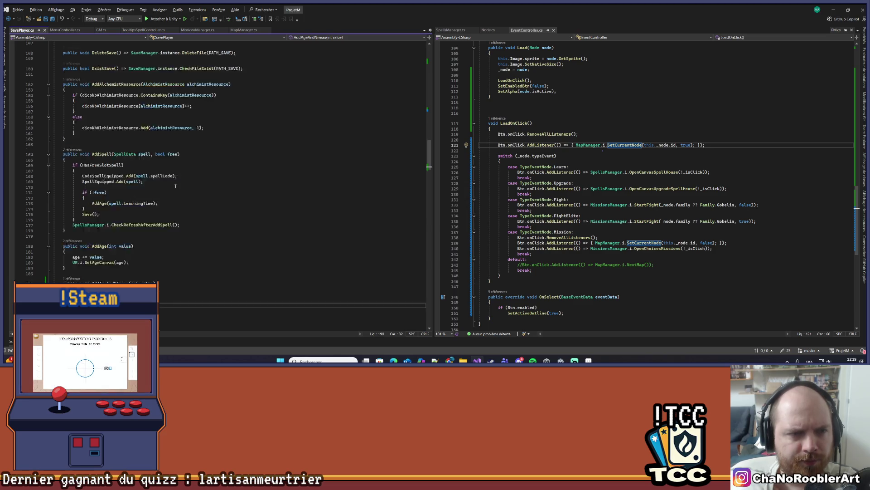
scroll(175, 185, "down", 15)
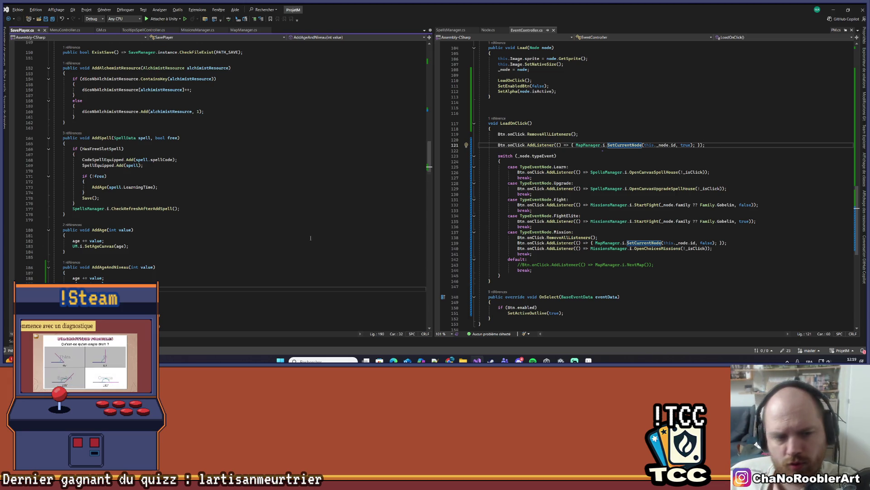
scroll(298, 233, "down", 9)
scroll(299, 233, "down", 13)
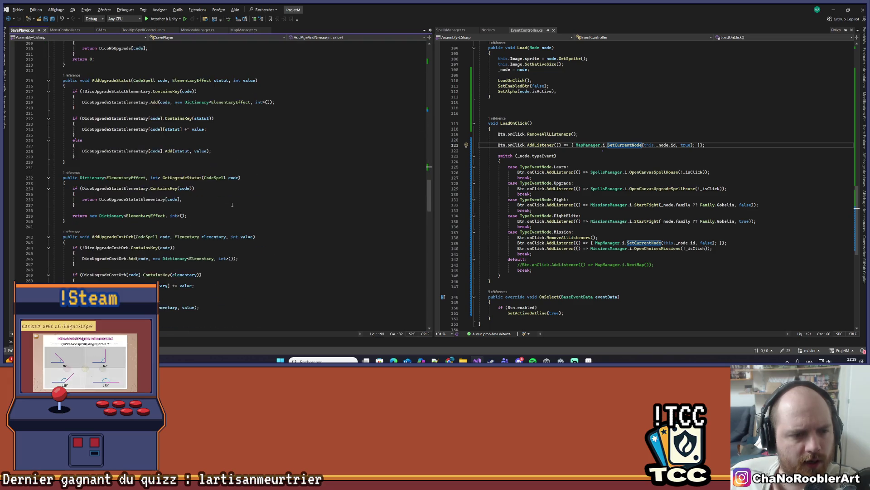
scroll(232, 205, "up", 17)
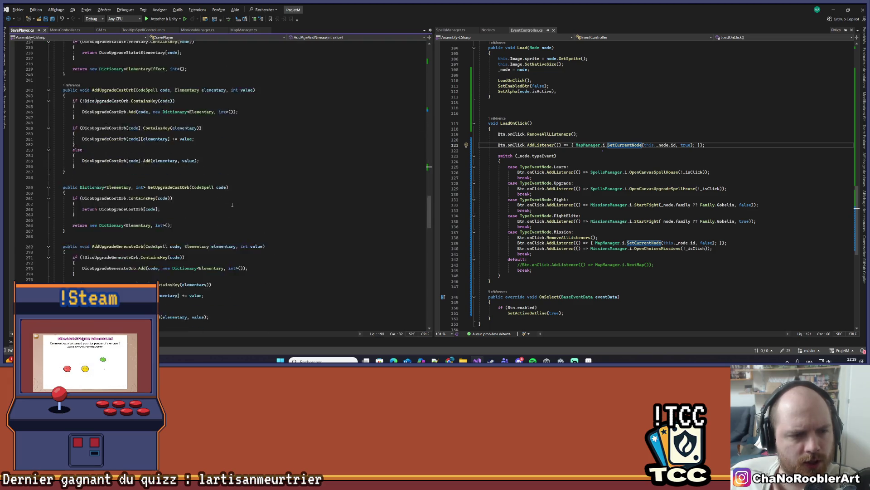
scroll(235, 199, "up", 20)
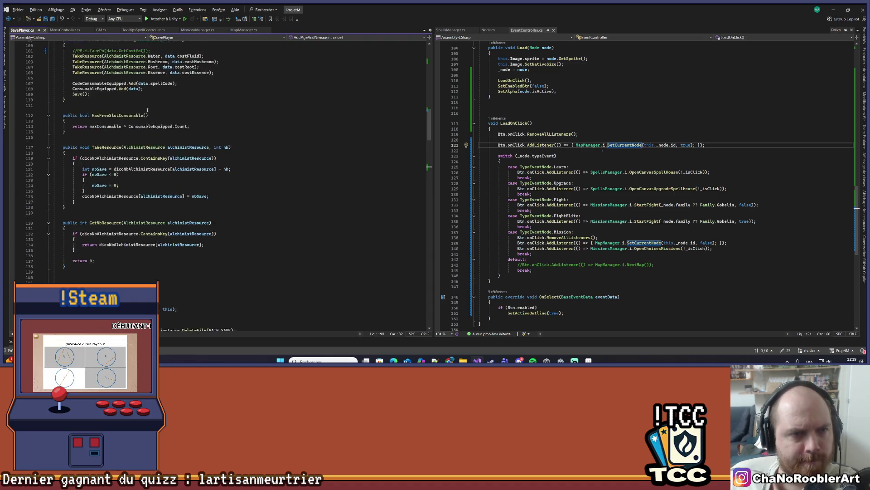
scroll(151, 108, "up", 9)
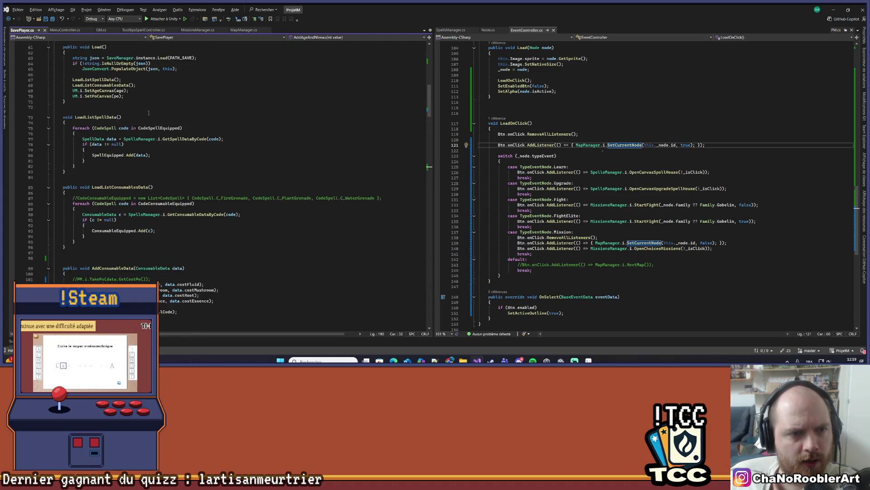
Open MenuController.cs to view its Continue and NewGame methods, then return to Unity
left_click(63, 30)
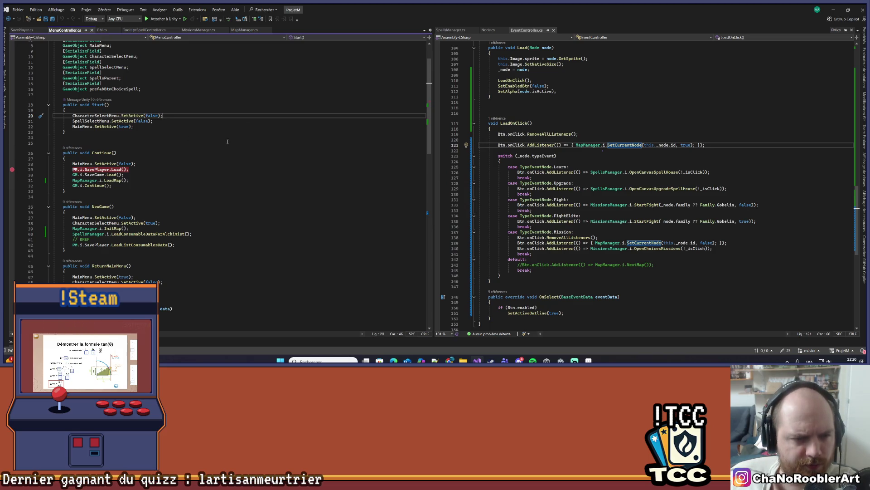
scroll(330, 86, "down", 4)
key("alt+Tab")
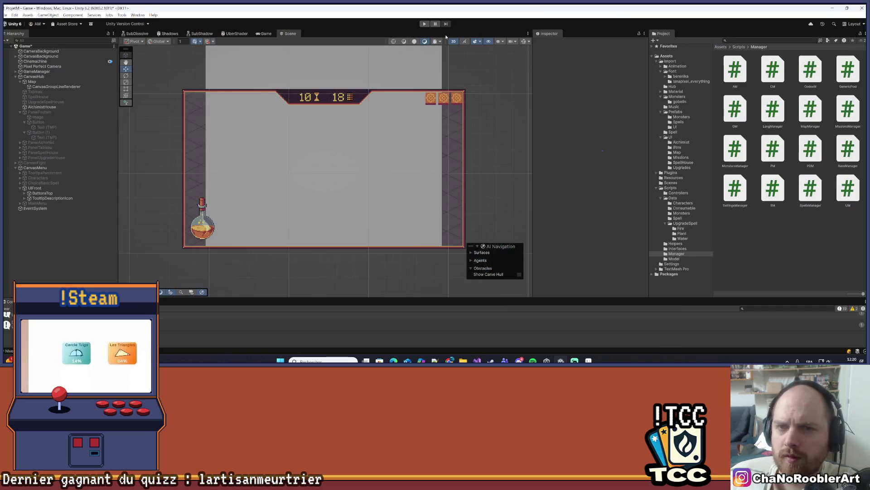
Start a new playtest and continue the saved game to load the map
left_click(423, 23)
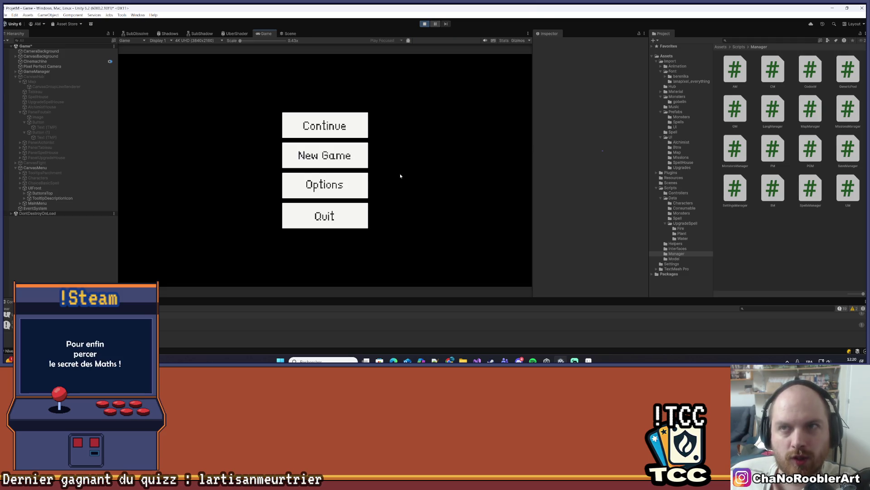
left_click(363, 126)
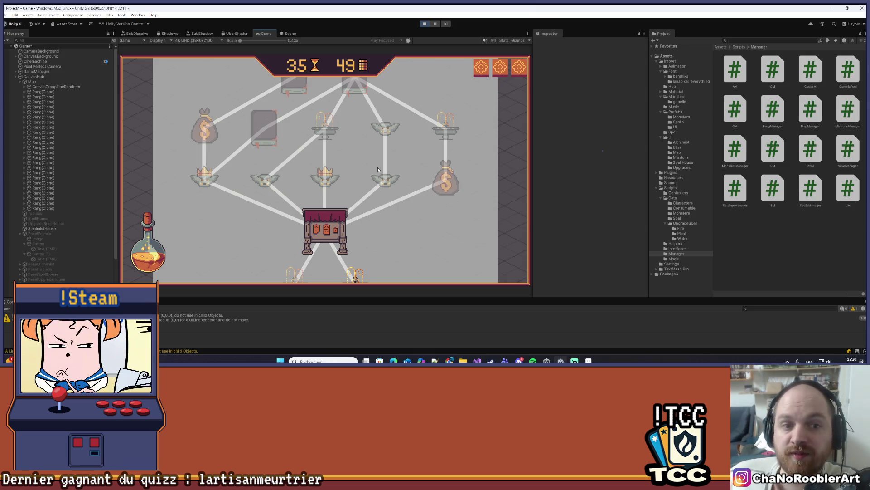
scroll(313, 69, "up", 1)
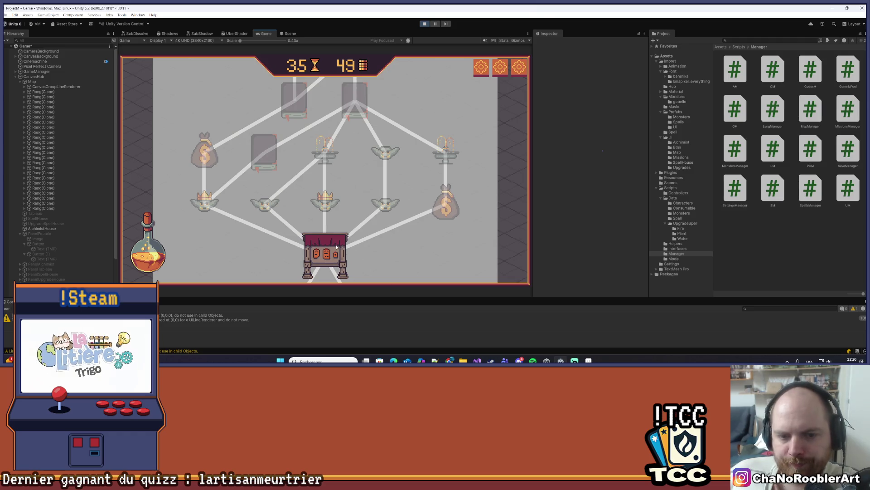
scroll(376, 206, "down", 1)
scroll(376, 206, "down", 1)
Open and close the mission choices panel, then bring Visual Studio forward
left_click(325, 165)
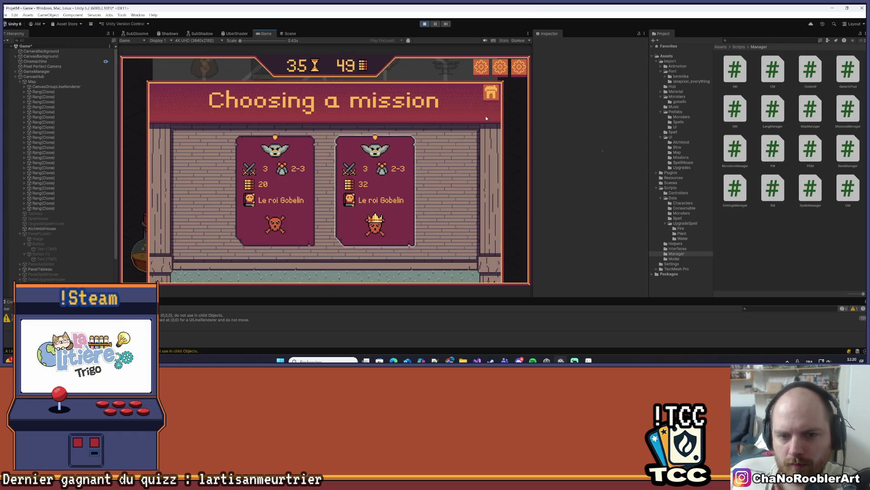
left_click(493, 98)
scroll(325, 187, "up", 1)
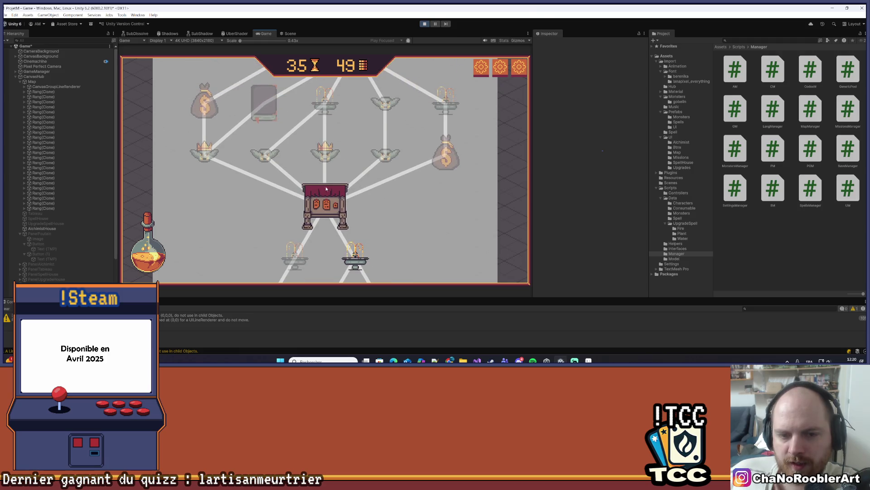
left_click(477, 361)
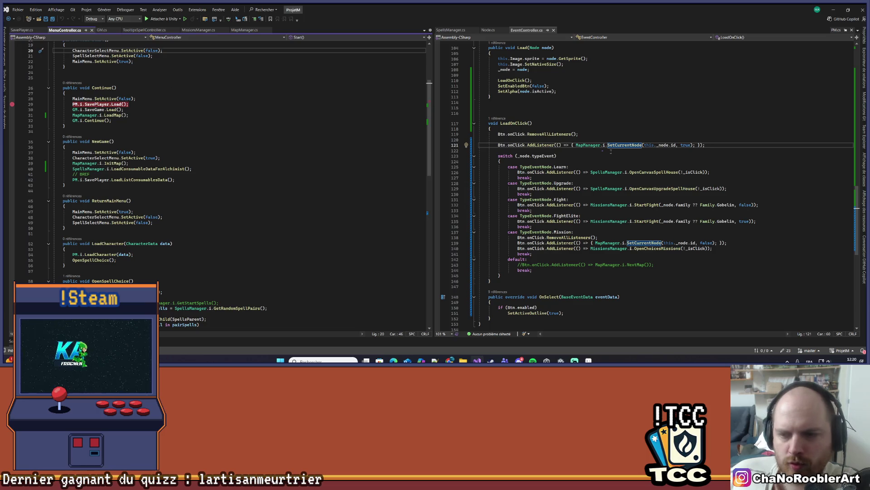
Open SpellsManager.cs in the right pane and scroll through its code
scroll(217, 182, "down", 9)
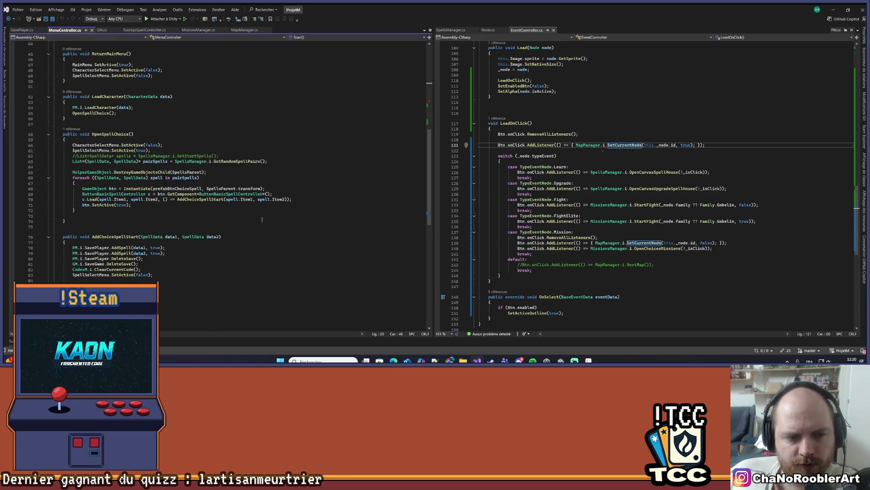
left_click(461, 30)
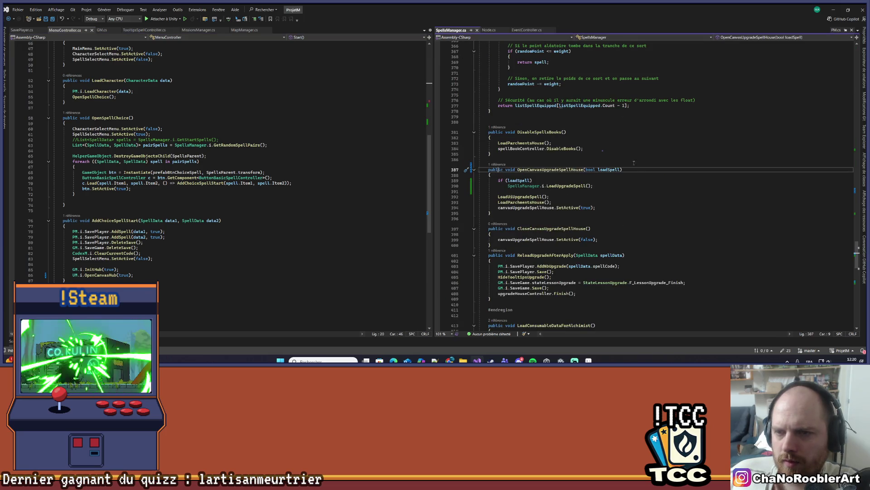
scroll(634, 163, "down", 19)
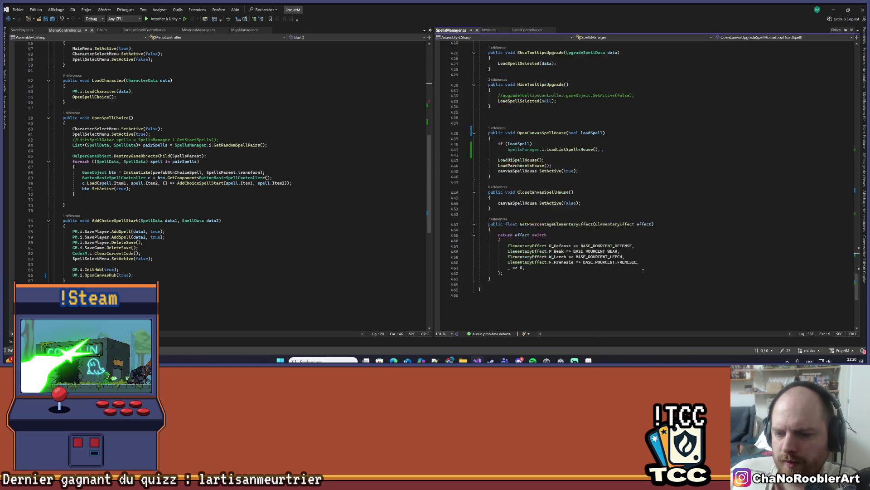
scroll(643, 271, "up", 12)
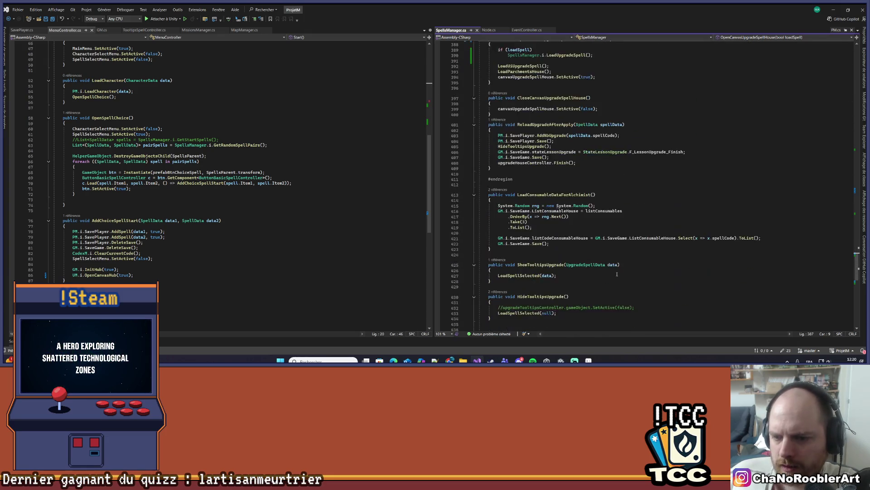
scroll(617, 275, "down", 3)
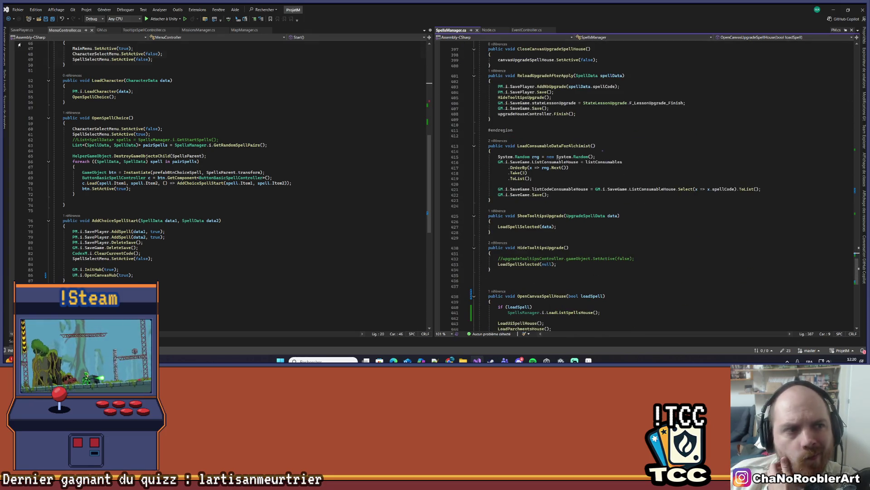
Open MissionsManager.cs on the left, review its mission methods, and list FinishMission's references
left_click(190, 30)
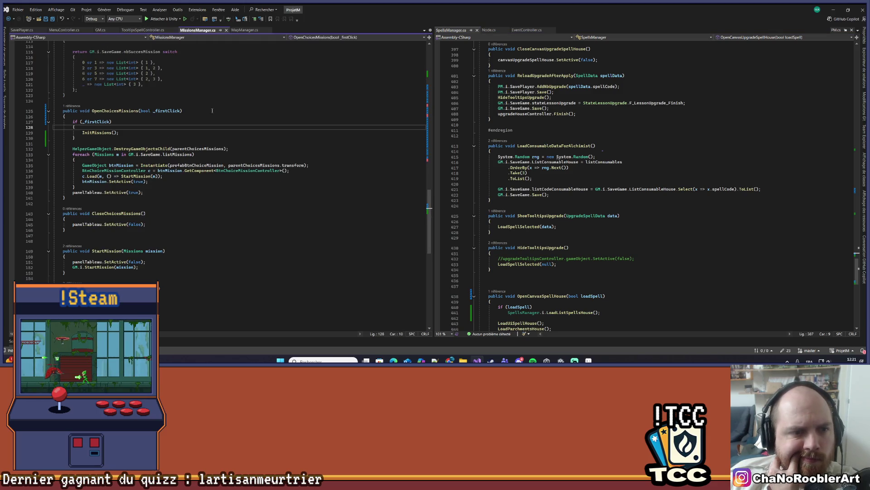
scroll(249, 210, "down", 4)
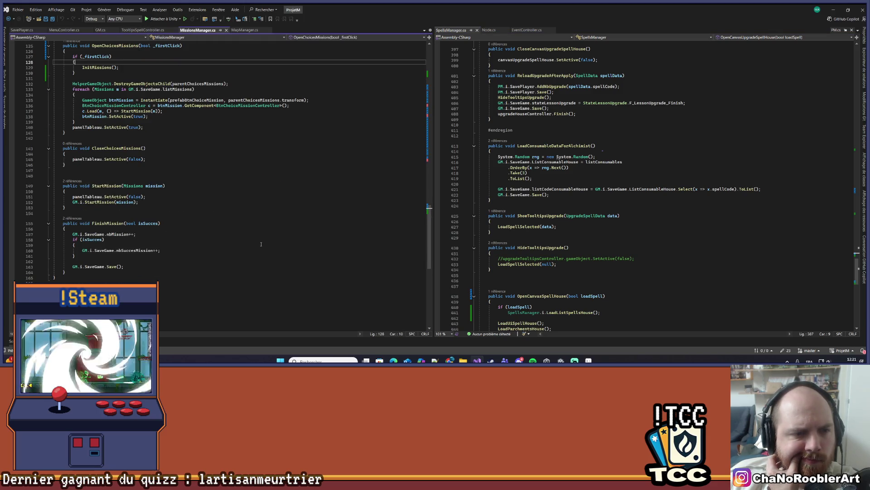
scroll(260, 244, "up", 20)
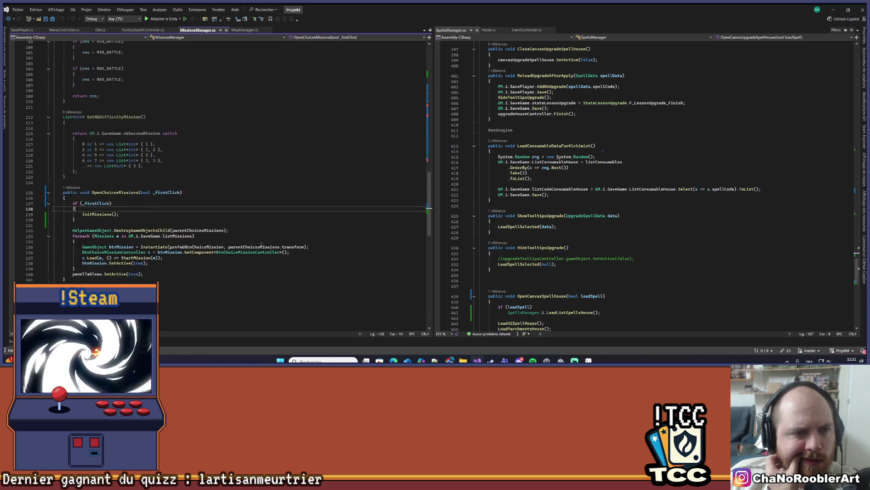
scroll(262, 244, "up", 7)
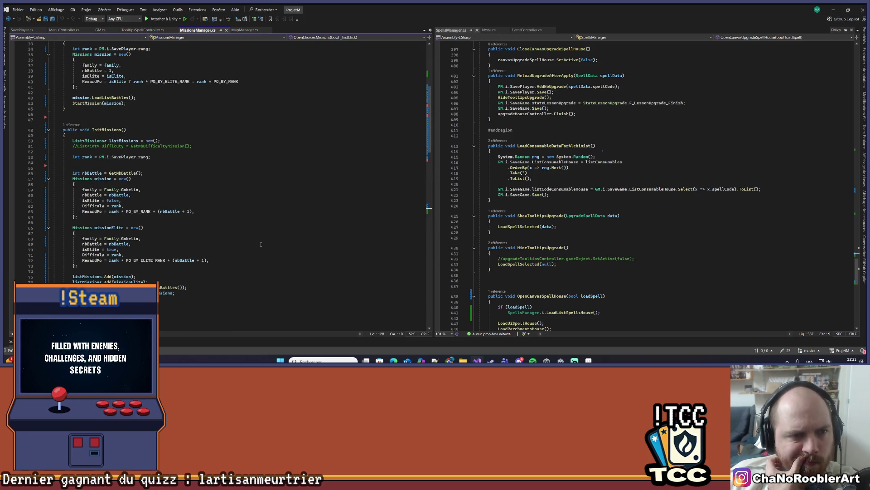
scroll(261, 244, "down", 7)
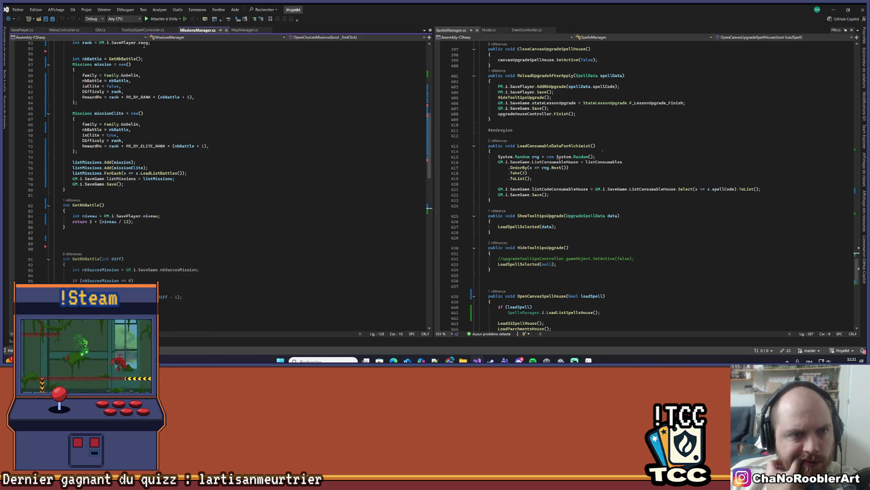
scroll(238, 217, "up", 4)
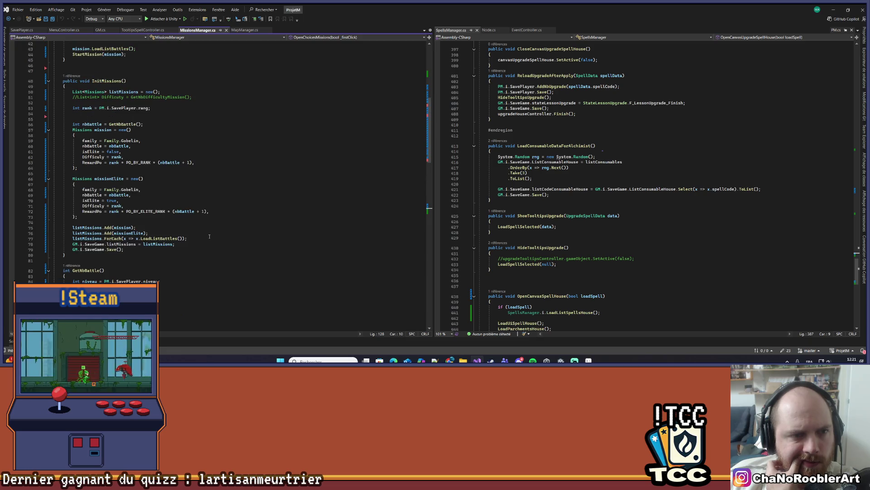
scroll(115, 69, "down", 15)
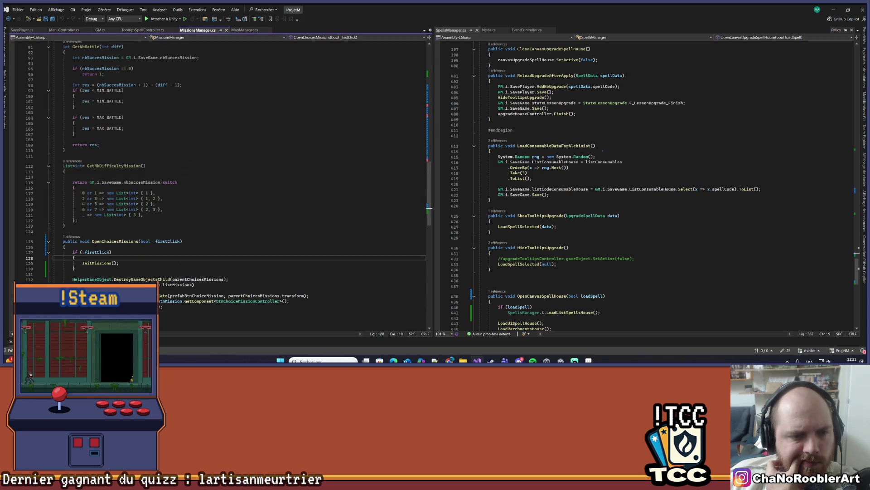
scroll(161, 182, "down", 11)
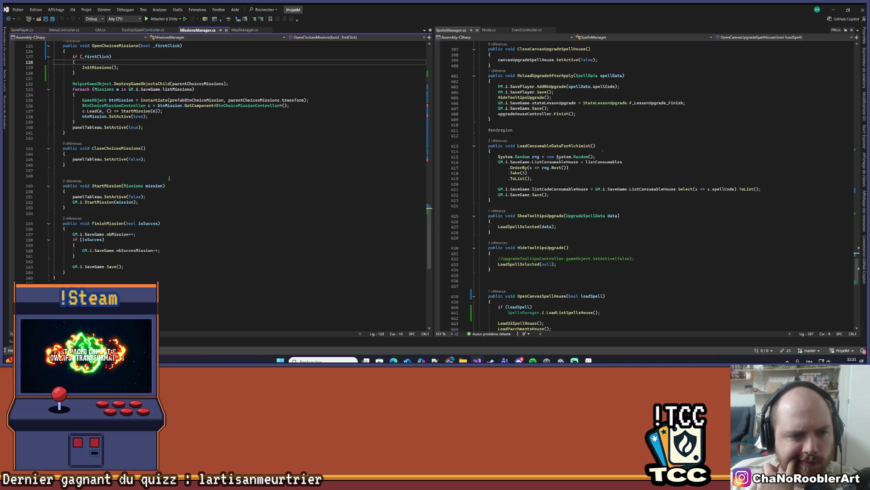
left_click(76, 220)
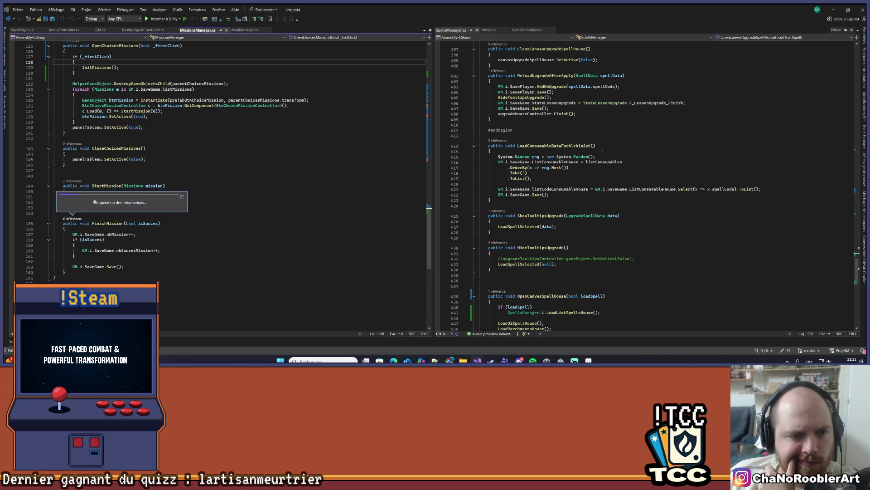
Jump to the FinishMission call in GM.cs and open OpenCanvasHub's definition in UM.cs
double_click(101, 195)
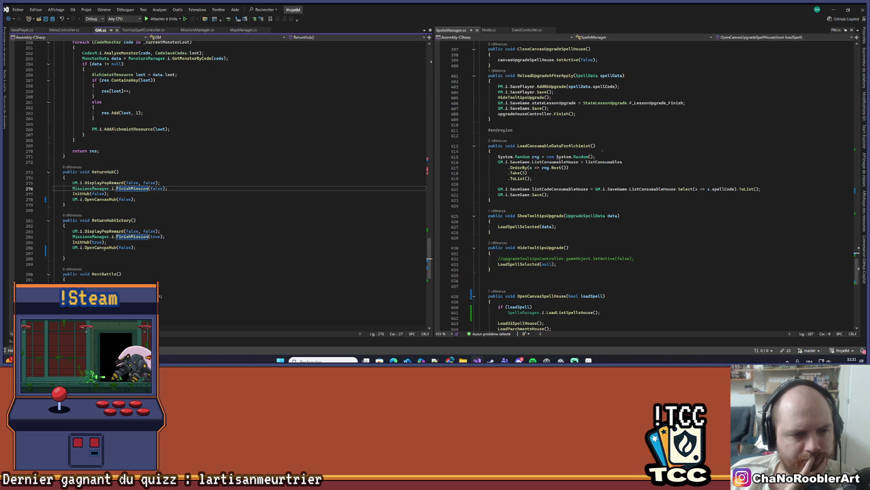
right_click(105, 248)
left_click(136, 210)
scroll(138, 206, "down", 4)
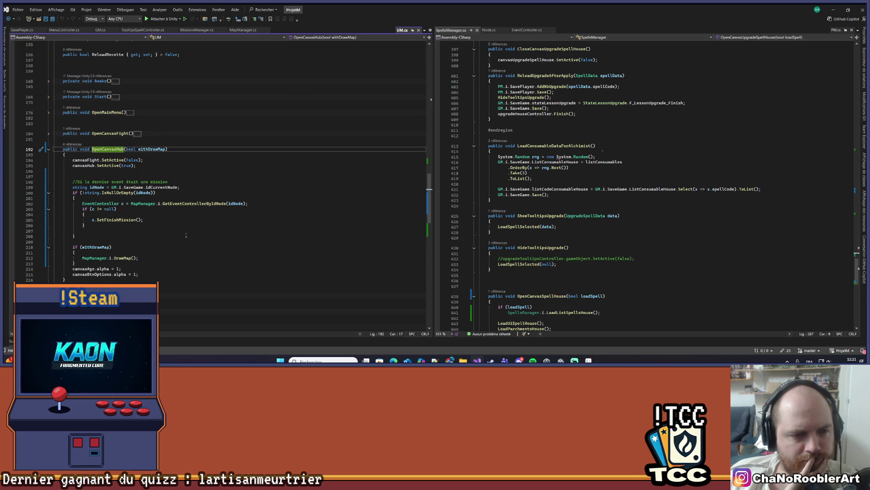
Go to SetFinishMission's definition in EventController.cs
right_click(114, 220)
left_click(131, 208)
scroll(622, 157, "down", 1)
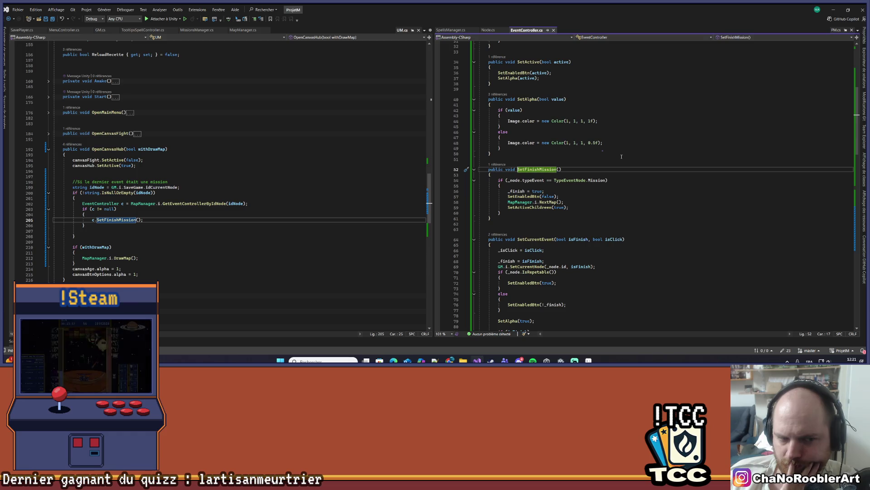
Inspect lines 56-57 and highlight every use of SetEnabledBtn
left_click(564, 190)
left_click(567, 196)
left_click(538, 197)
scroll(613, 188, "down", 2)
scroll(612, 187, "down", 1)
Go to NextMap's definition in MapManager.cs and highlight _lNodes uses in its drawing loop
right_click(548, 154)
left_click(575, 207)
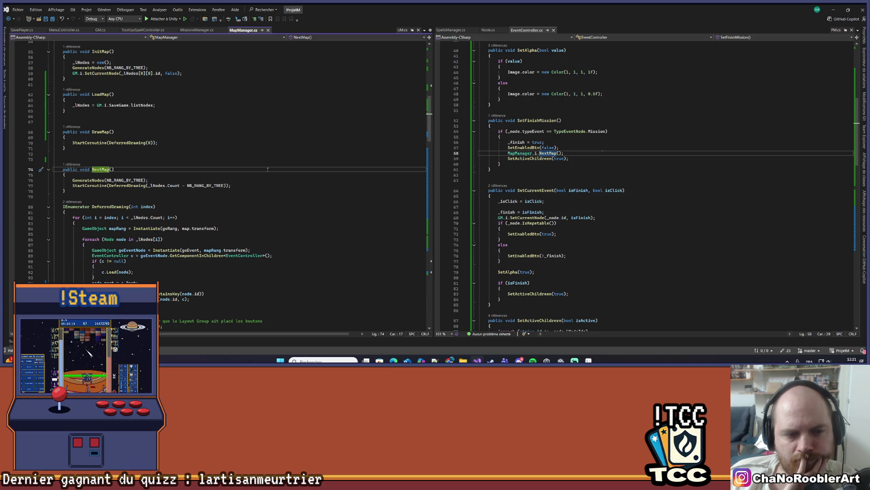
scroll(267, 169, "down", 2)
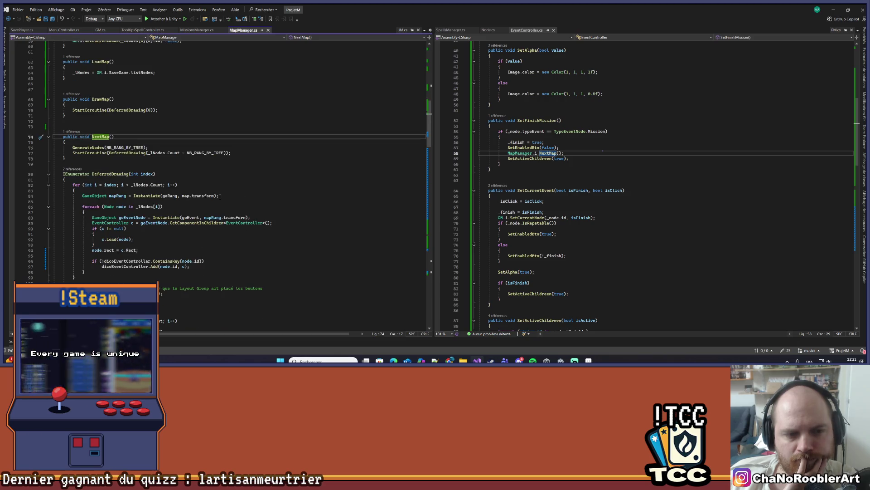
left_click(141, 207)
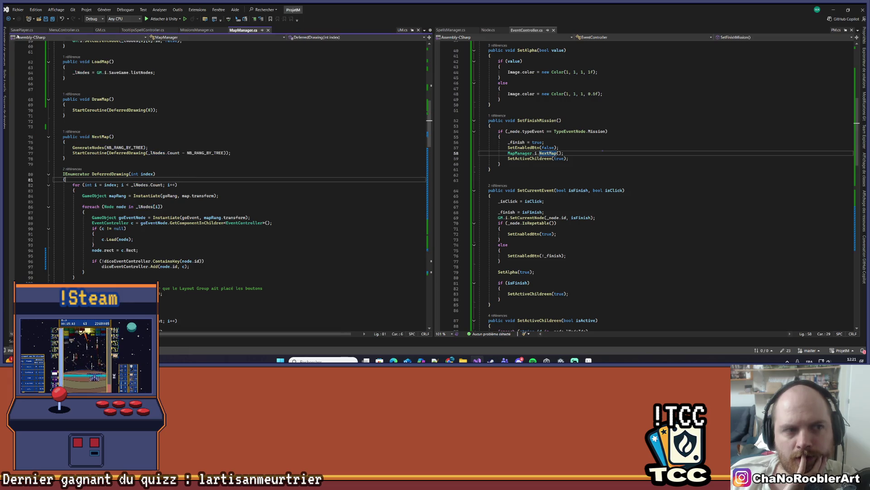
Navigate back through visited locations to the SetFinishMission call in UM.cs
left_click(9, 19)
left_click(9, 19)
left_click(9, 19)
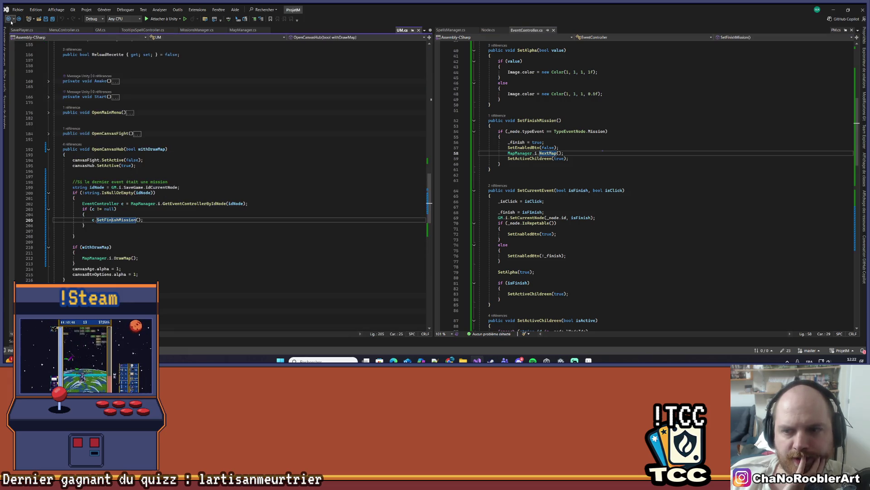
scroll(244, 161, "down", 15)
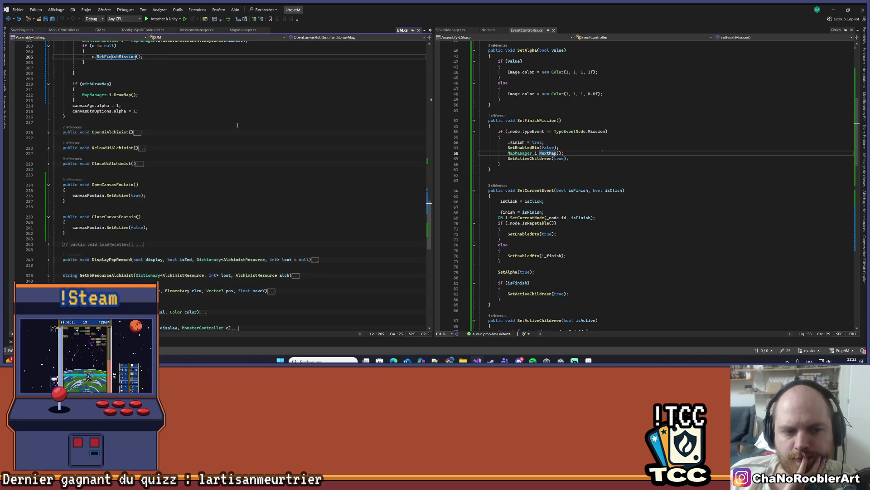
scroll(244, 161, "up", 20)
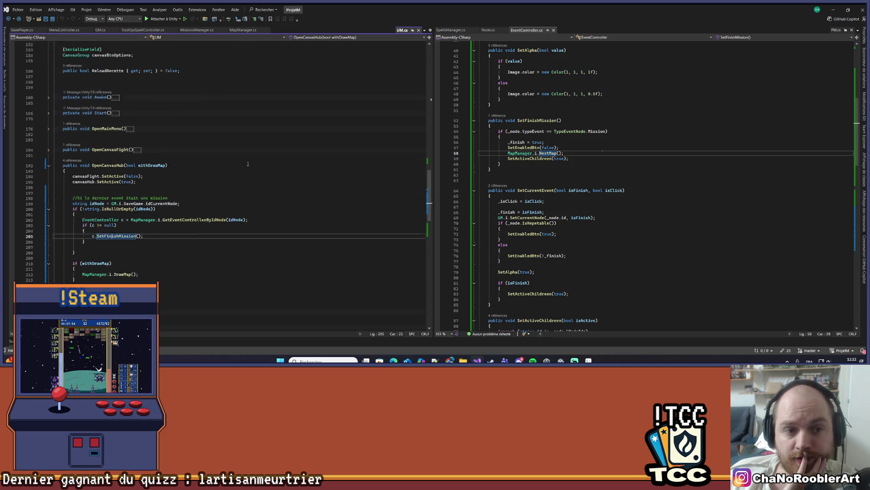
scroll(243, 168, "down", 2)
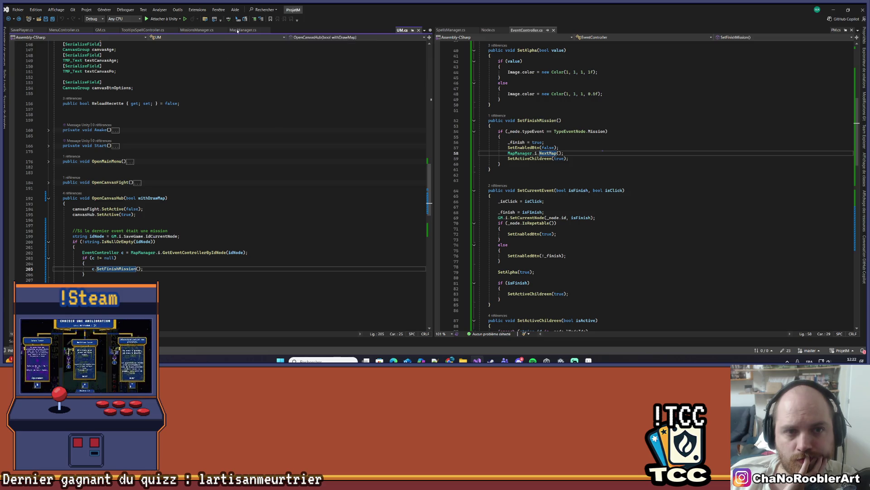
Reopen MapManager.cs in the left pane and scroll to GetEventControllerByIdNode
left_click(244, 30)
scroll(187, 129, "down", 20)
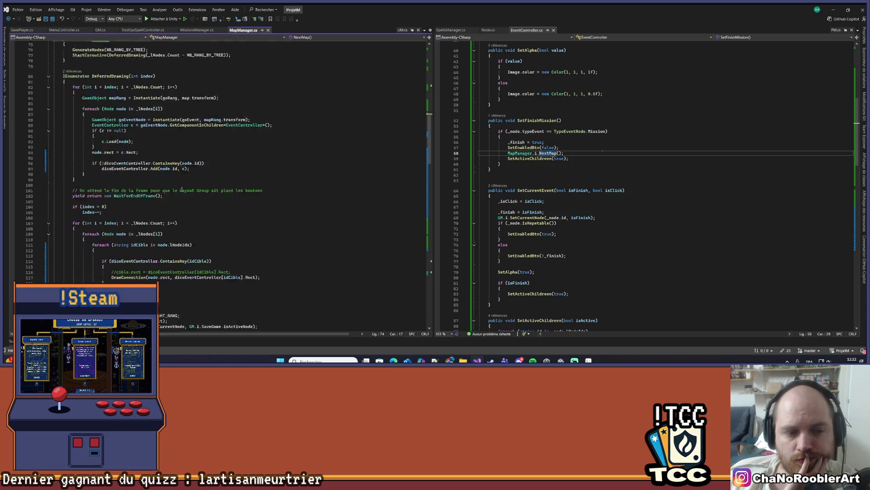
scroll(181, 196, "down", 10)
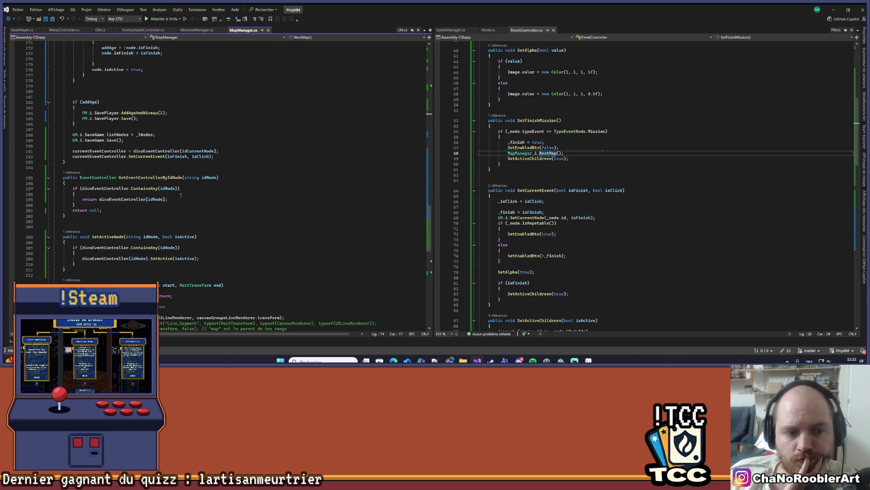